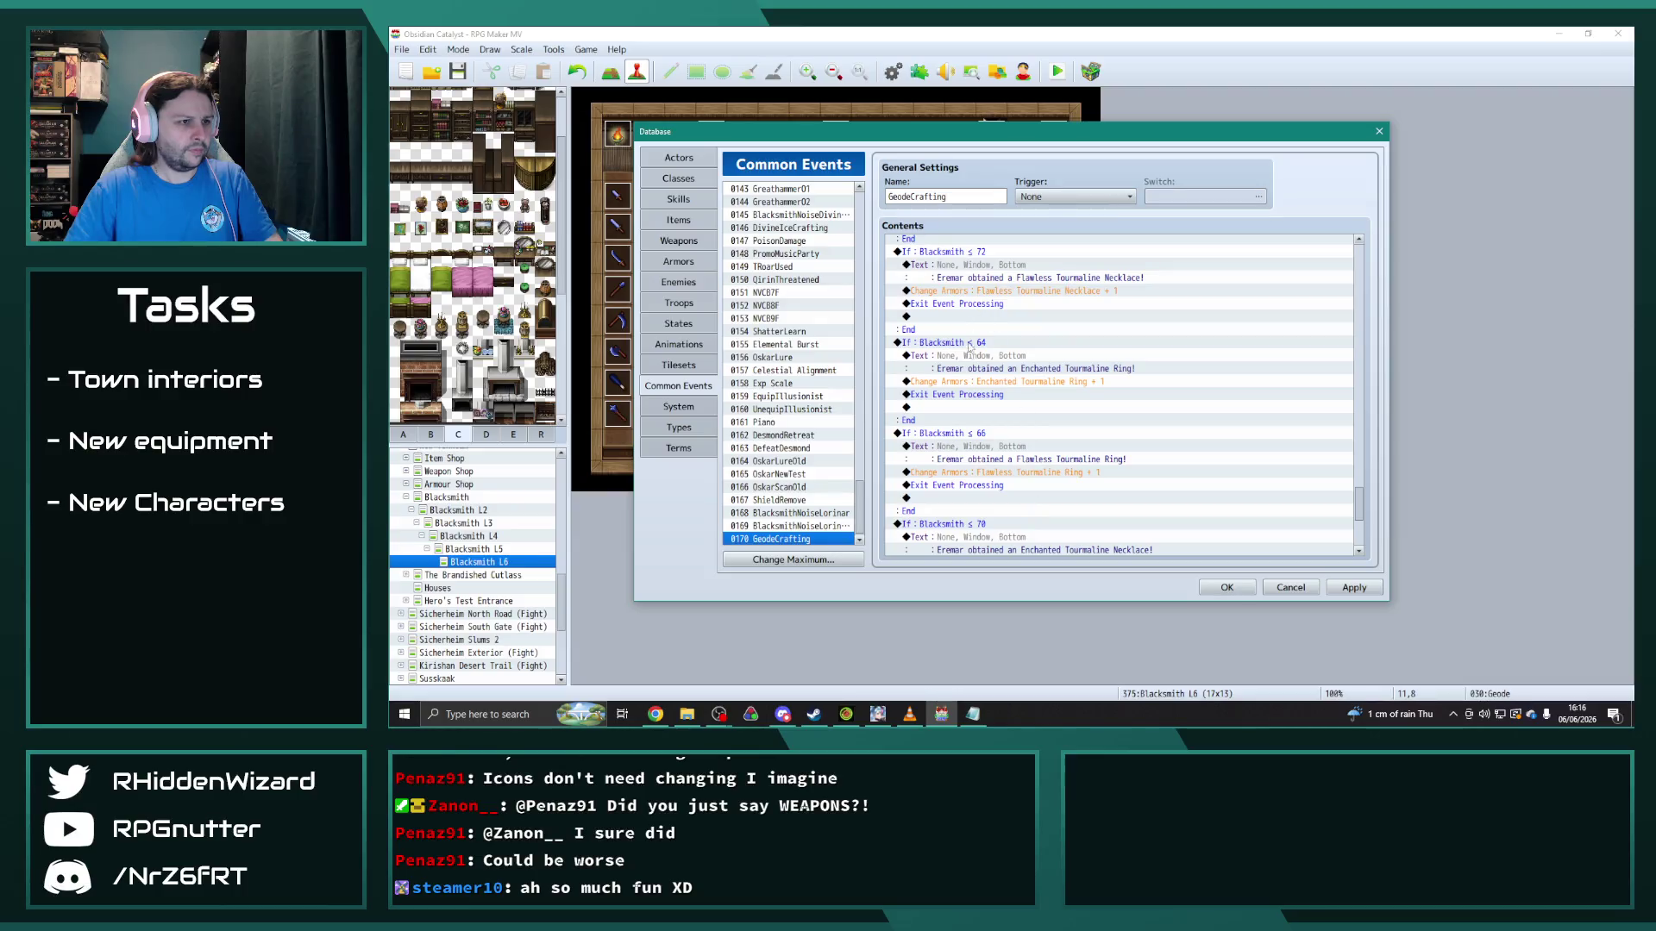
Step: Change the Blacksmith ≤ 64 and ≤ 66 conditions to ≤ 76 and ≤ 78
{"action": "double_click", "coordinate": [1153, 351]}
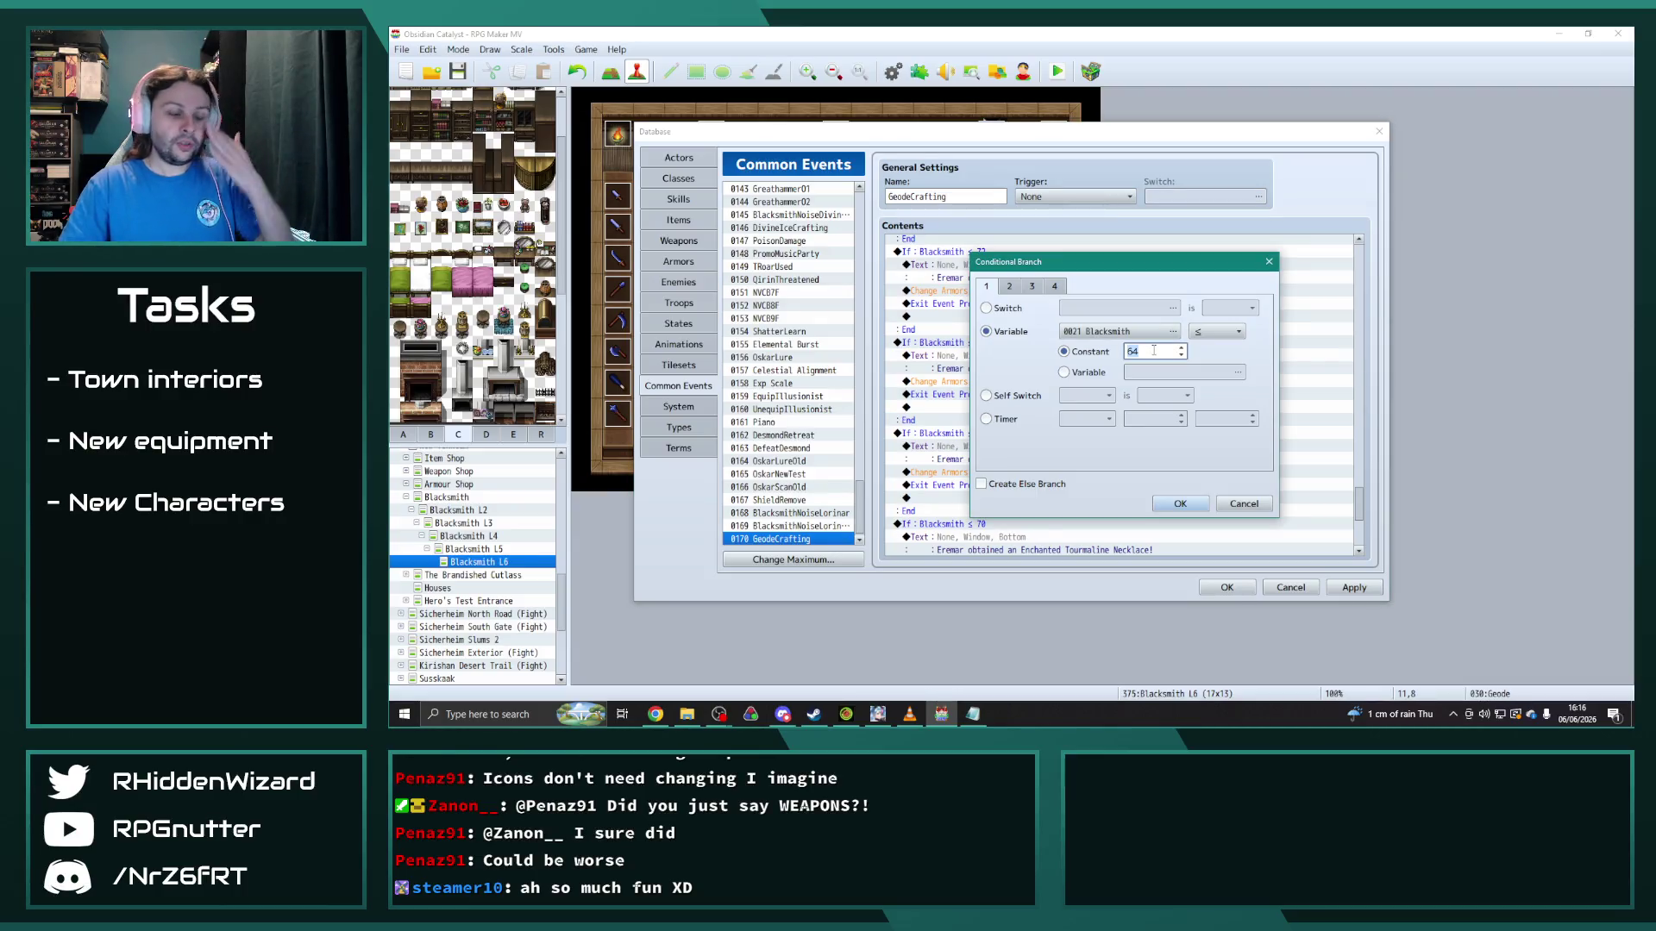
{"action": "left_click", "coordinate": [1178, 504]}
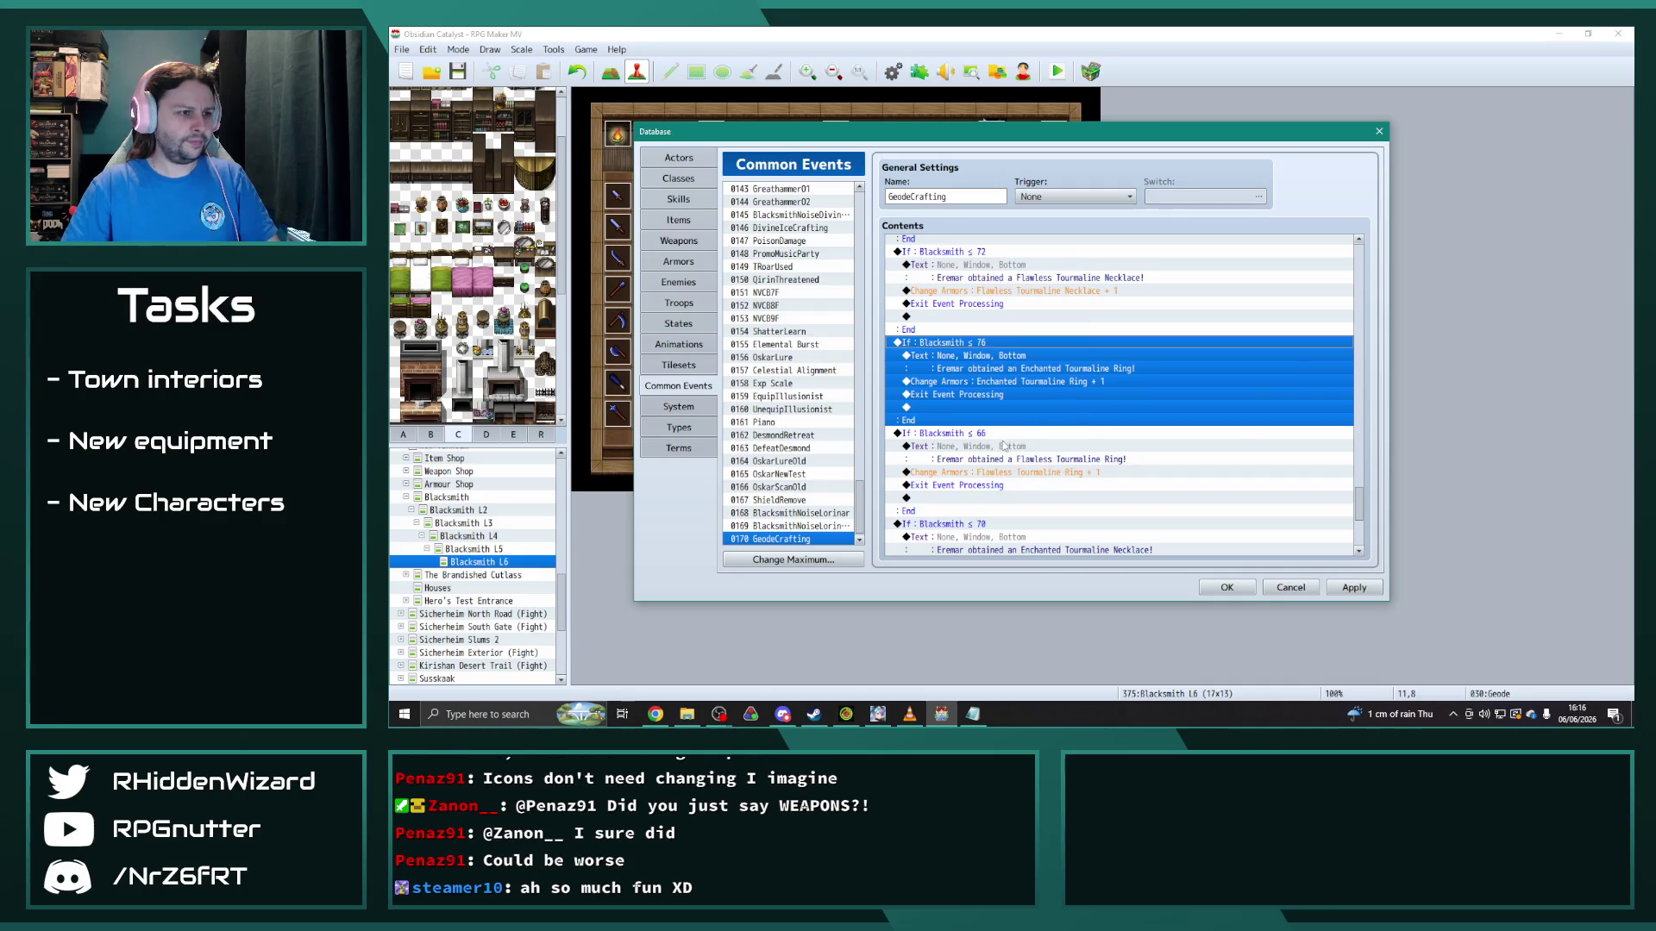
{"action": "double_click", "coordinate": [948, 433]}
{"action": "double_click", "coordinate": [1151, 352]}
{"action": "type", "text": "78"}
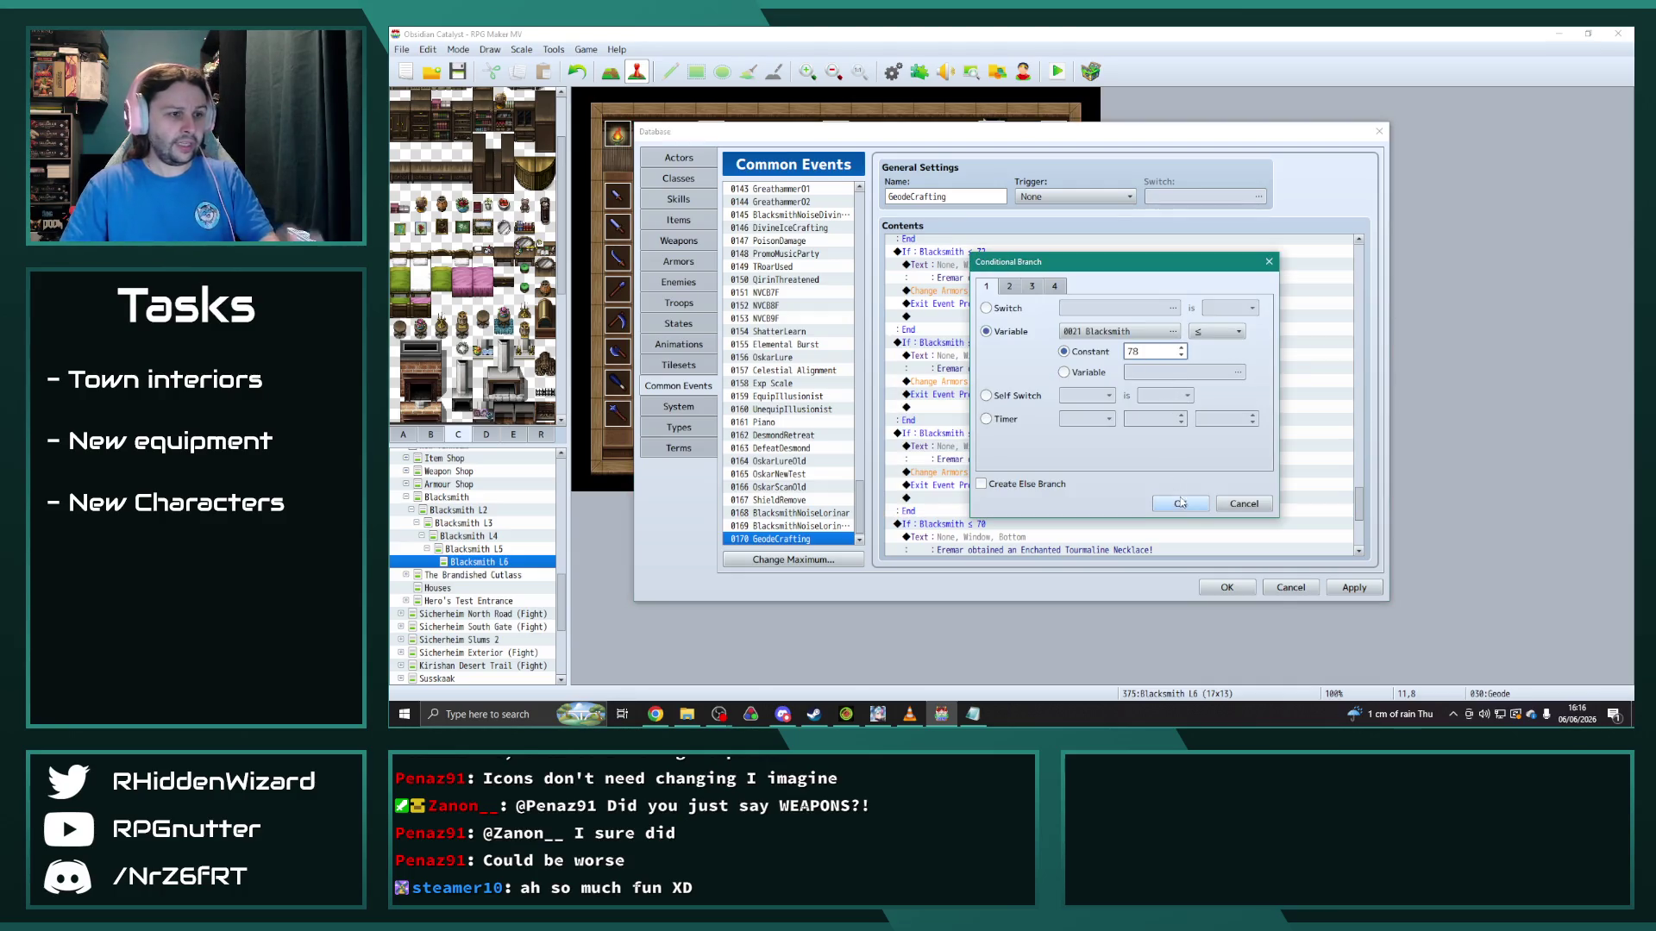
{"action": "left_click", "coordinate": [1179, 504]}
Step: Change the Blacksmith ≤ 70 and ≤ 72 conditions to ≤ 82 and ≤ 84
{"action": "scroll", "coordinate": [1058, 462], "scroll_direction": "down", "scroll_amount": 2}
{"action": "double_click", "coordinate": [1058, 459]}
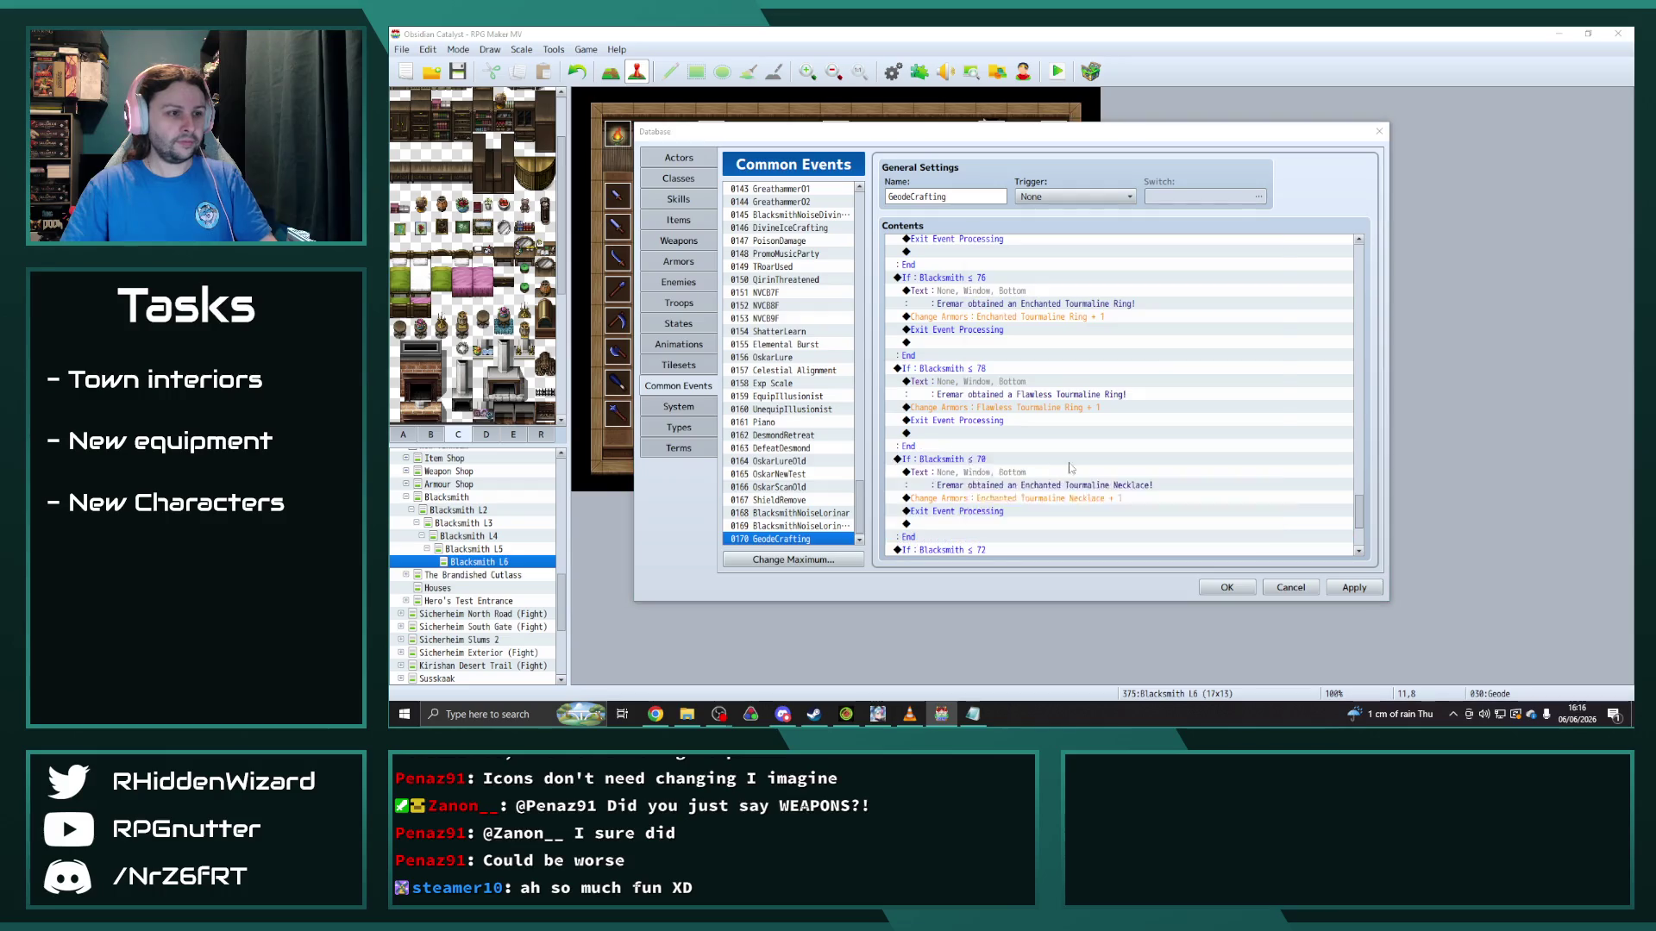
{"action": "double_click", "coordinate": [1137, 351]}
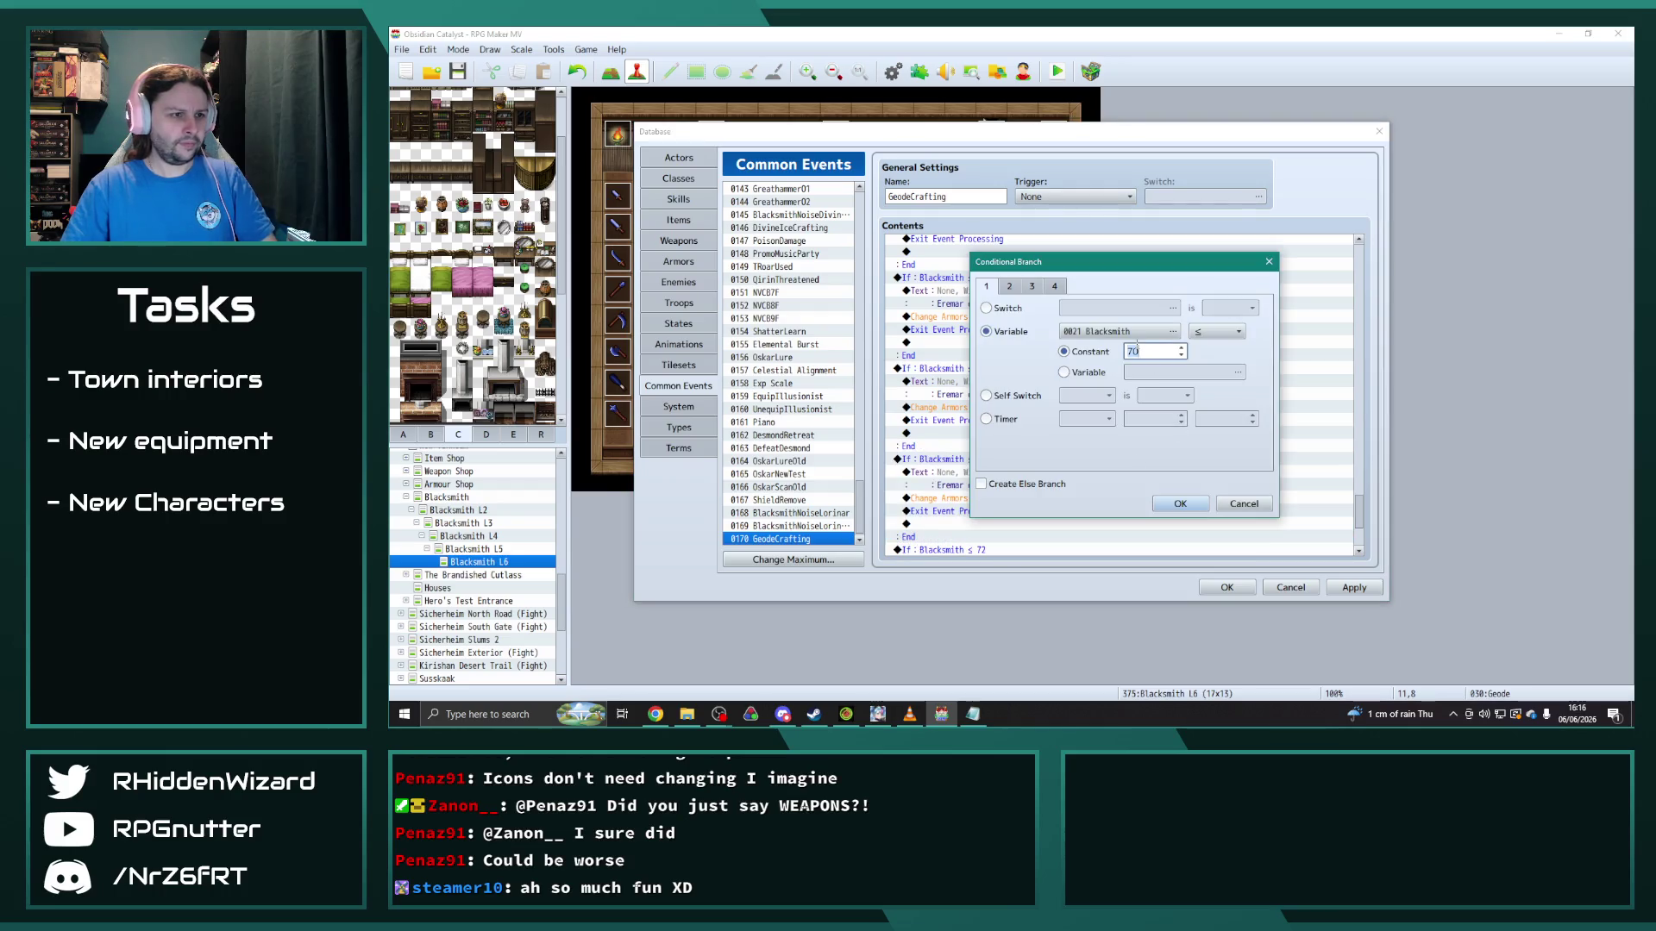
{"action": "left_click", "coordinate": [1179, 501]}
{"action": "scroll", "coordinate": [1149, 495], "scroll_direction": "down", "scroll_amount": 1}
{"action": "double_click", "coordinate": [940, 459]}
{"action": "double_click", "coordinate": [1159, 350]}
{"action": "left_click", "coordinate": [1179, 504]}
Step: Open the Enchanted Tourmaline Ring message for rewording
{"action": "scroll", "coordinate": [1086, 476], "scroll_direction": "up", "scroll_amount": 5}
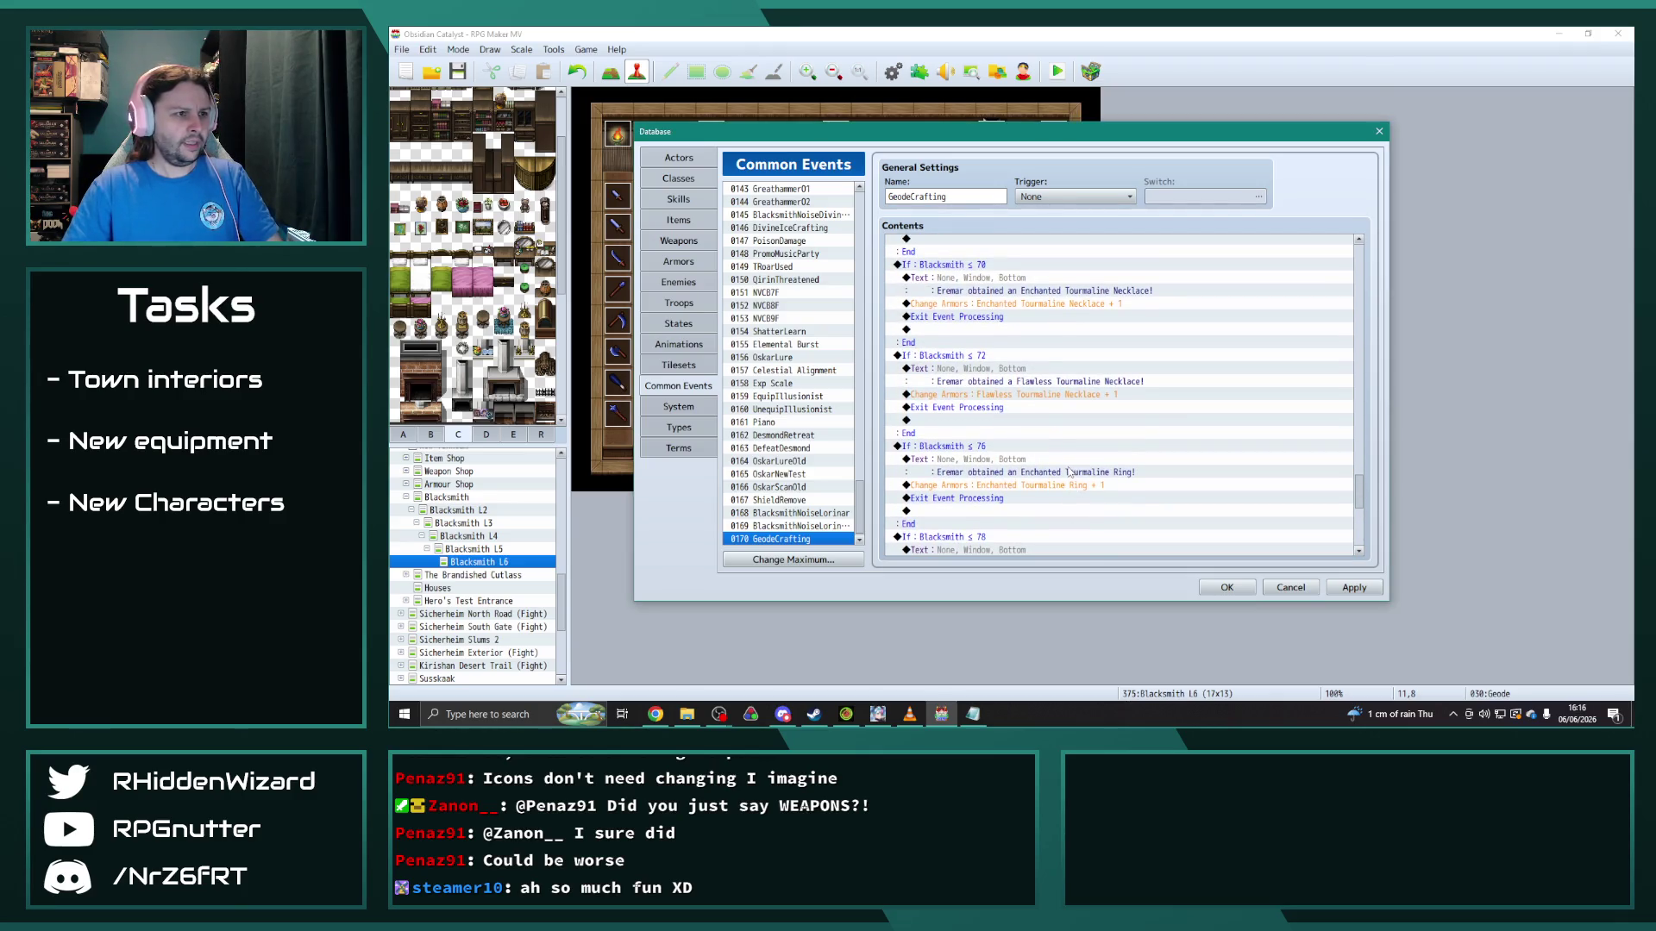
{"action": "scroll", "coordinate": [1071, 472], "scroll_direction": "up", "scroll_amount": 1}
{"action": "scroll", "coordinate": [1070, 471], "scroll_direction": "down", "scroll_amount": 2}
{"action": "double_click", "coordinate": [1070, 380]}
Step: Reword the ≤ 76 message to Enchanted Diamond Ring and award armor 1134 Enchanted Diamond Ring
{"action": "double_click", "coordinate": [1164, 347]}
{"action": "type", "text": "Diamond Ring!"}
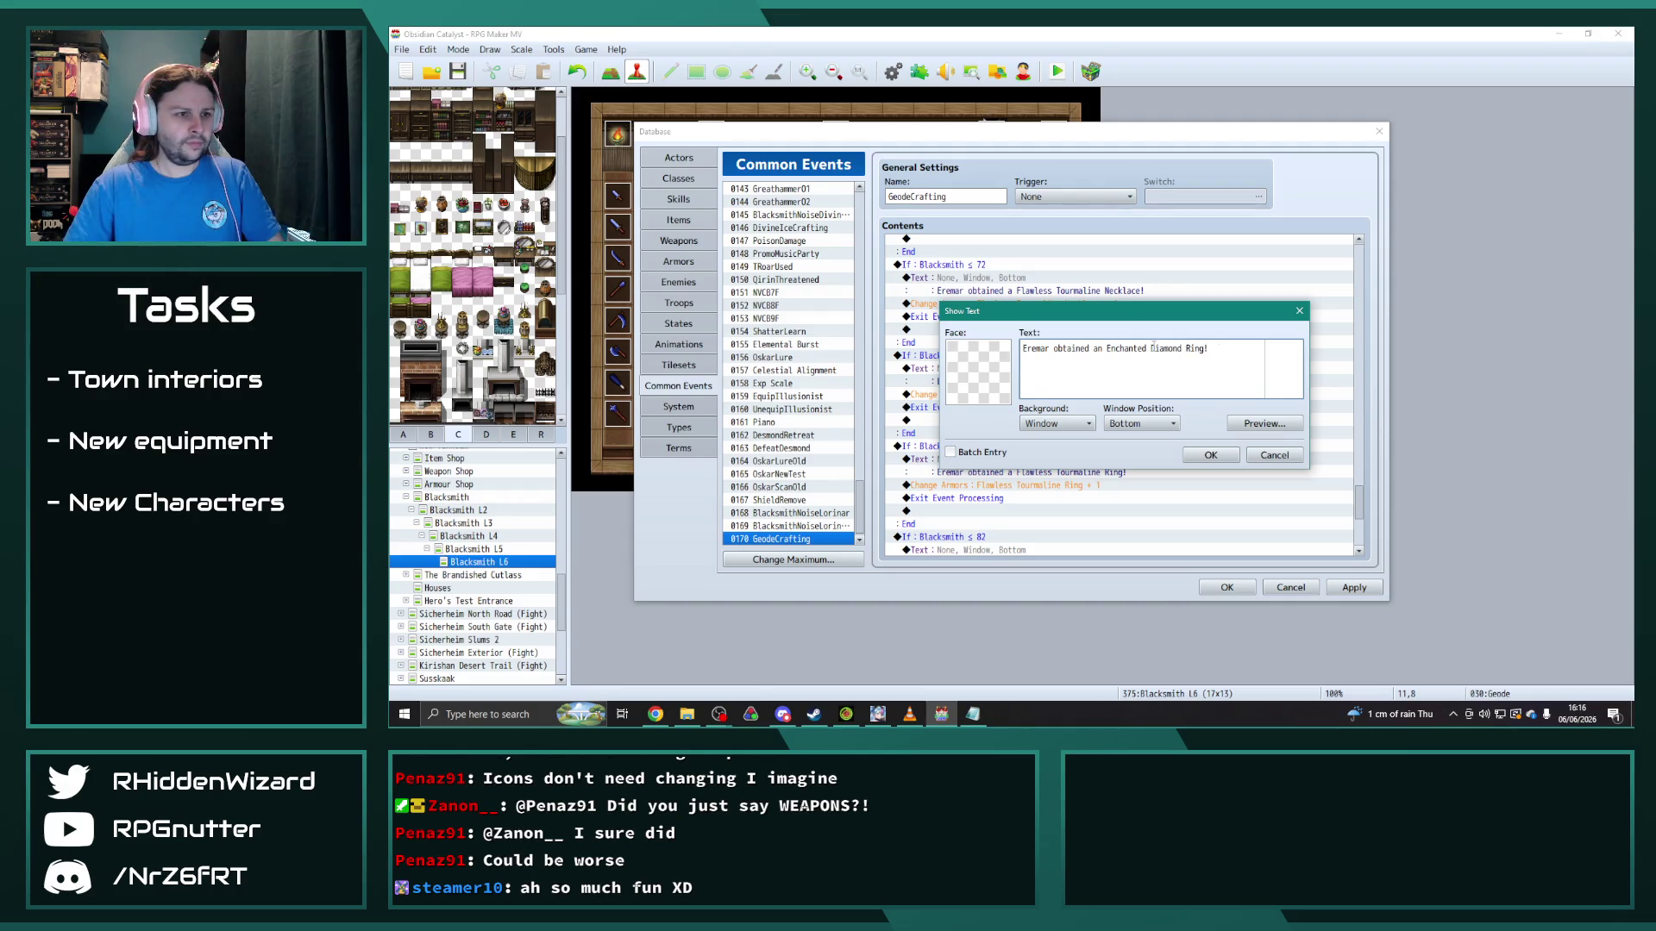
{"action": "left_click", "coordinate": [1210, 455]}
{"action": "key", "text": "Down"}
{"action": "key", "text": "Return"}
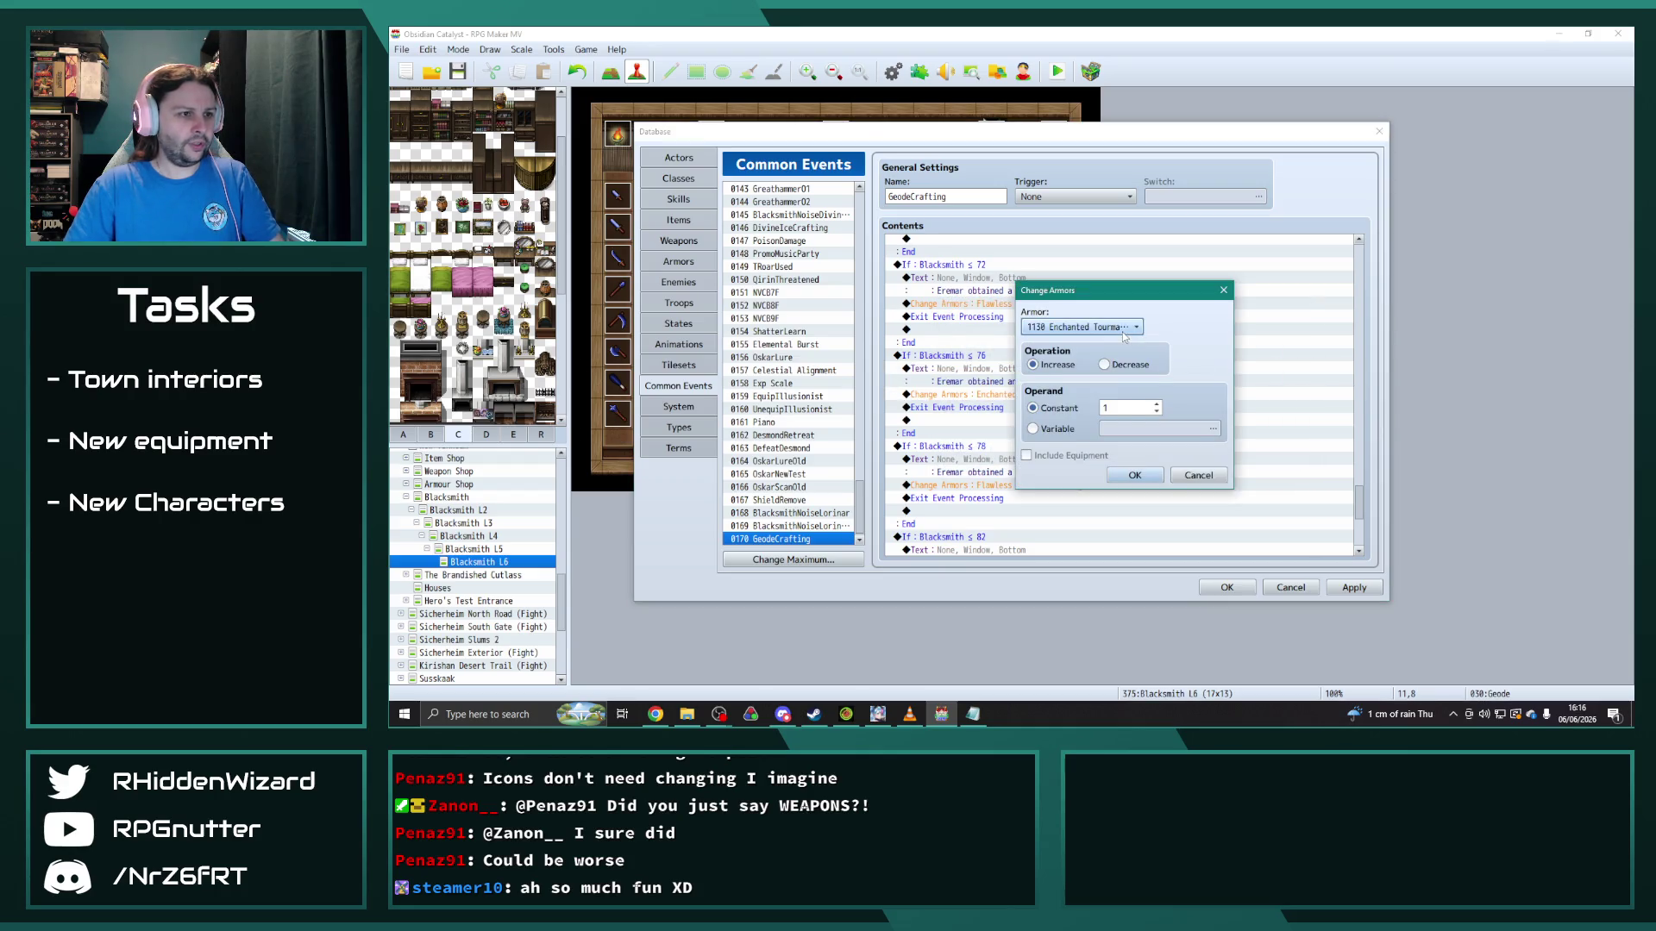
{"action": "left_click", "coordinate": [1135, 328]}
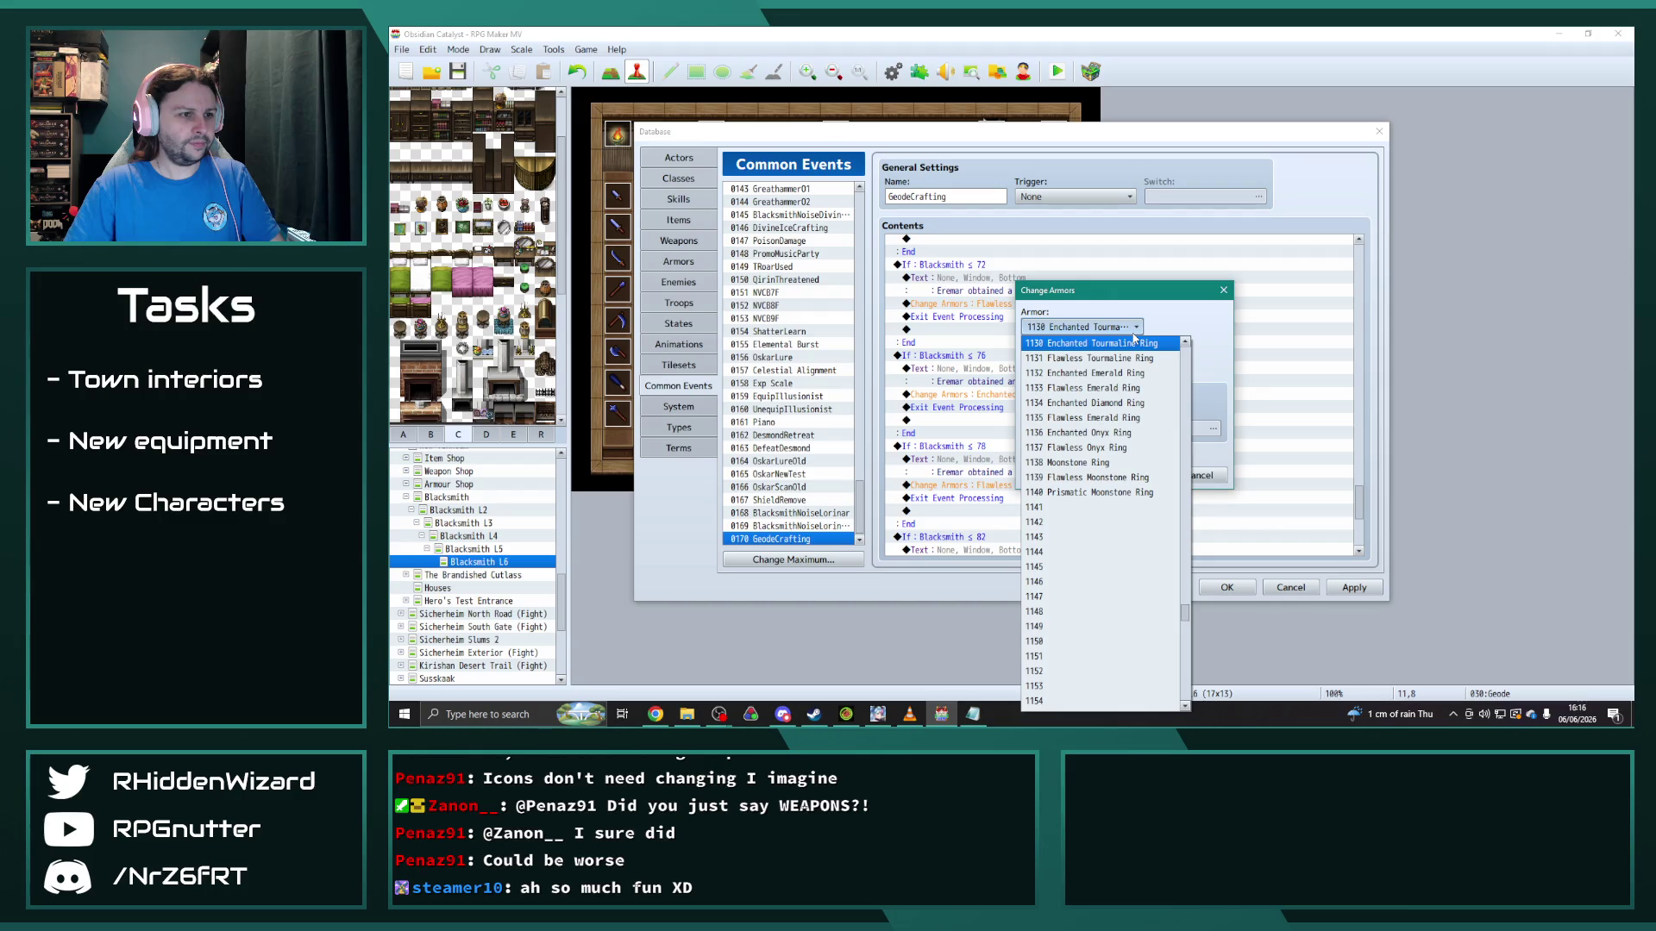
{"action": "left_click", "coordinate": [1112, 402]}
{"action": "key", "text": "Return"}
{"action": "scroll", "coordinate": [1052, 410], "scroll_direction": "down", "scroll_amount": 2}
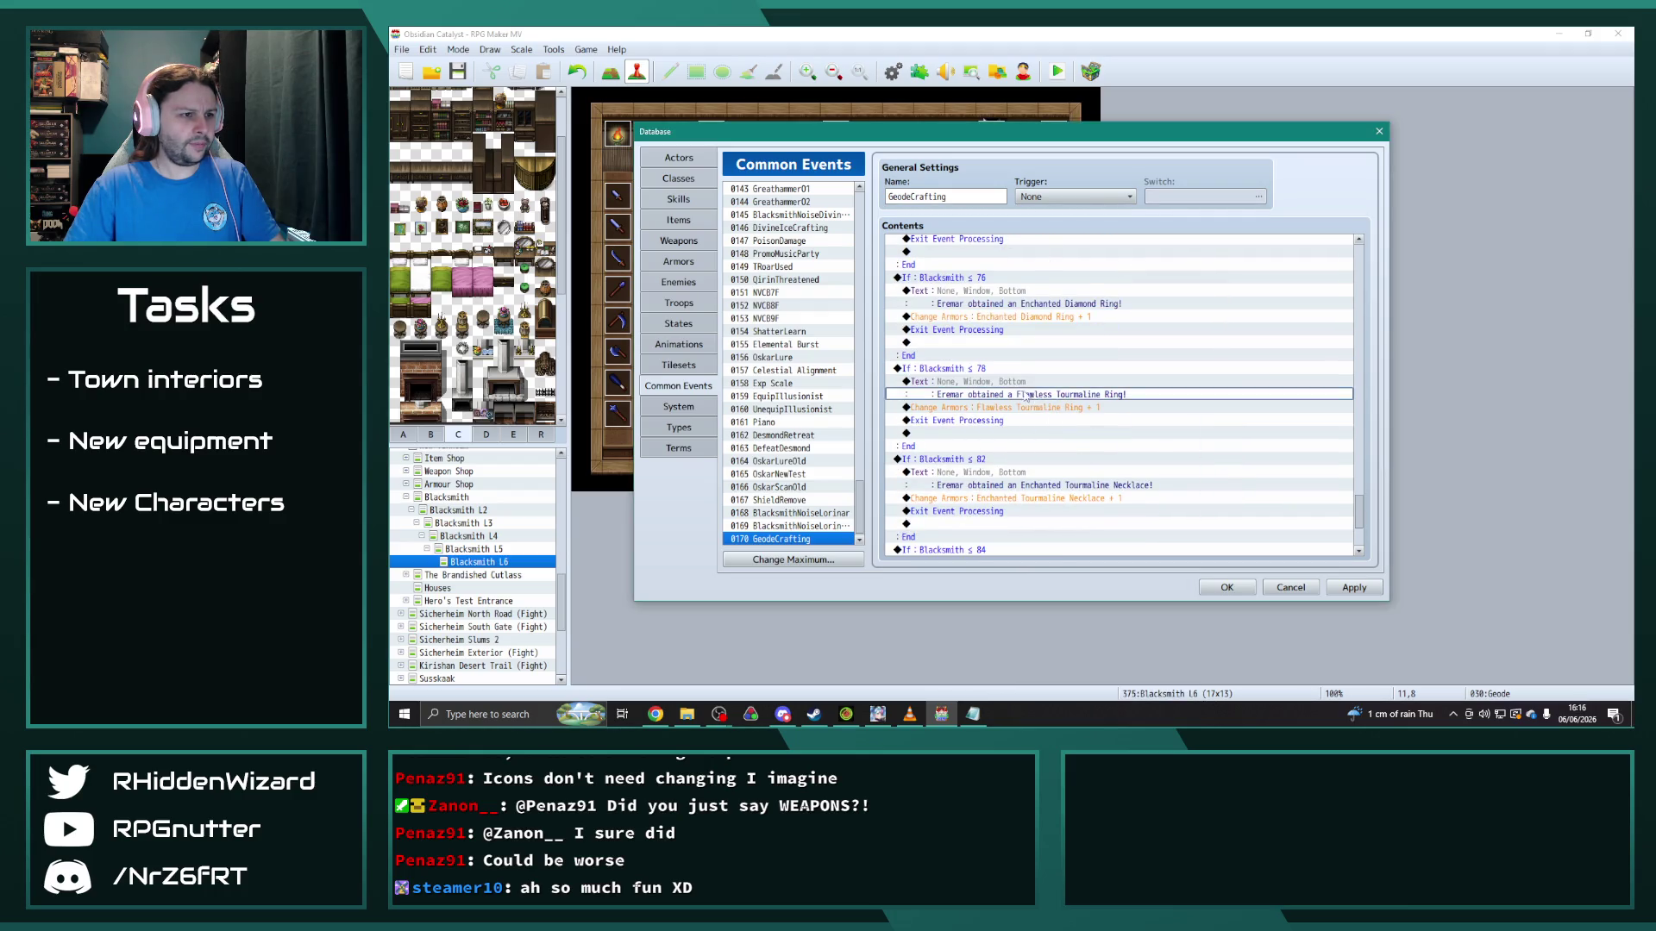
Step: Reword the ≤ 78 message to Flawless Diamond Ring and award armor 1135
{"action": "double_click", "coordinate": [1035, 394]}
{"action": "double_click", "coordinate": [1160, 349]}
{"action": "type", "text": "Diamond Ring!"}
{"action": "left_click", "coordinate": [1205, 456]}
{"action": "left_click", "coordinate": [1029, 409]}
{"action": "key", "text": "Return"}
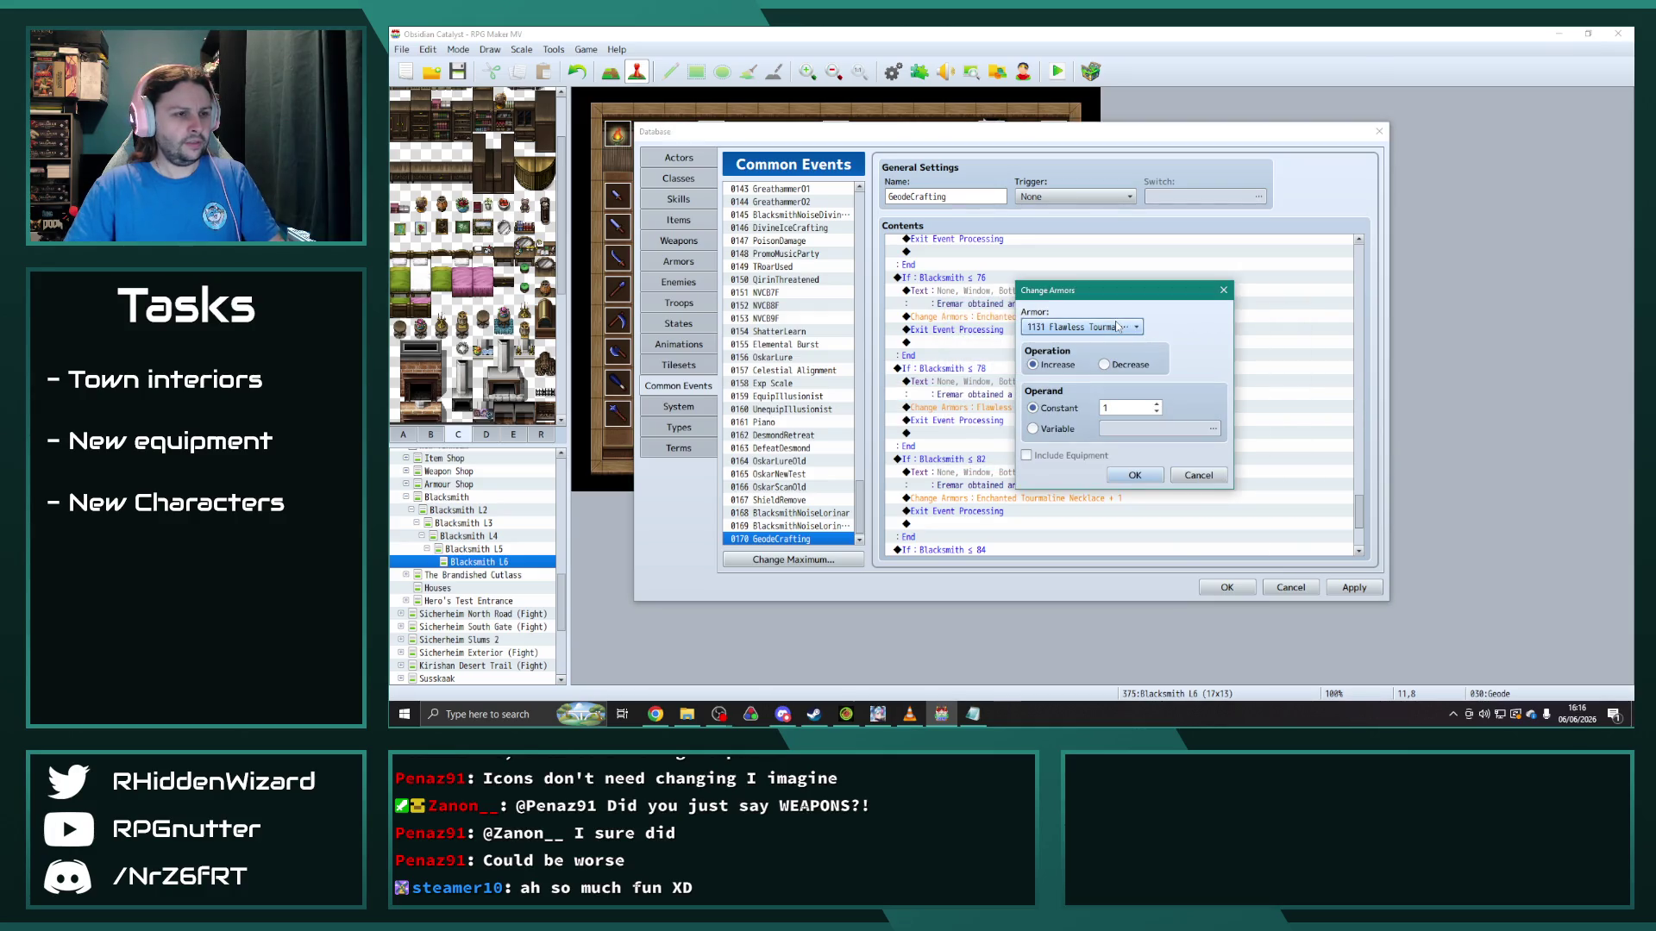
{"action": "left_click", "coordinate": [1118, 327]}
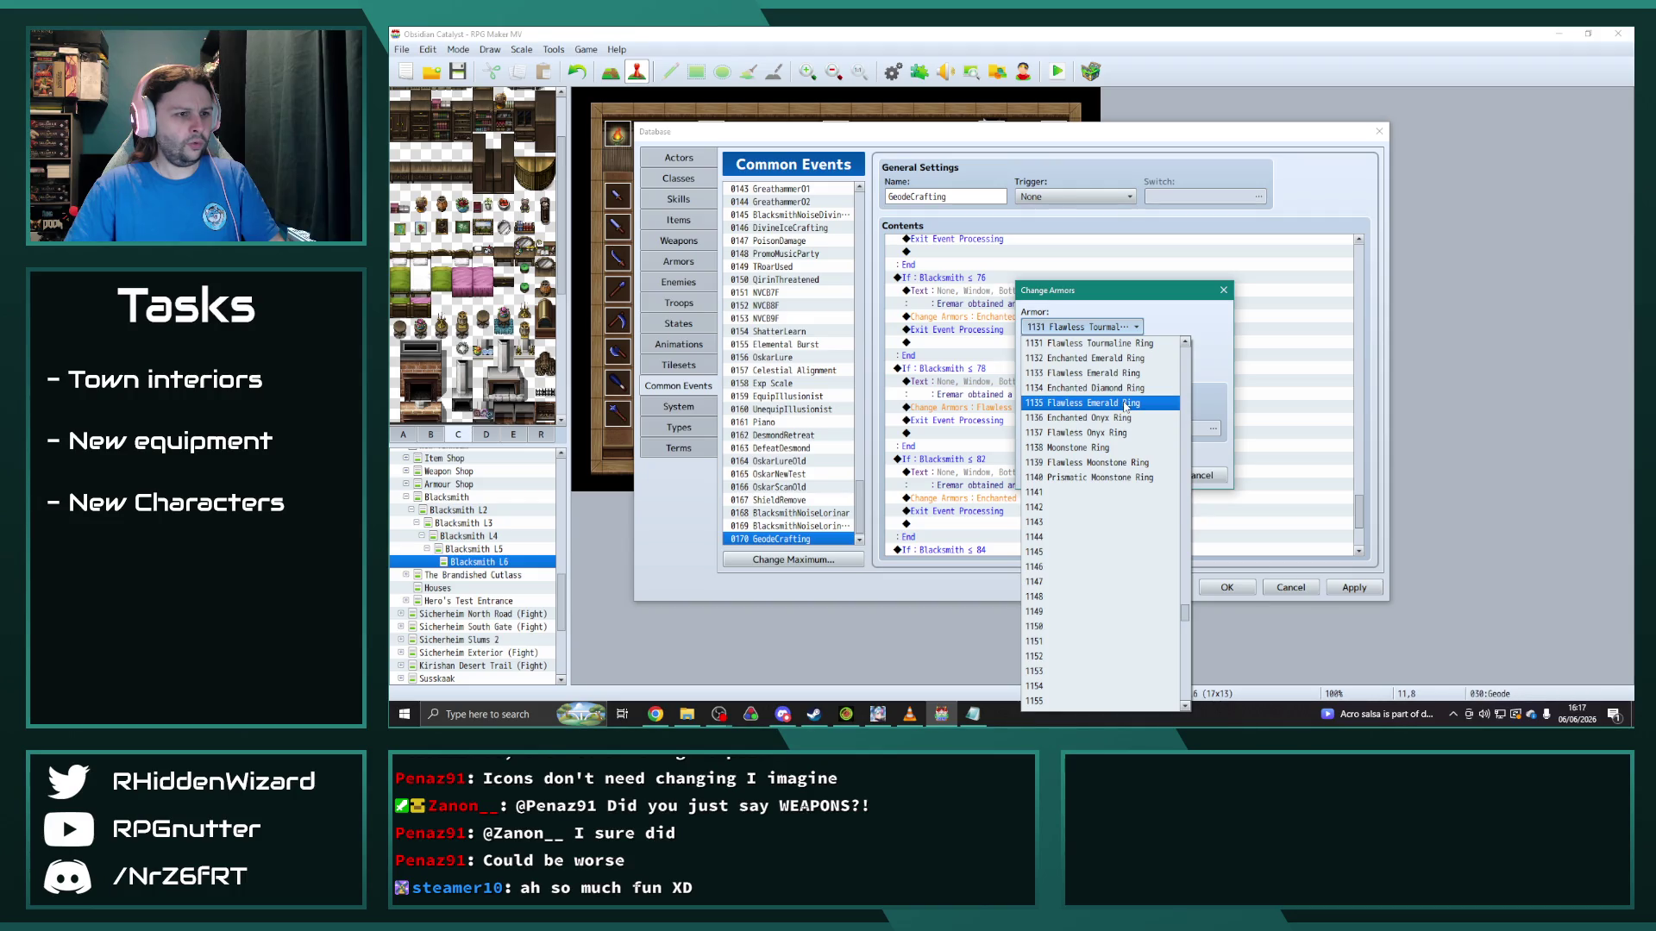
{"action": "left_click", "coordinate": [1124, 403]}
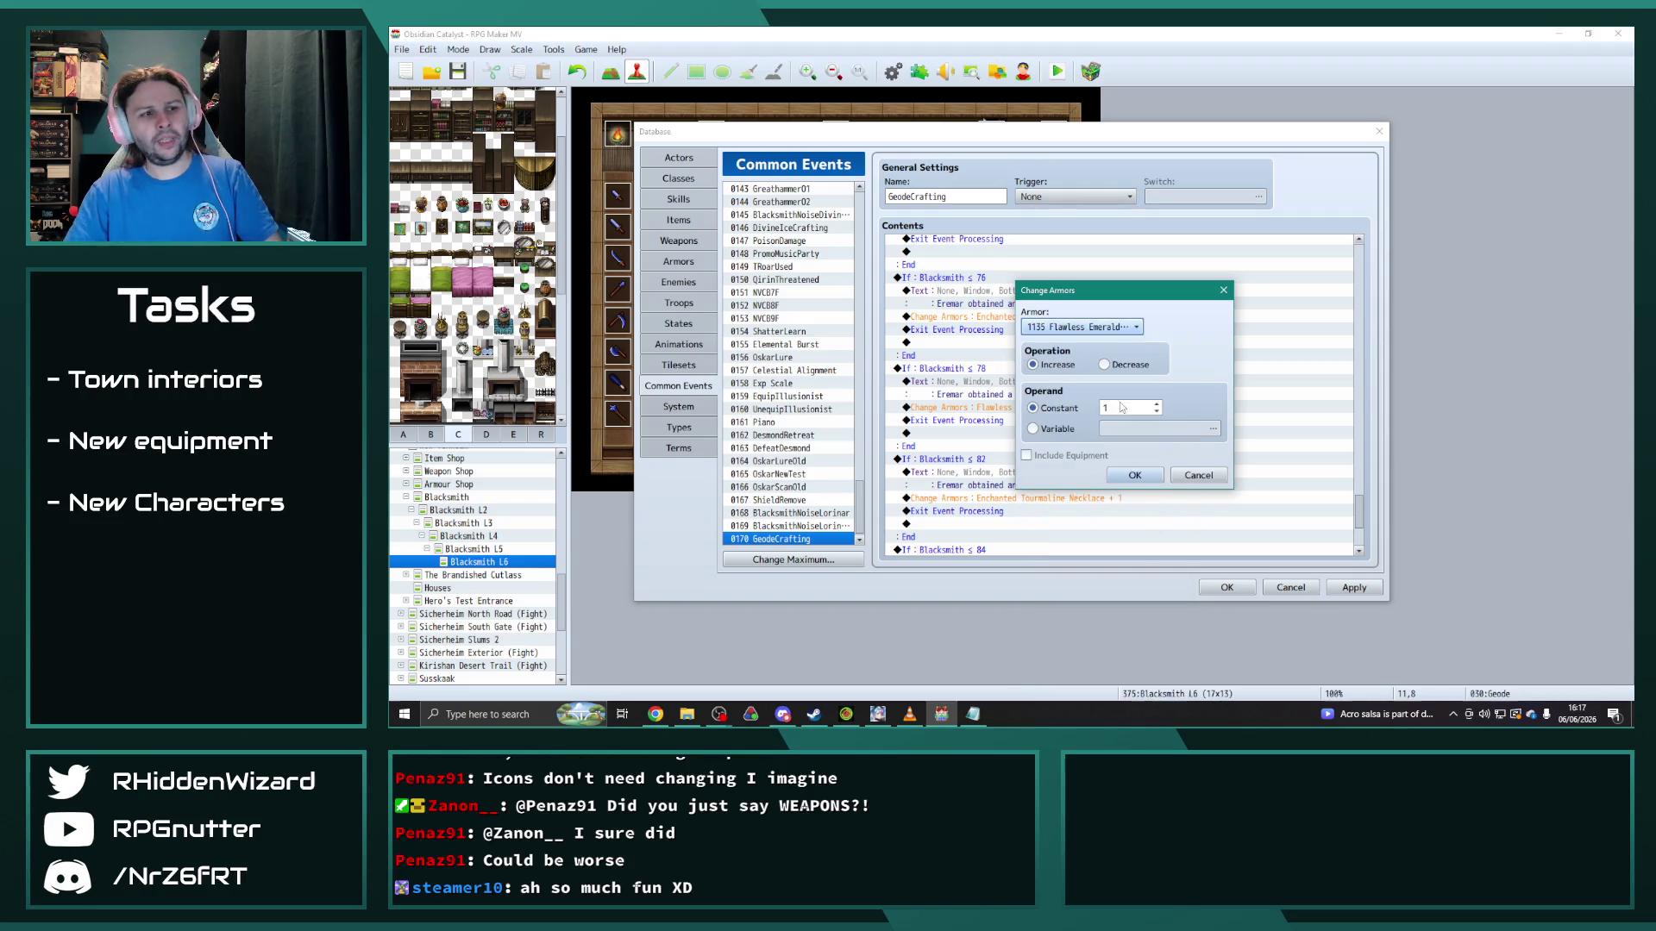
{"action": "left_click", "coordinate": [1143, 478]}
{"action": "scroll", "coordinate": [1044, 455], "scroll_direction": "down", "scroll_amount": 2}
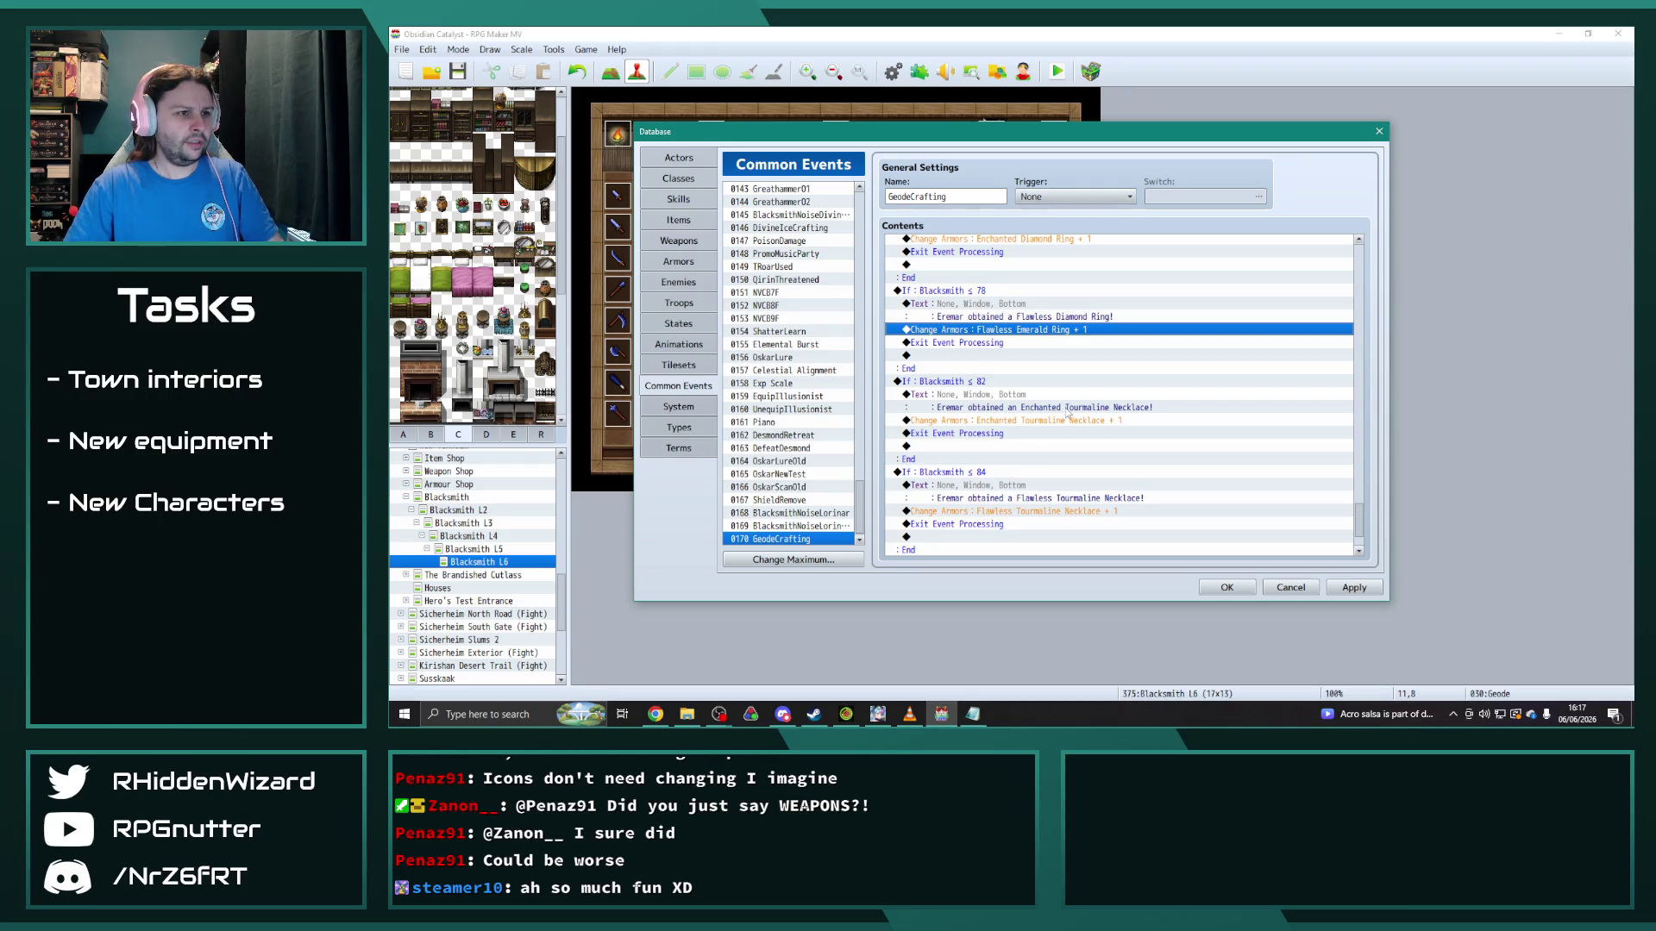
Step: Reword the ≤ 82 message to Enchanted Diamond Necklace and award armor 1231
{"action": "double_click", "coordinate": [1005, 396]}
{"action": "double_click", "coordinate": [1173, 349]}
{"action": "type", "text": "Diamond Necklace!"}
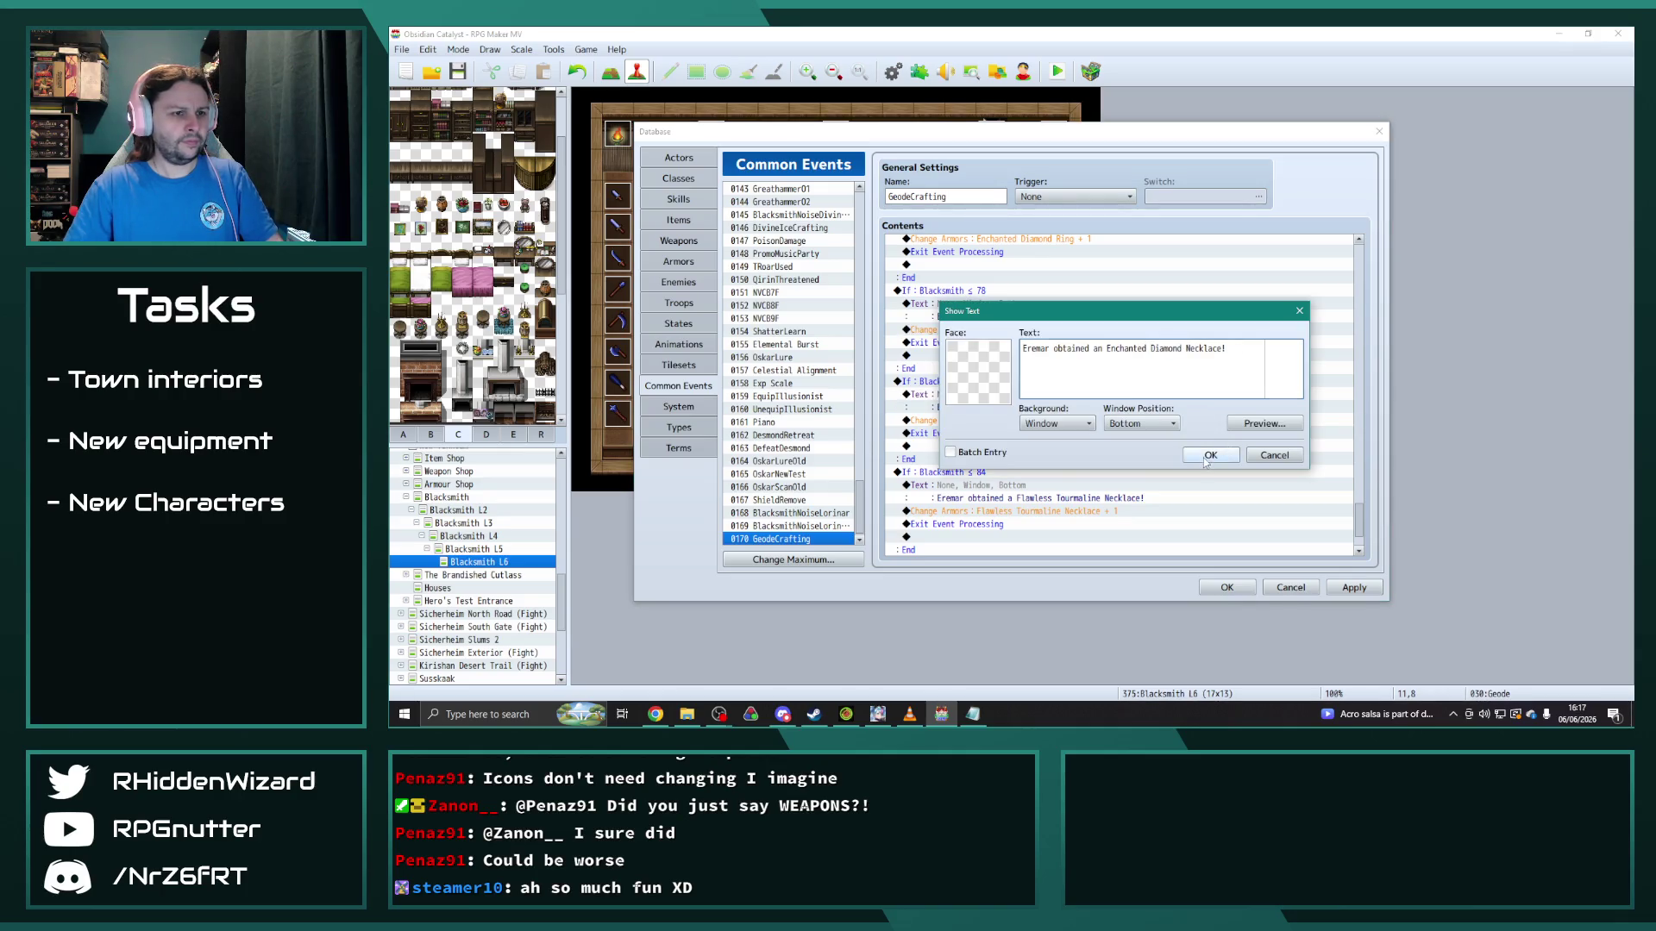
{"action": "left_click", "coordinate": [1206, 456]}
{"action": "double_click", "coordinate": [957, 420]}
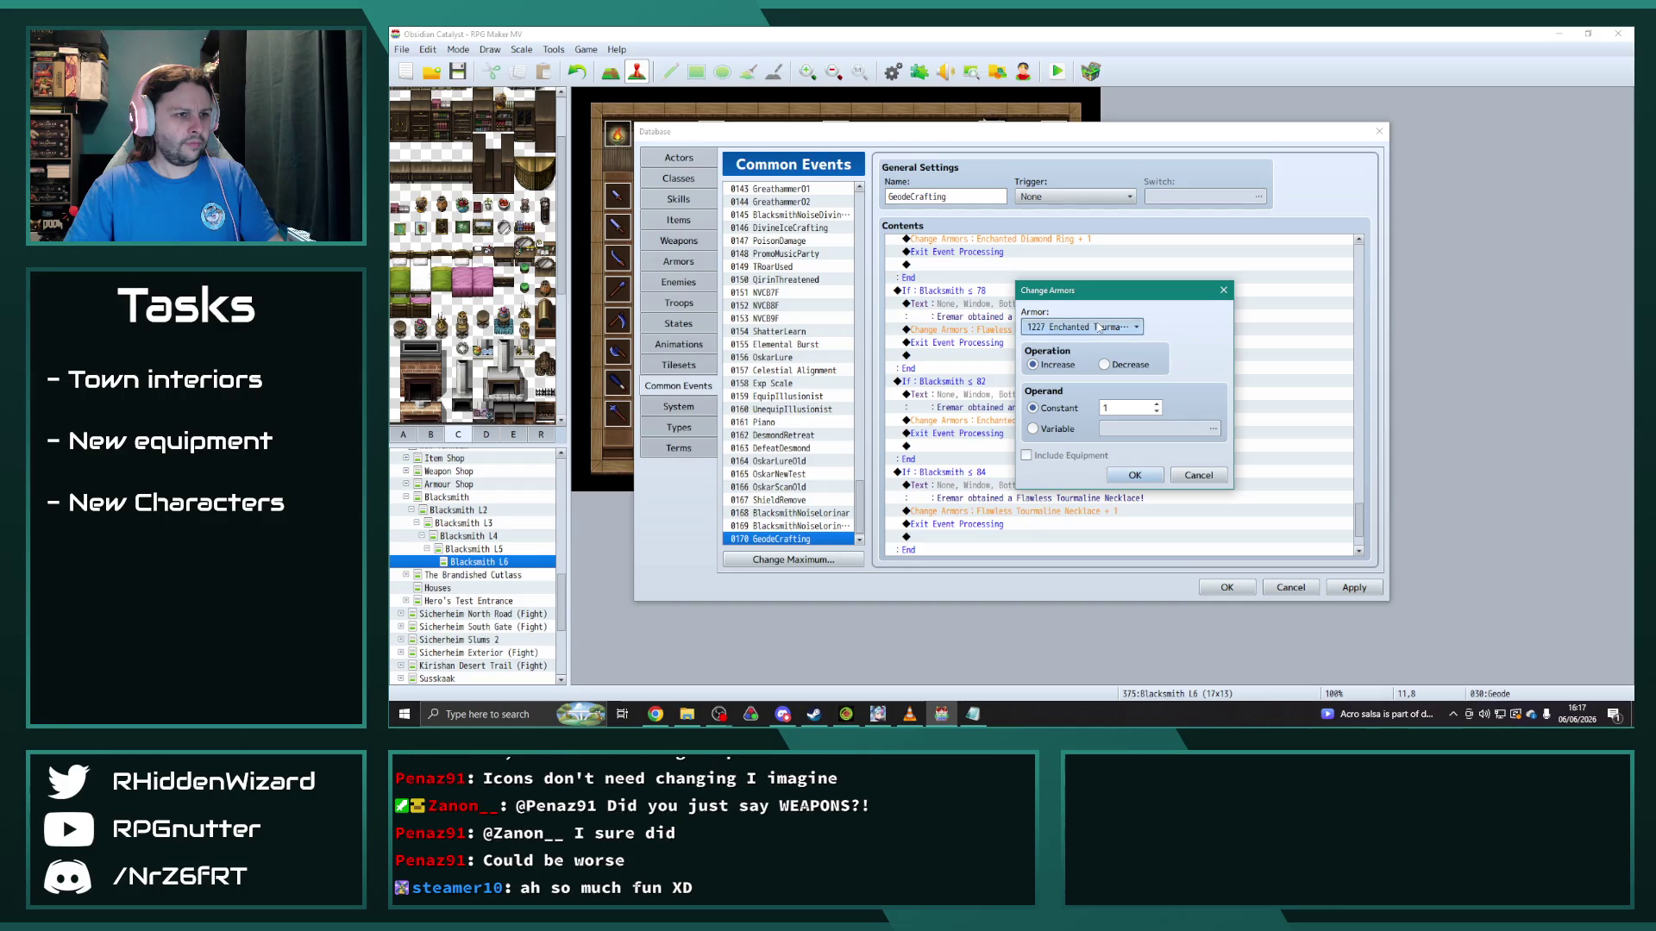
{"action": "left_click", "coordinate": [1099, 328]}
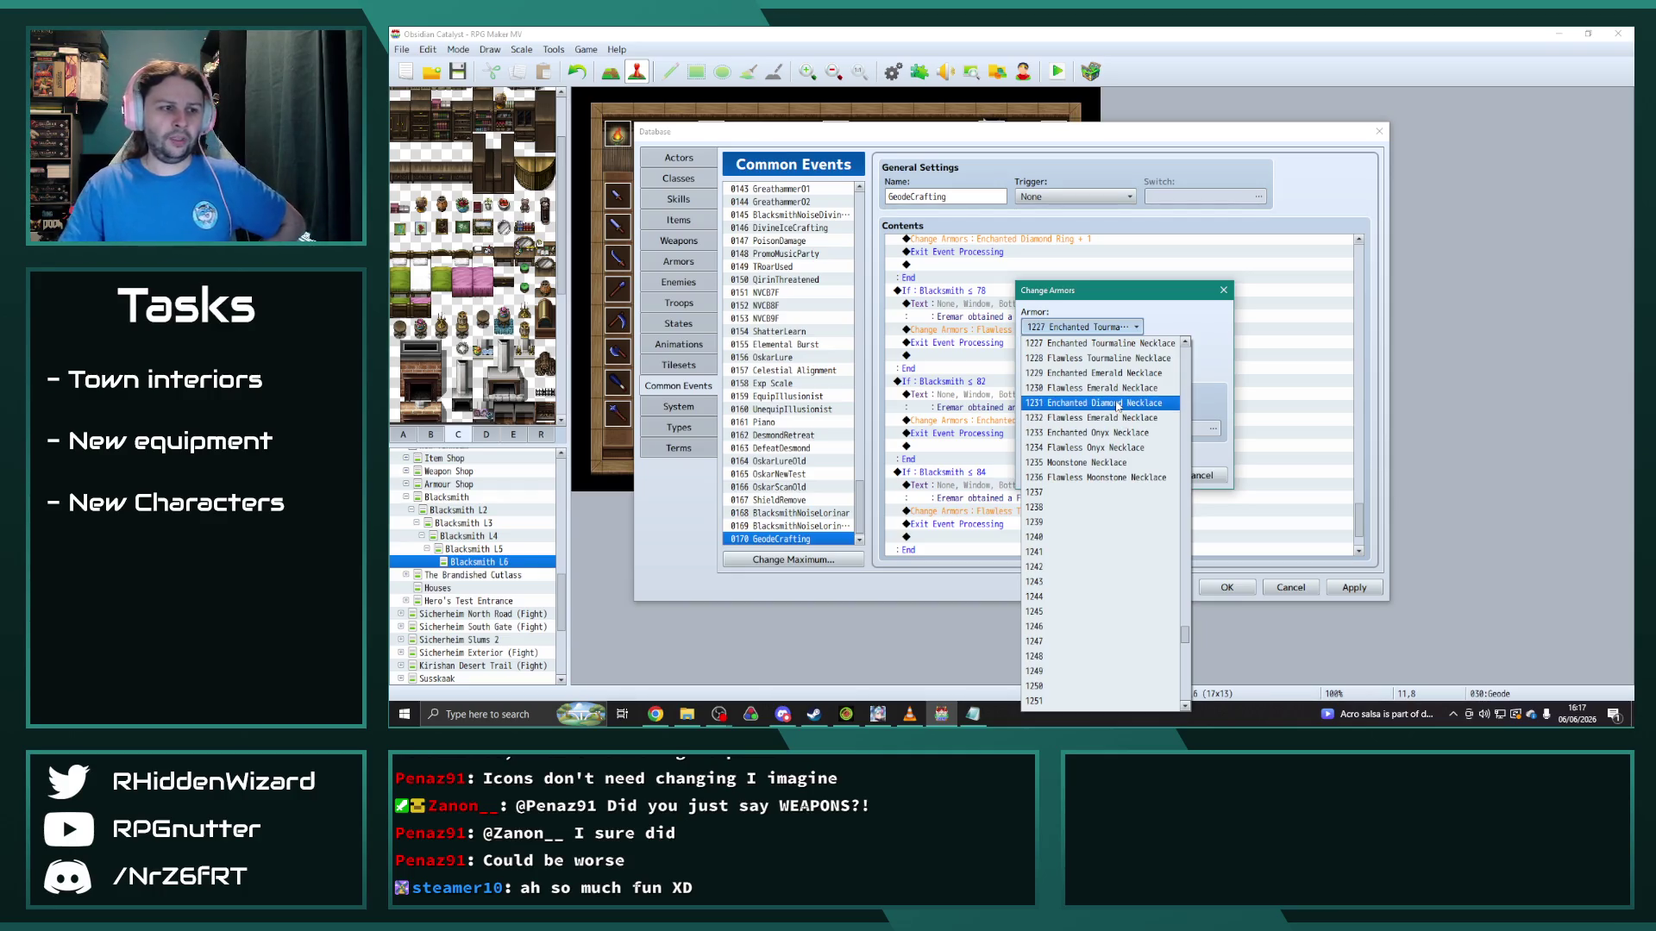
{"action": "left_click", "coordinate": [1118, 403]}
{"action": "left_click", "coordinate": [1131, 474]}
{"action": "scroll", "coordinate": [1089, 477], "scroll_direction": "down", "scroll_amount": 2}
Step: Reword the ≤ 84 message to Flawless Diamond Necklace, award armor 1232, then apply and close
{"action": "double_click", "coordinate": [992, 422]}
{"action": "double_click", "coordinate": [1163, 348]}
{"action": "type", "text": "Diamond Necklace!"}
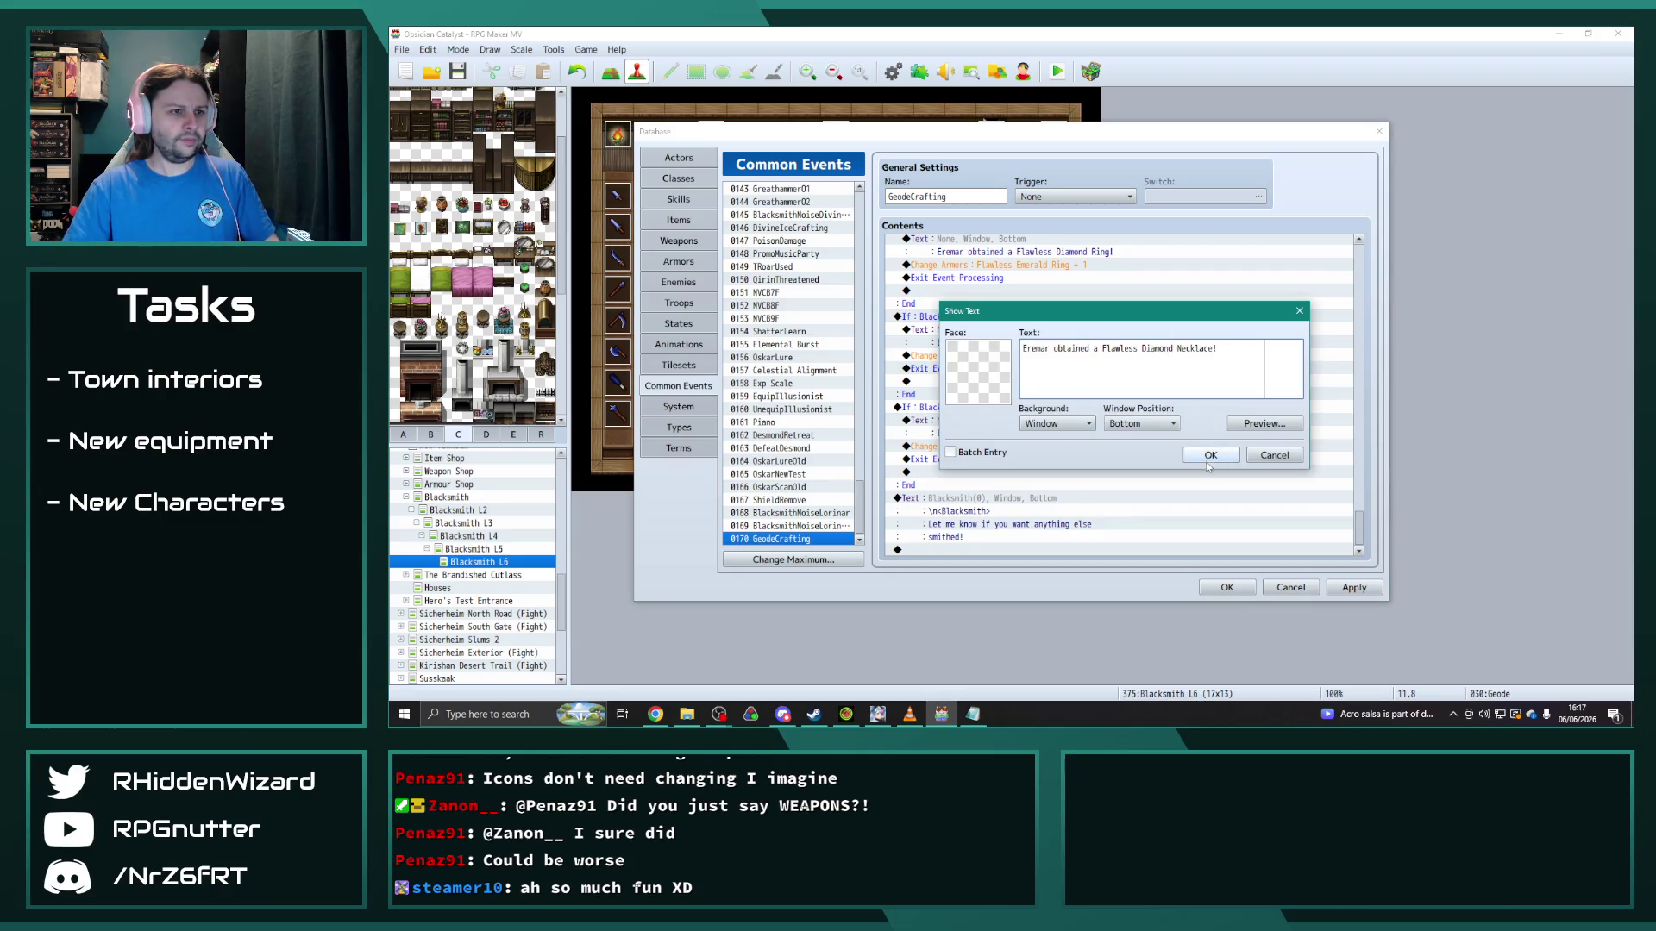
{"action": "left_click", "coordinate": [1211, 455]}
{"action": "left_click", "coordinate": [1026, 473]}
{"action": "key", "text": "Return"}
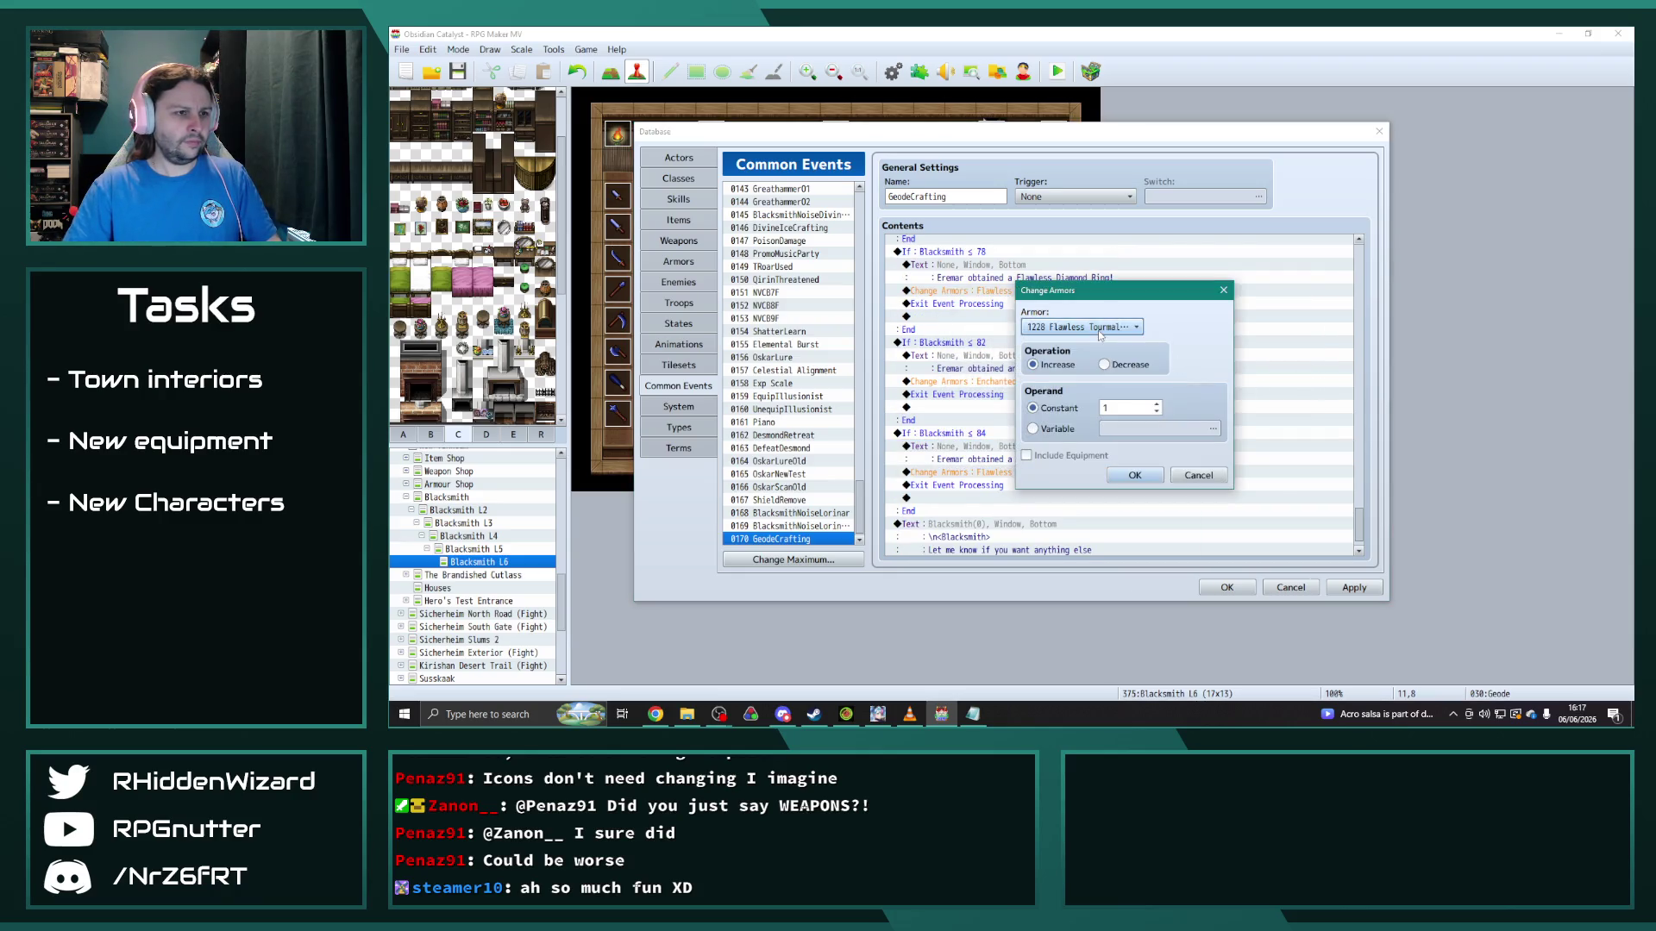
{"action": "left_click", "coordinate": [1099, 330]}
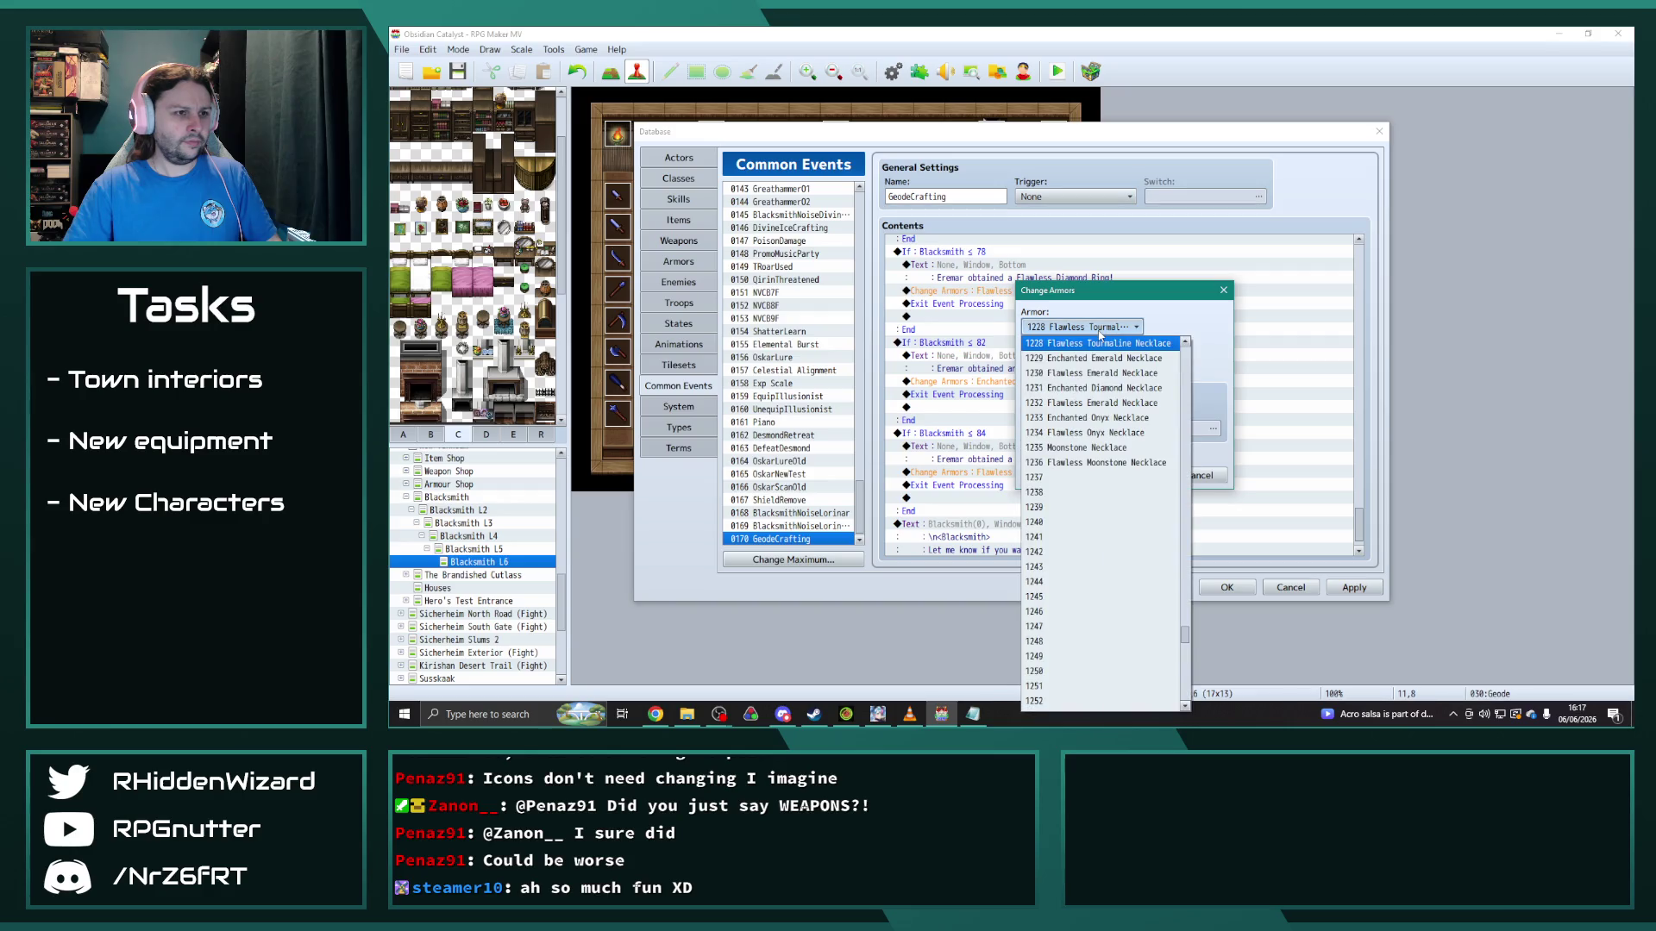
{"action": "left_click", "coordinate": [1103, 403]}
{"action": "left_click", "coordinate": [1136, 479]}
{"action": "scroll", "coordinate": [1251, 517], "scroll_direction": "down", "scroll_amount": 1}
{"action": "left_click", "coordinate": [1354, 587]}
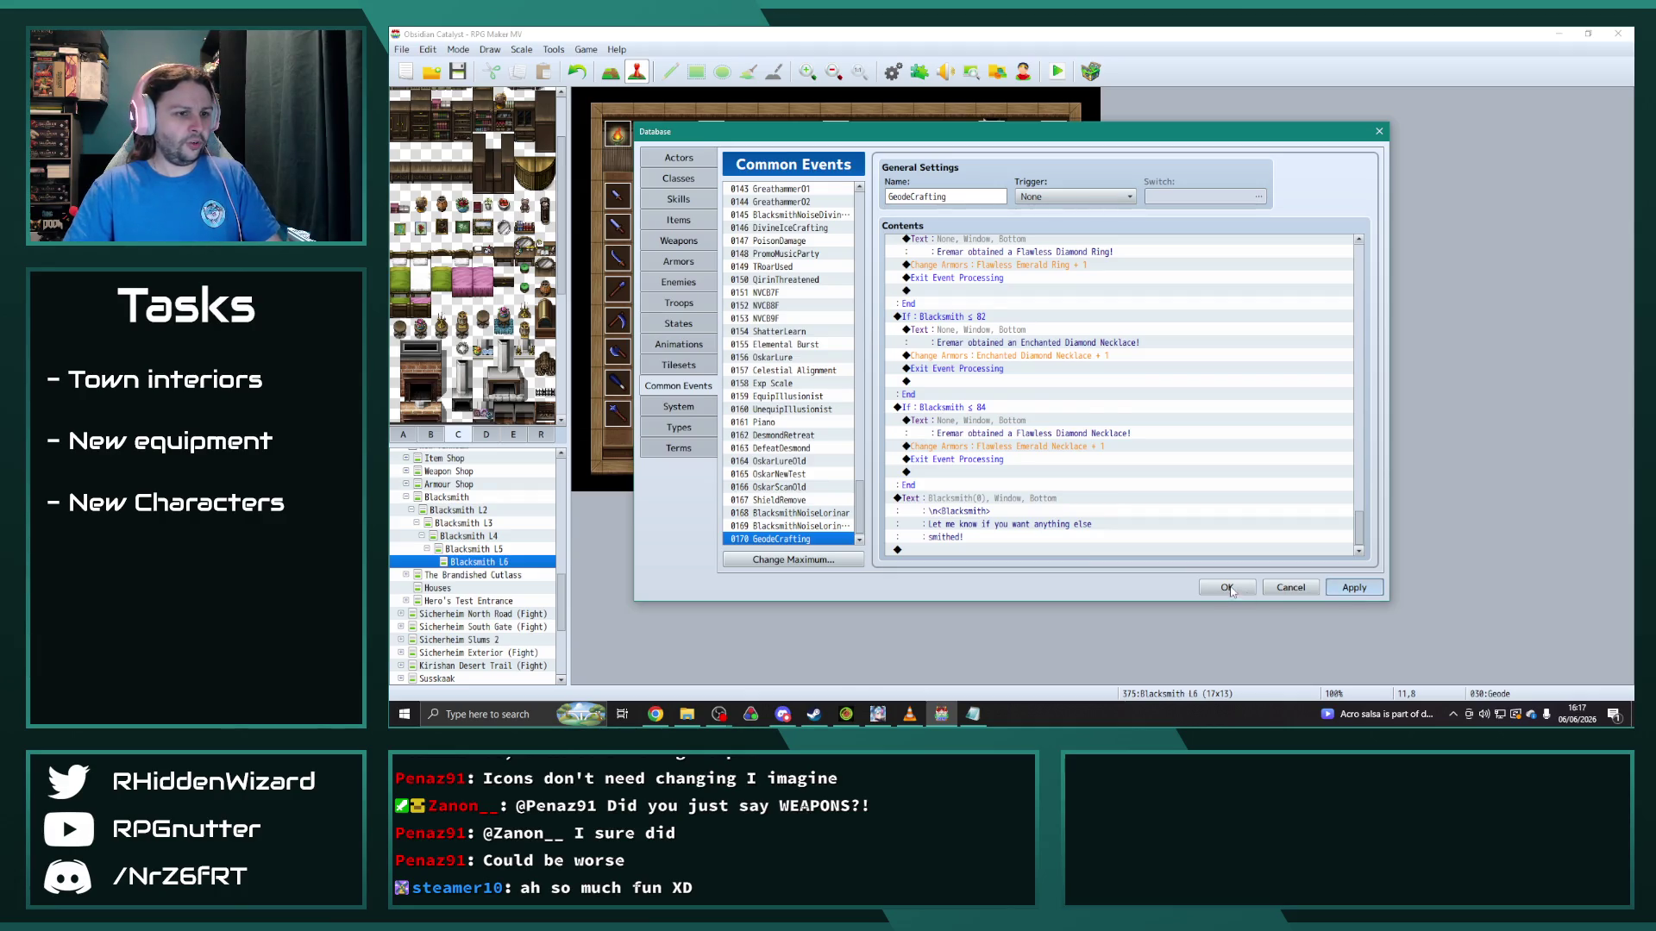
{"action": "left_click", "coordinate": [1226, 588]}
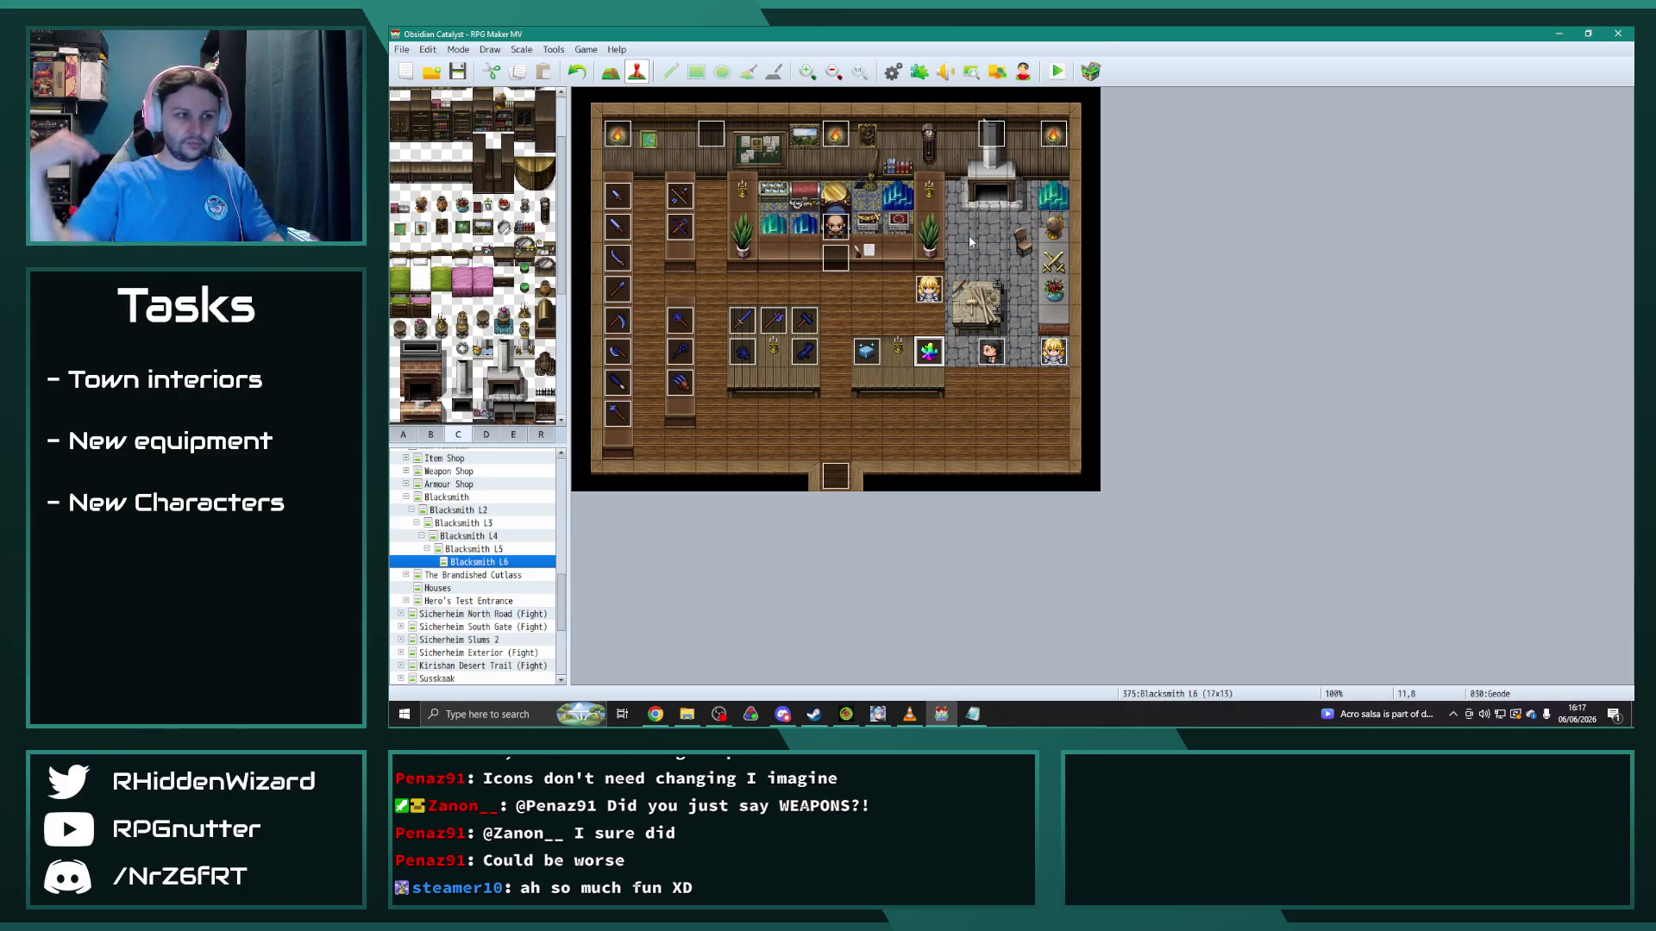
Step: In the database's Armors list, rename armor 1135 to Flawless Diamond Ring
{"action": "left_click", "coordinate": [893, 70]}
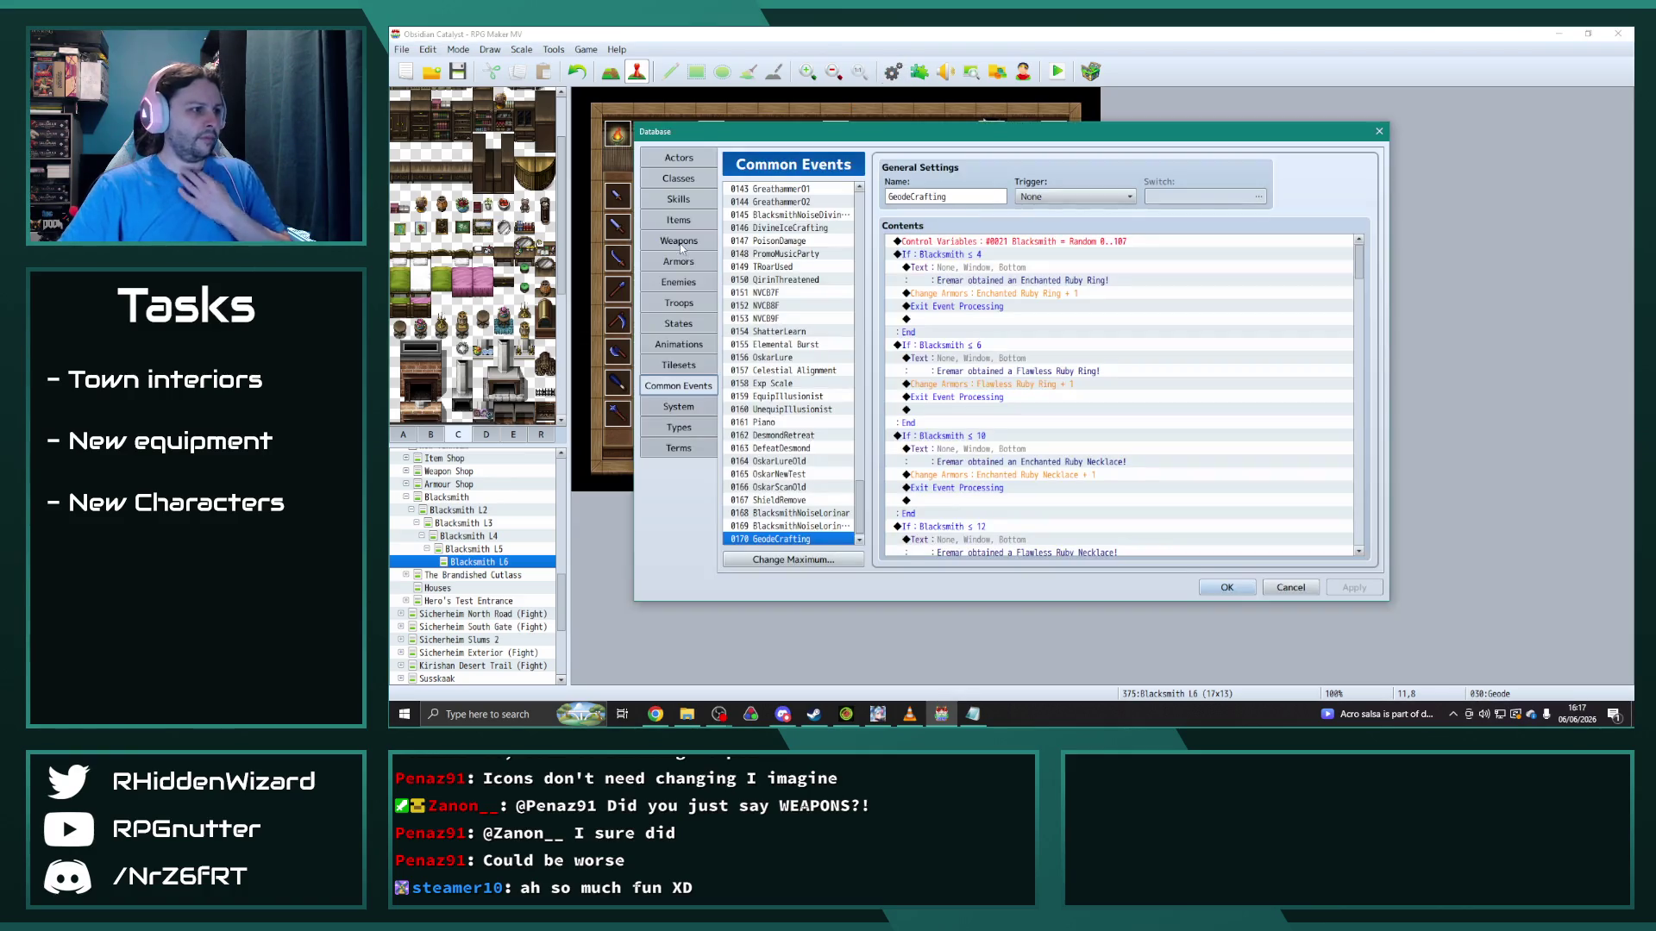
{"action": "left_click", "coordinate": [680, 262]}
{"action": "left_click_drag", "start_coordinate": [860, 369], "coordinate": [863, 451]}
{"action": "scroll", "coordinate": [862, 447], "scroll_direction": "up", "scroll_amount": 4}
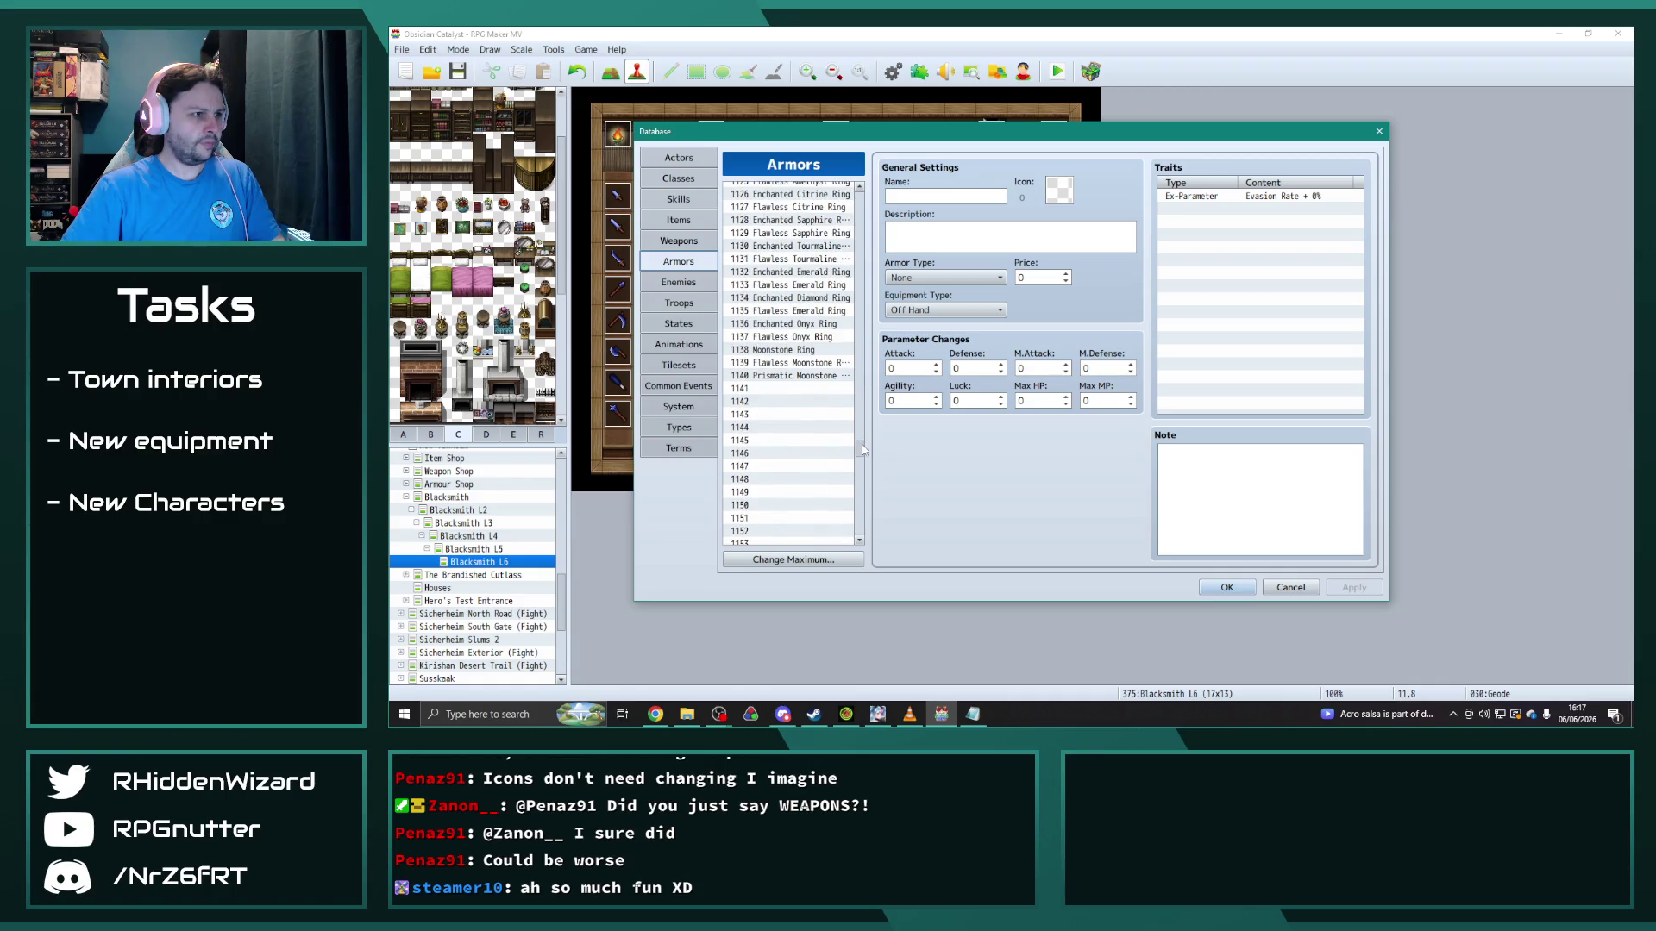
{"action": "left_click", "coordinate": [798, 312]}
{"action": "left_click", "coordinate": [792, 301]}
{"action": "left_click", "coordinate": [794, 314]}
{"action": "double_click", "coordinate": [946, 197]}
{"action": "type", "text": "Diamond Ring"}
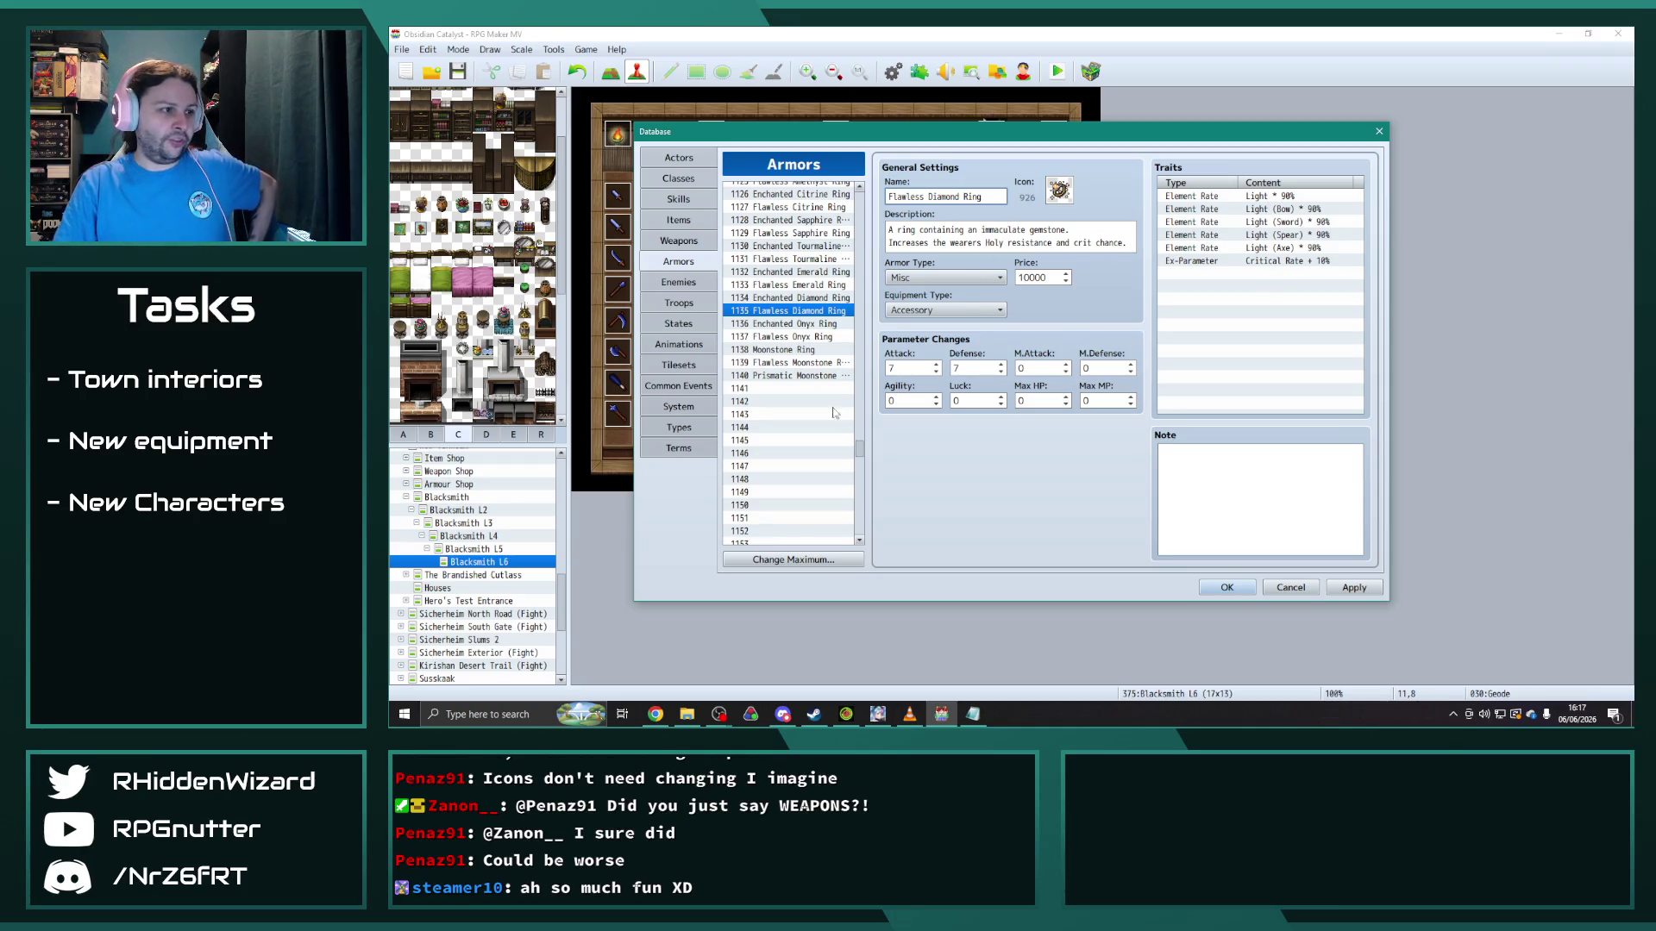
Step: Rename armor 1232 to Flawless Diamond Necklace, save, and reopen the database on Common Events
{"action": "left_click", "coordinate": [800, 337]}
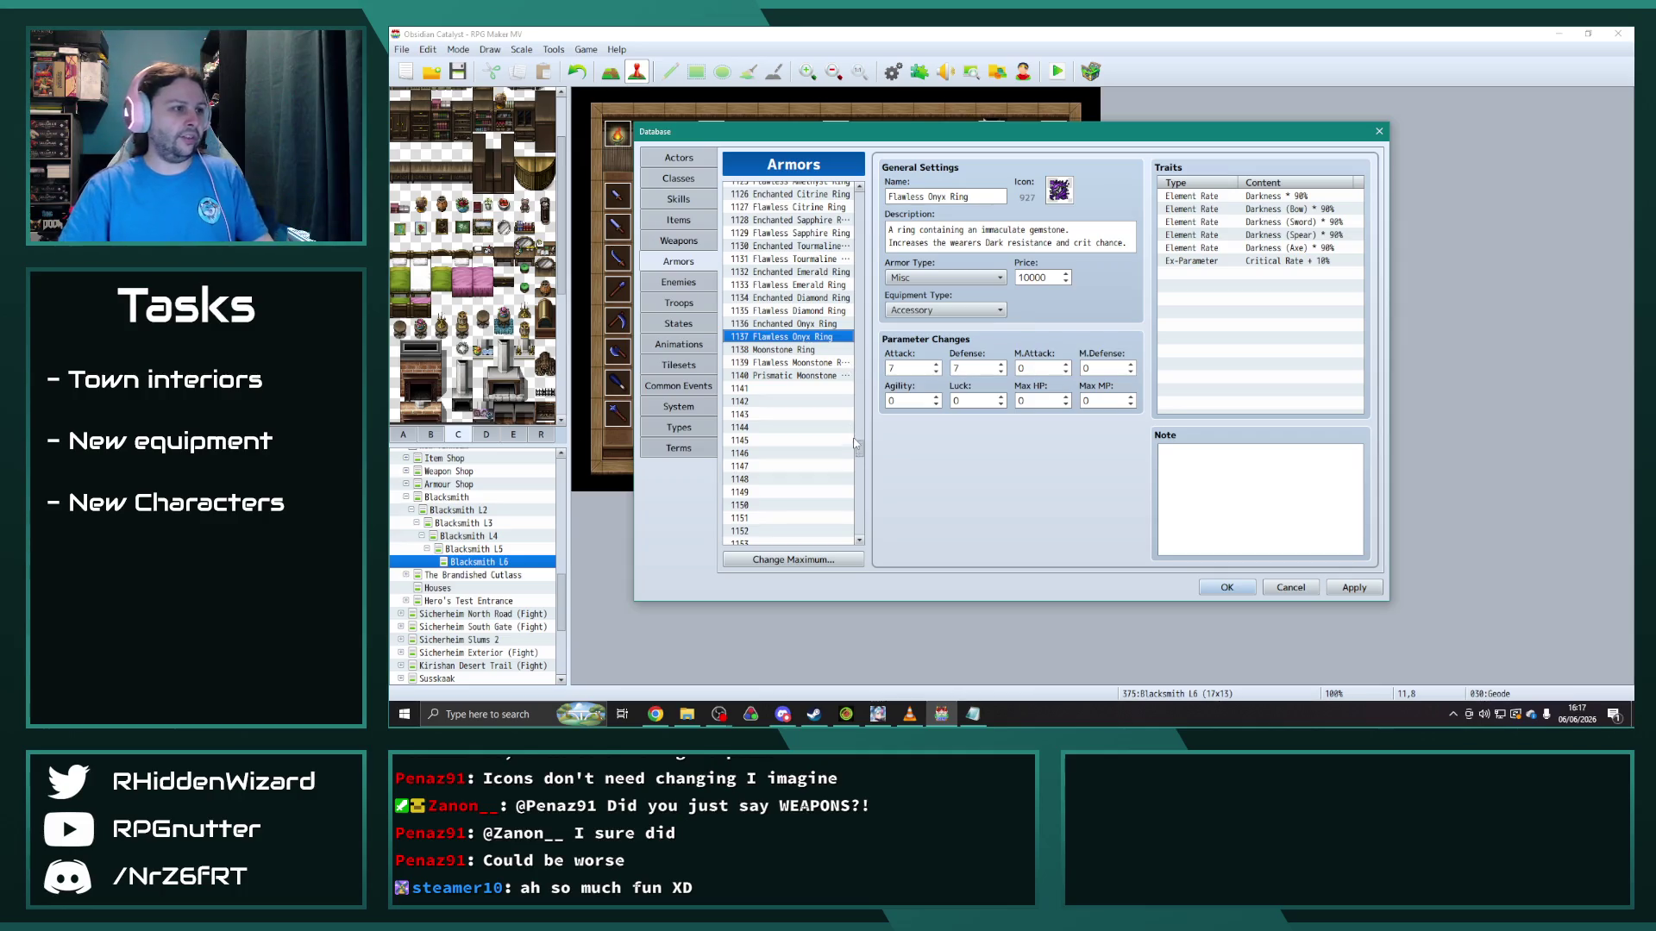
{"action": "left_click_drag", "start_coordinate": [860, 455], "coordinate": [859, 472]}
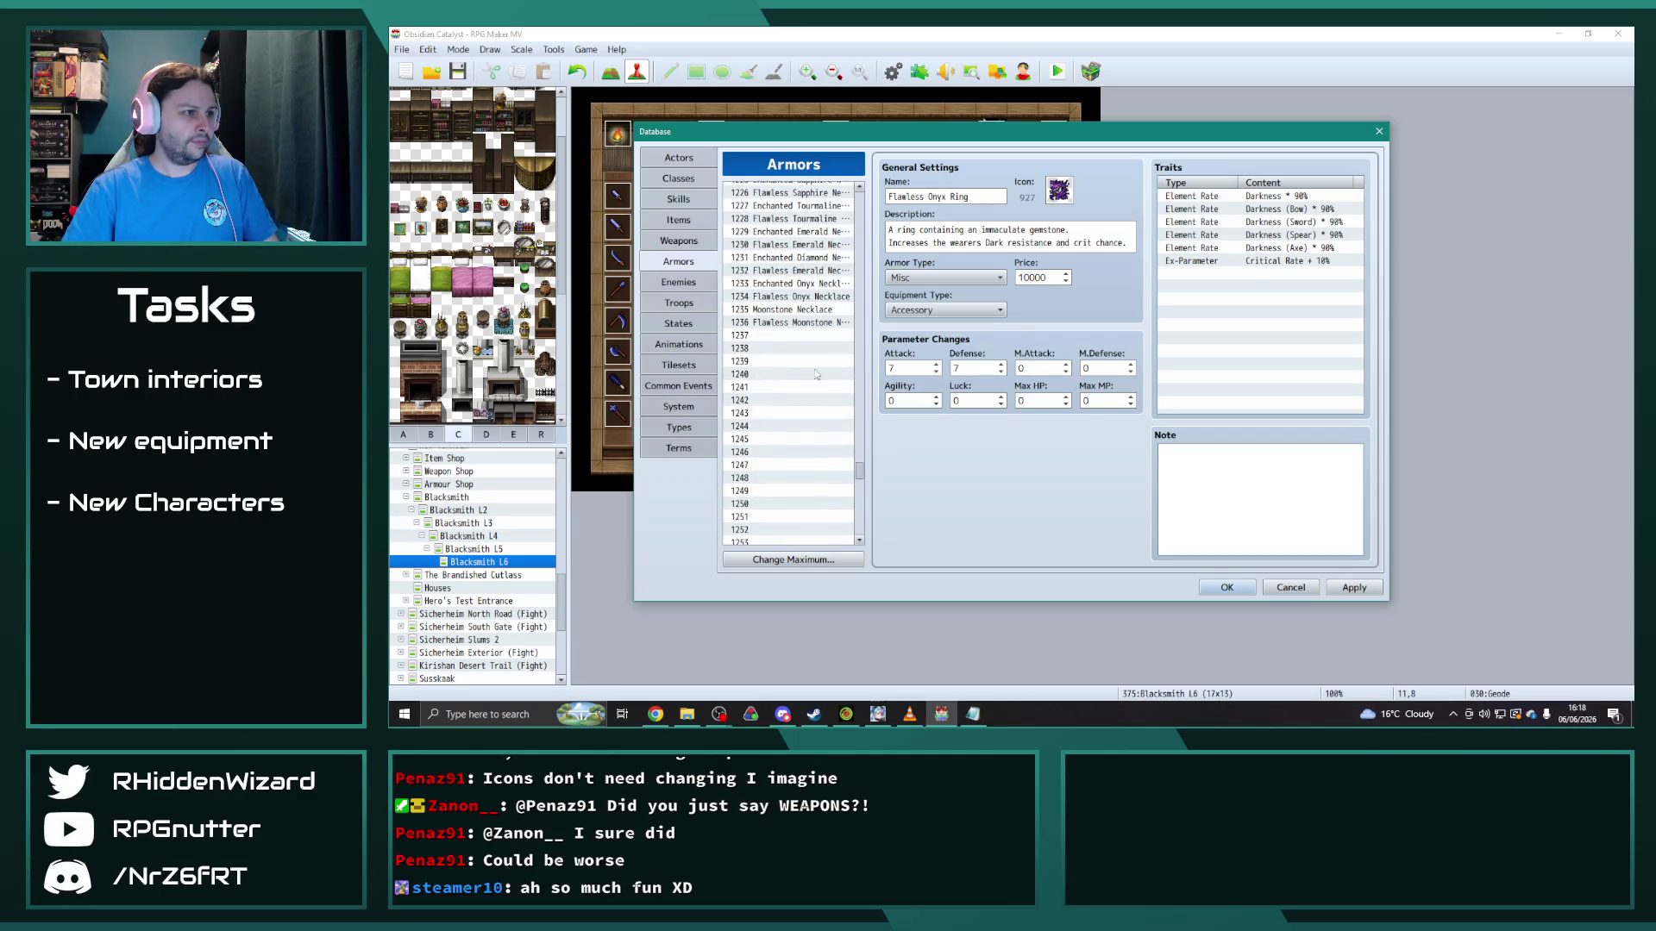
{"action": "left_click", "coordinate": [789, 270]}
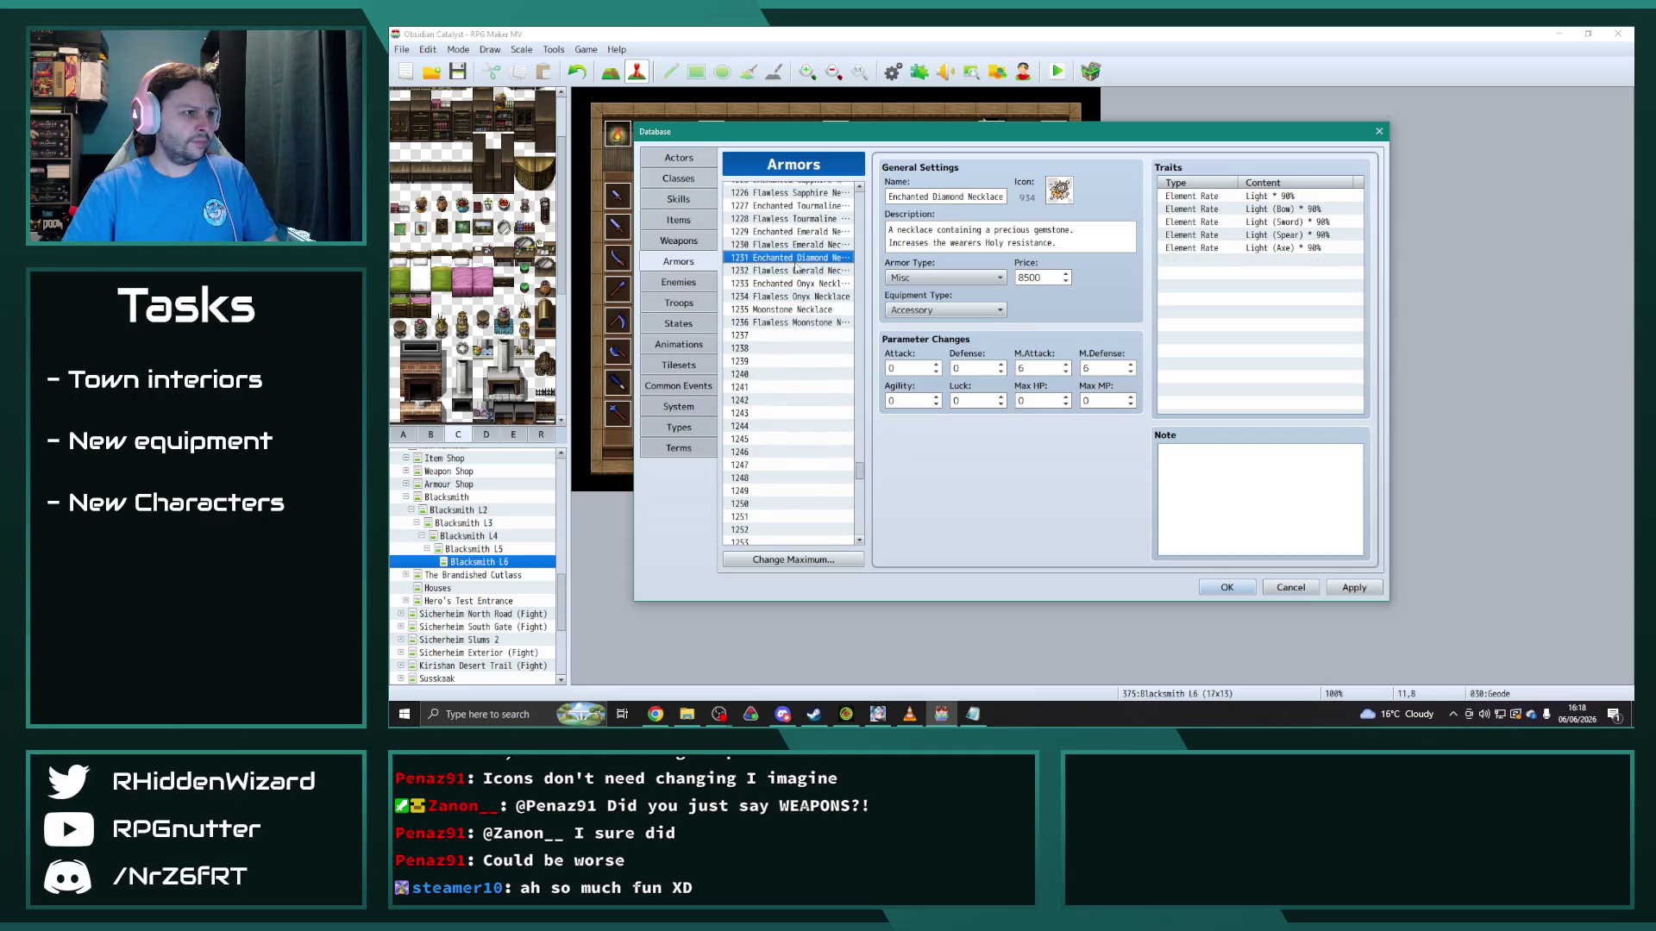
{"action": "double_click", "coordinate": [938, 197]}
{"action": "type", "text": "Diamond"}
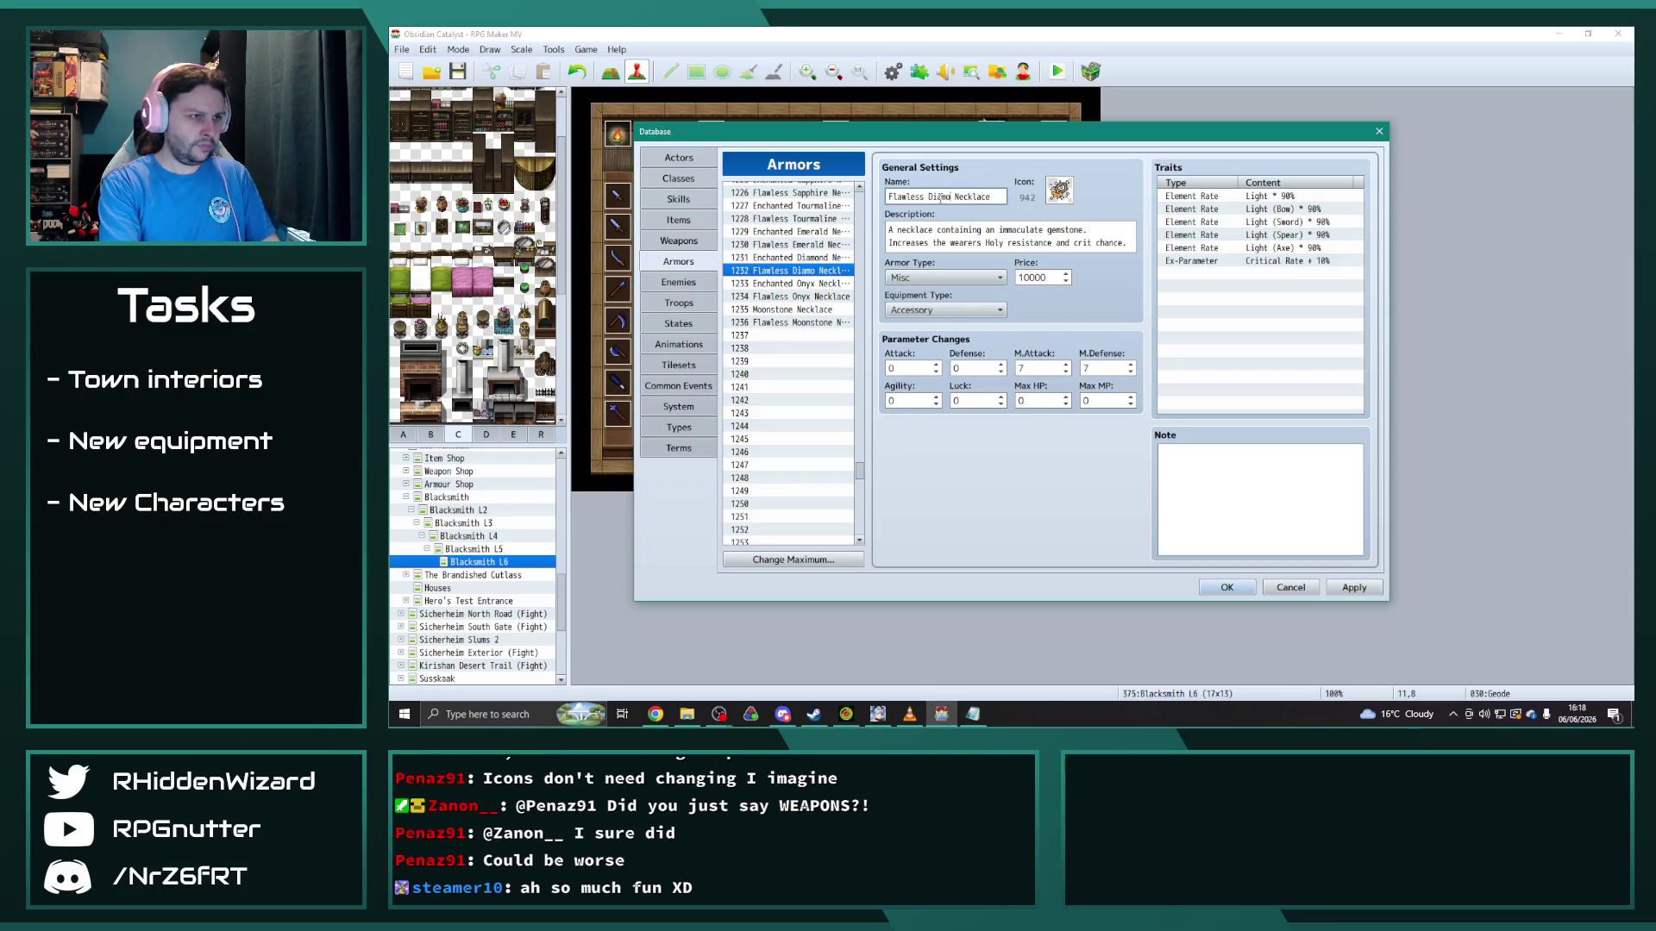
{"action": "left_click", "coordinate": [1227, 588]}
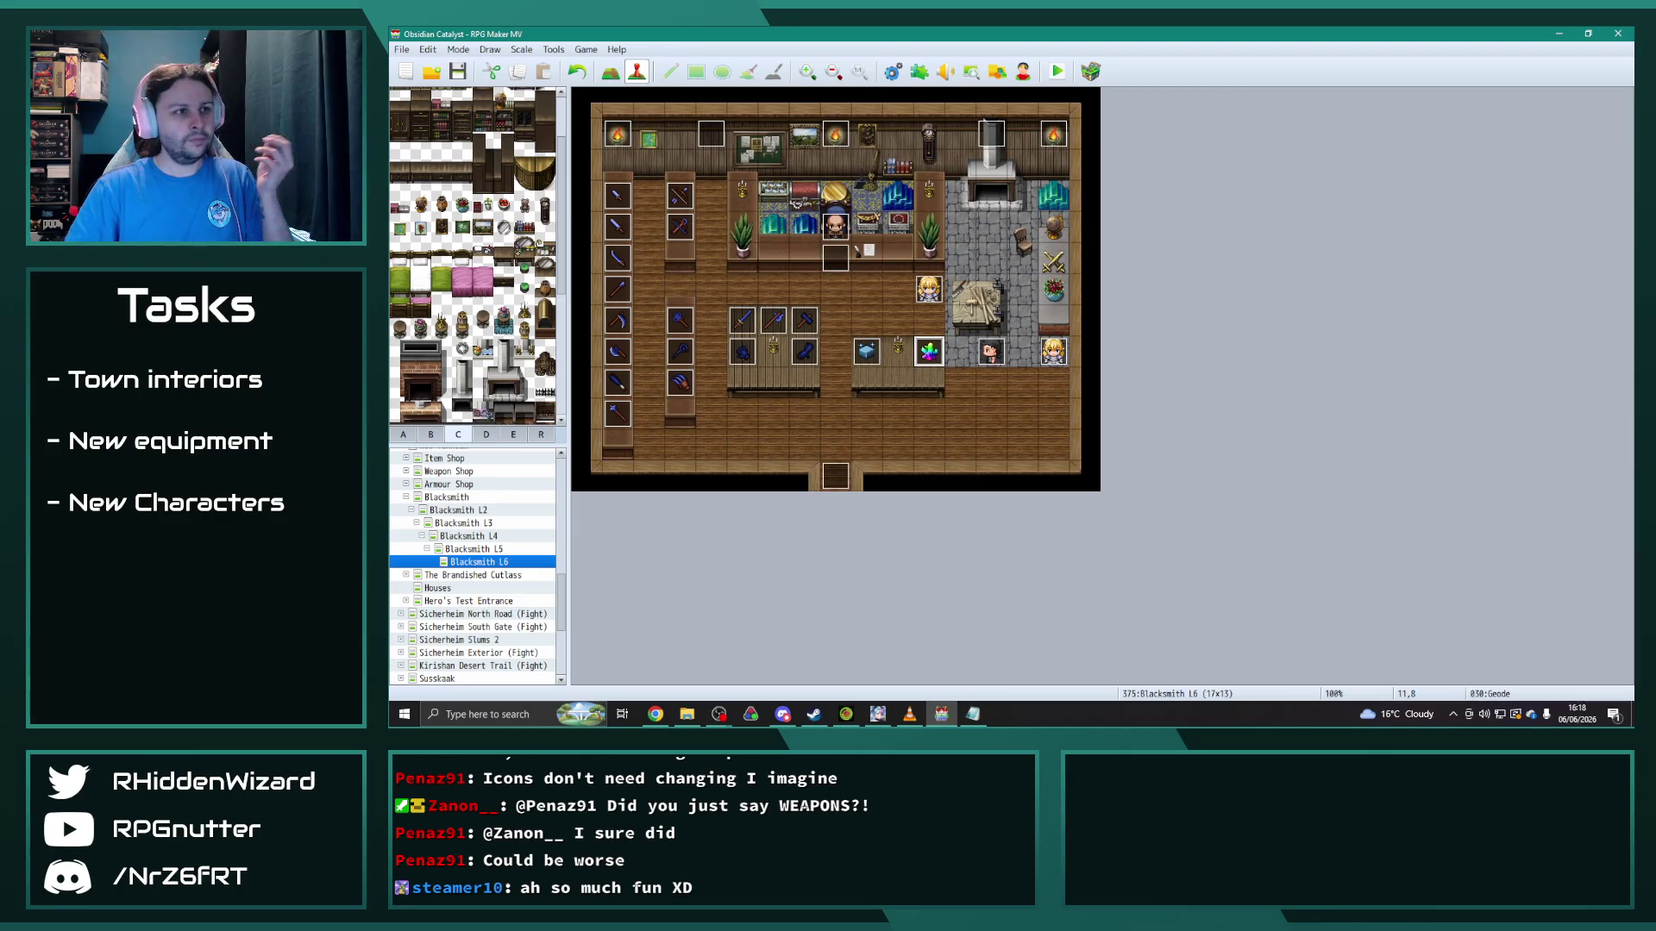
{"action": "key", "text": "F9"}
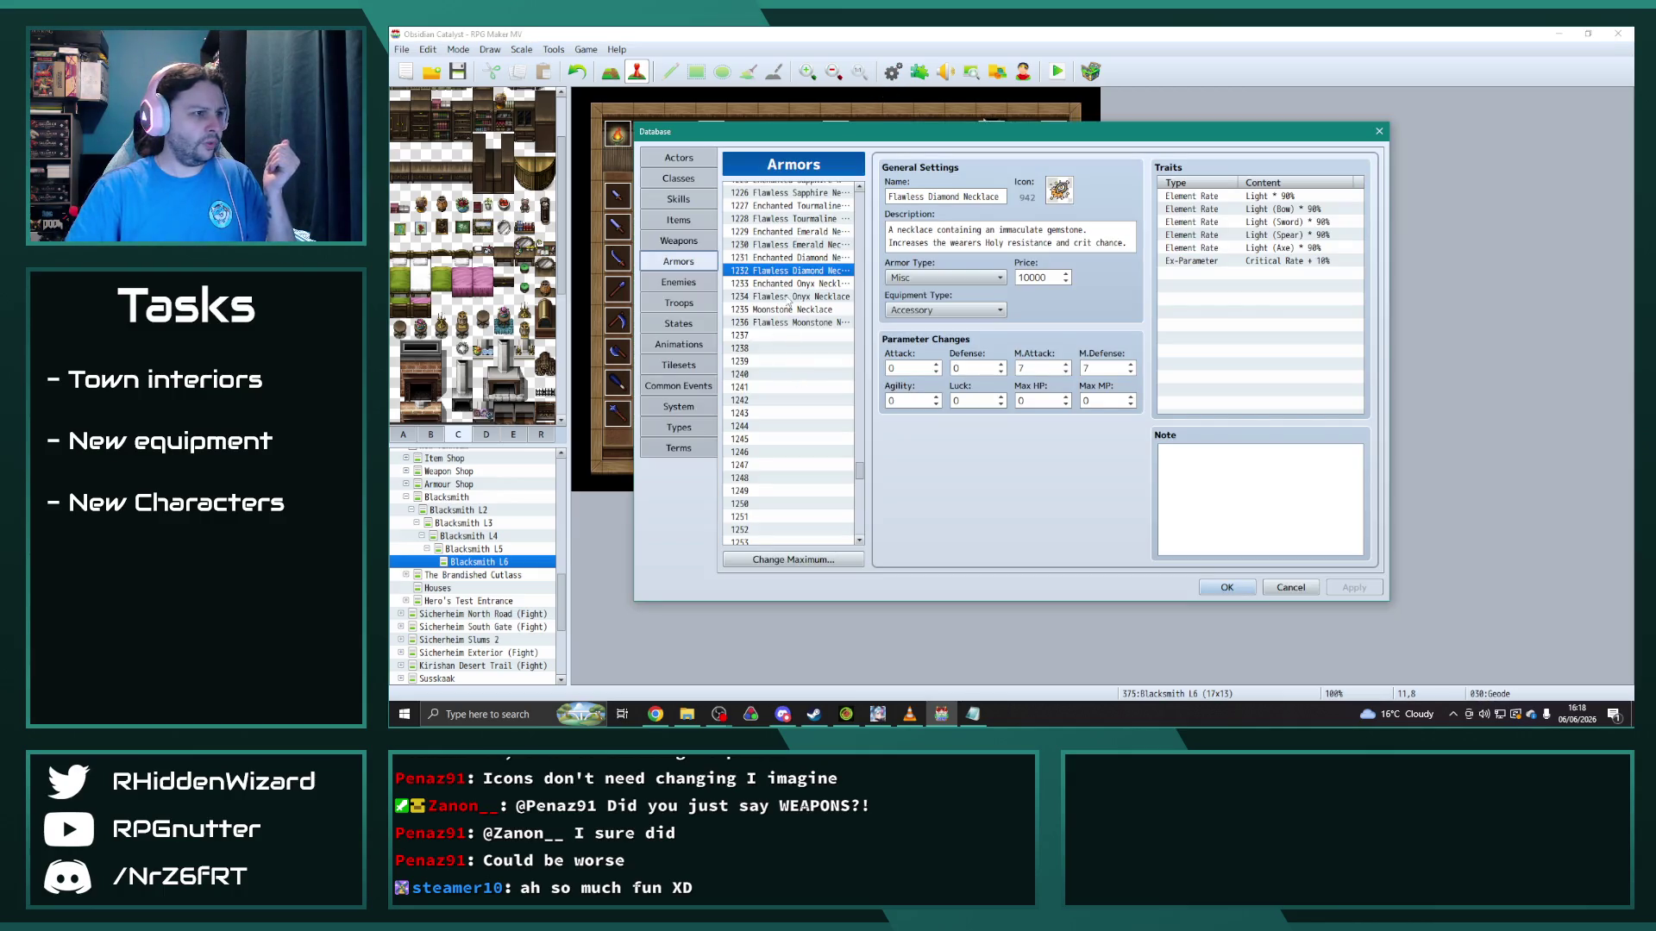
{"action": "left_click", "coordinate": [690, 388]}
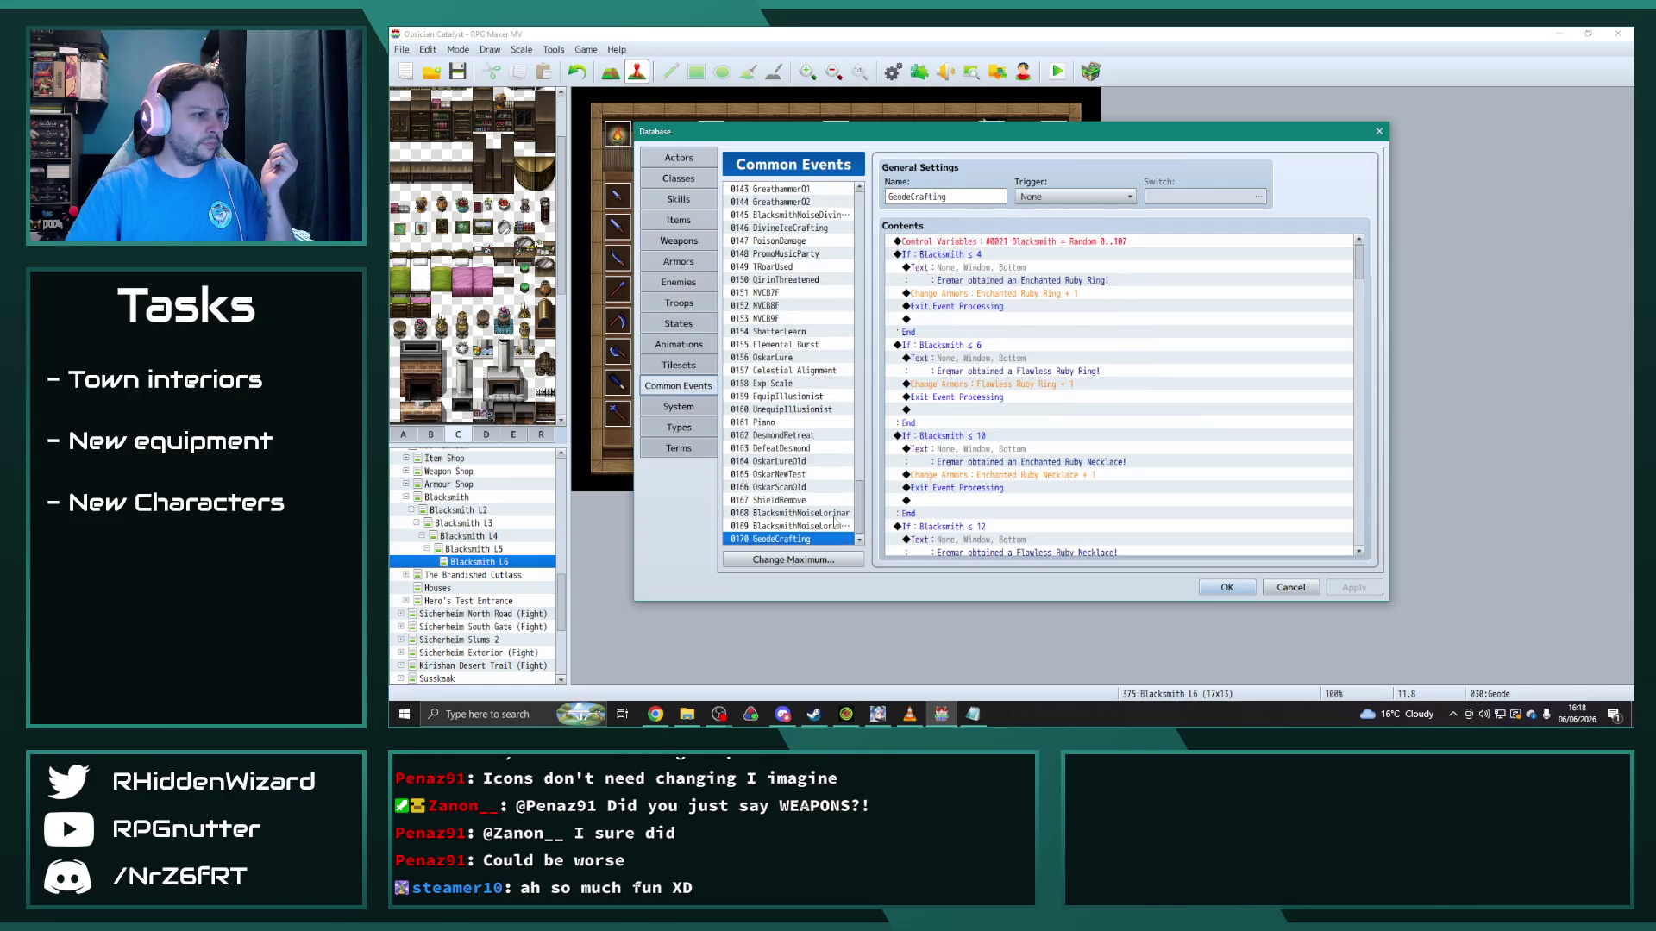
Step: Paste a copy of the Diamond Ring and Necklace branches above the closing blacksmith message
{"action": "left_click_drag", "start_coordinate": [1361, 271], "coordinate": [1360, 530]}
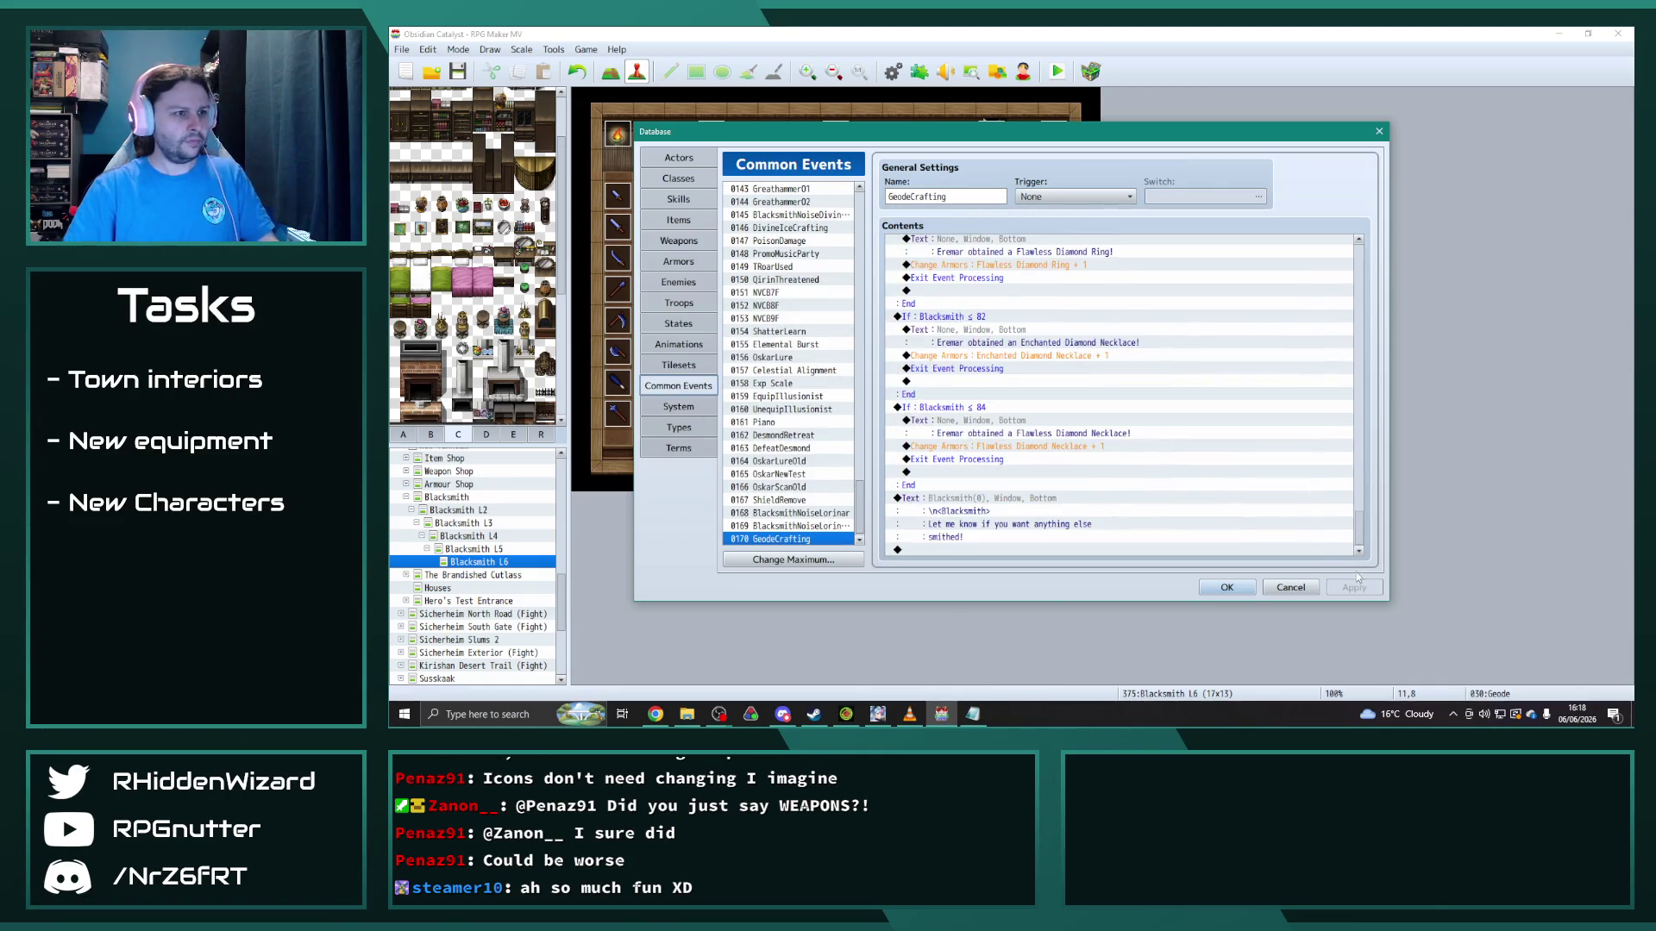
{"action": "scroll", "coordinate": [1090, 489], "scroll_direction": "up", "scroll_amount": 1}
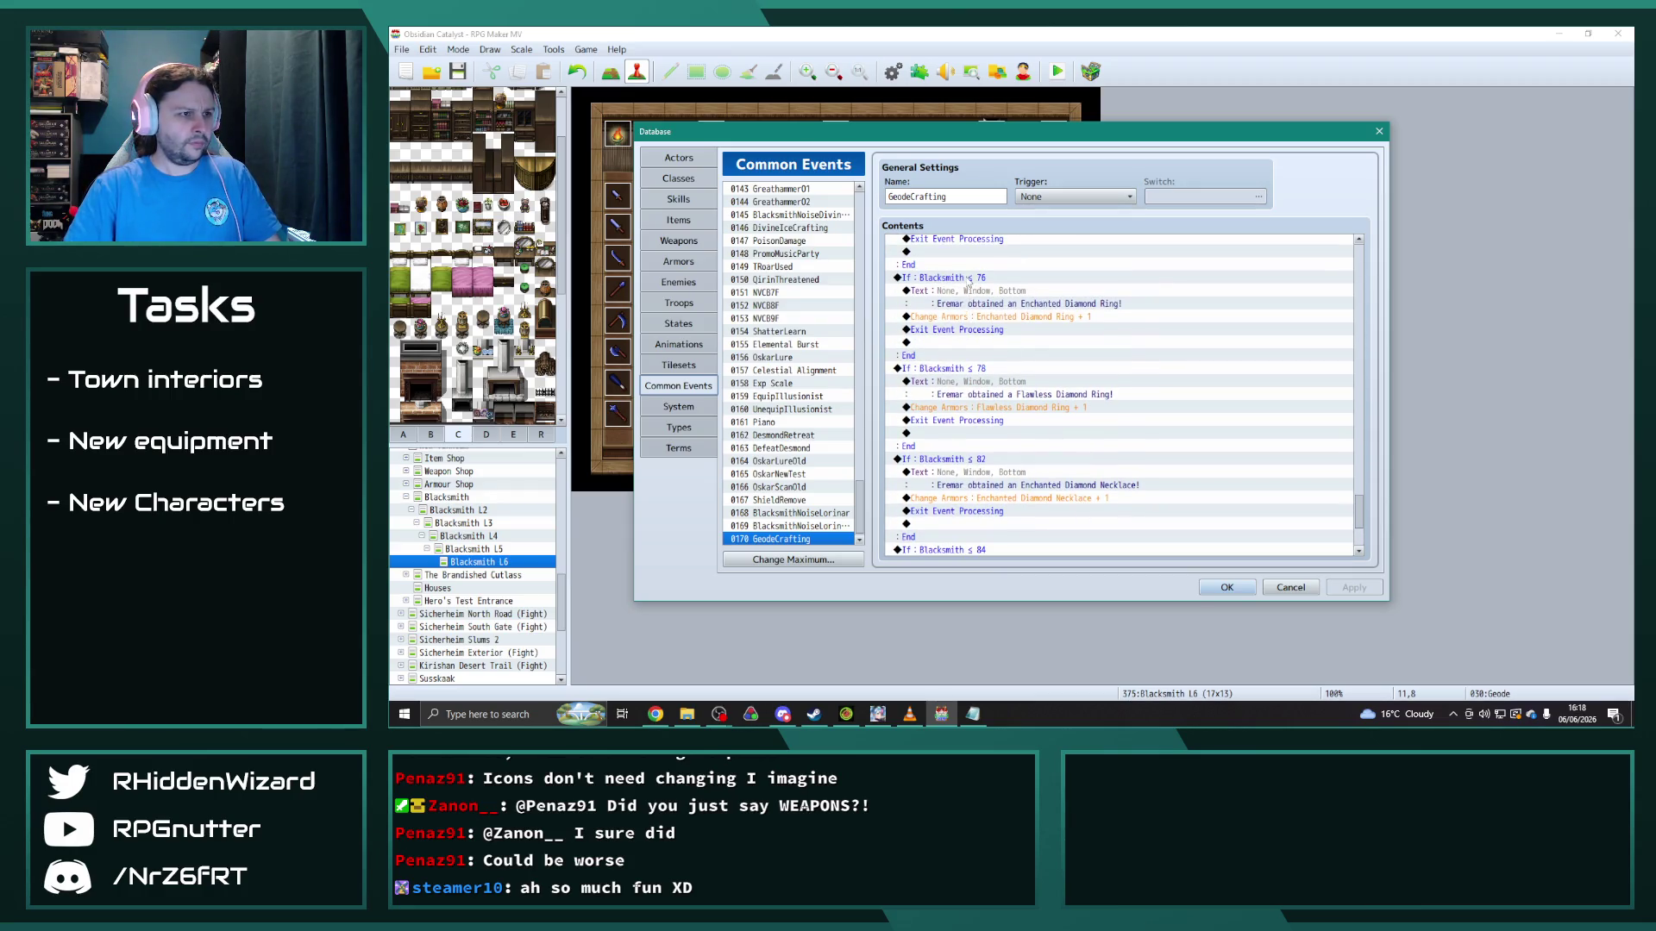
{"action": "scroll", "coordinate": [1049, 448], "scroll_direction": "down", "scroll_amount": 2}
{"action": "left_click", "coordinate": [983, 420], "text": "shift"}
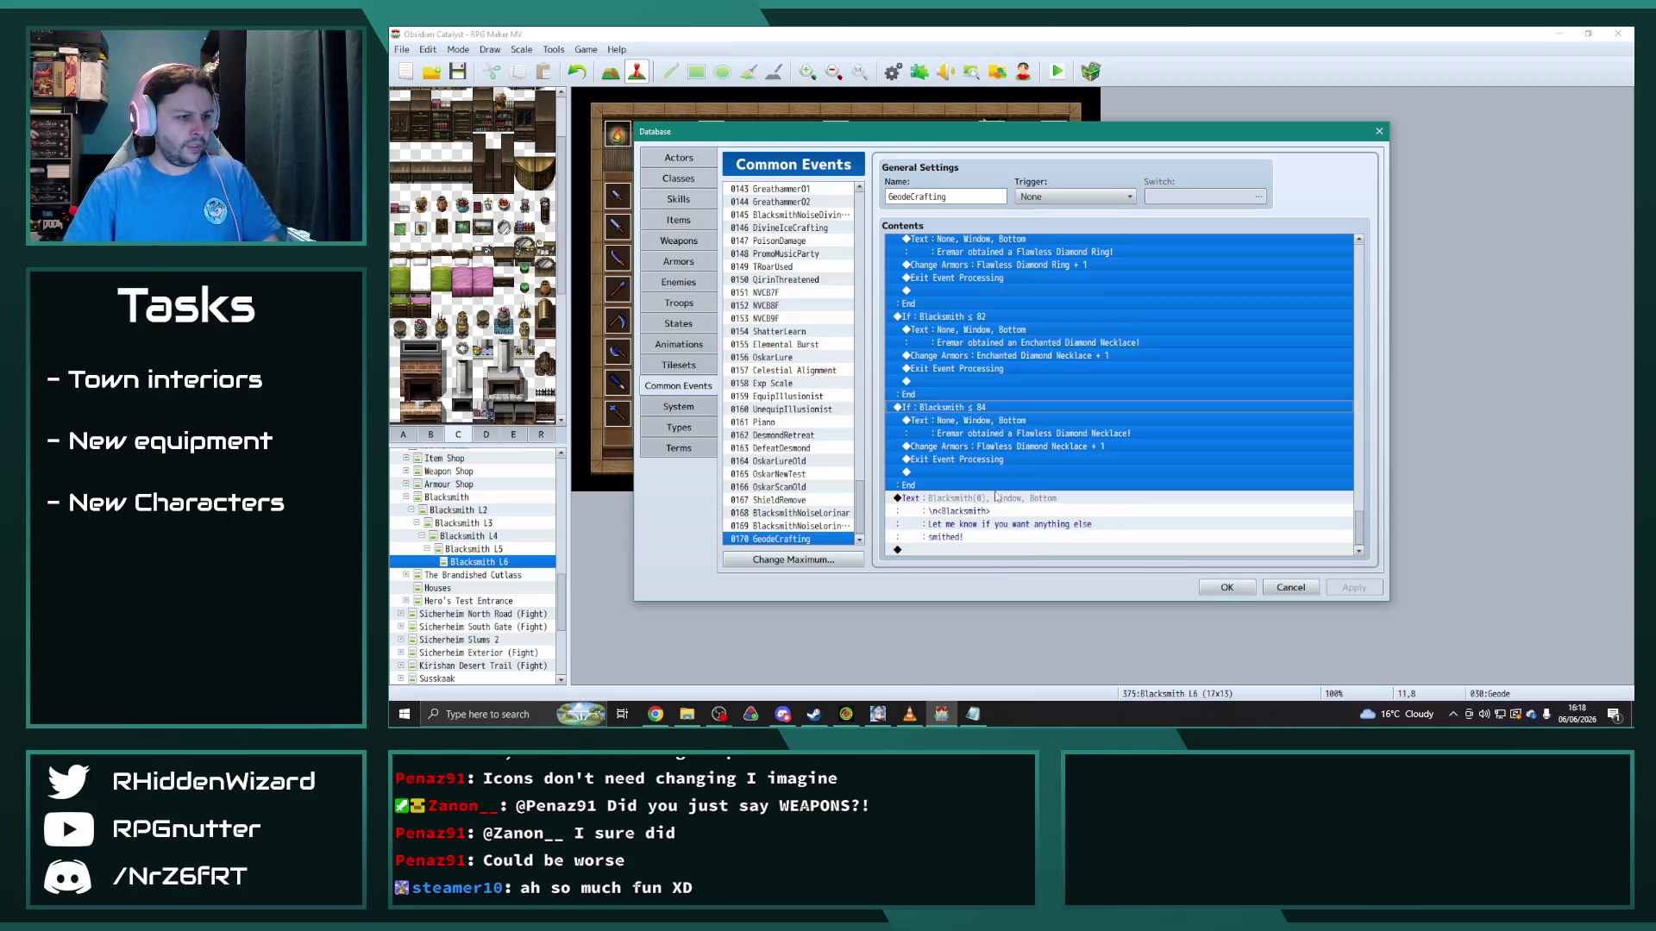
{"action": "left_click", "coordinate": [997, 498]}
{"action": "key", "text": "ctrl+v"}
{"action": "scroll", "coordinate": [1020, 511], "scroll_direction": "up", "scroll_amount": 5}
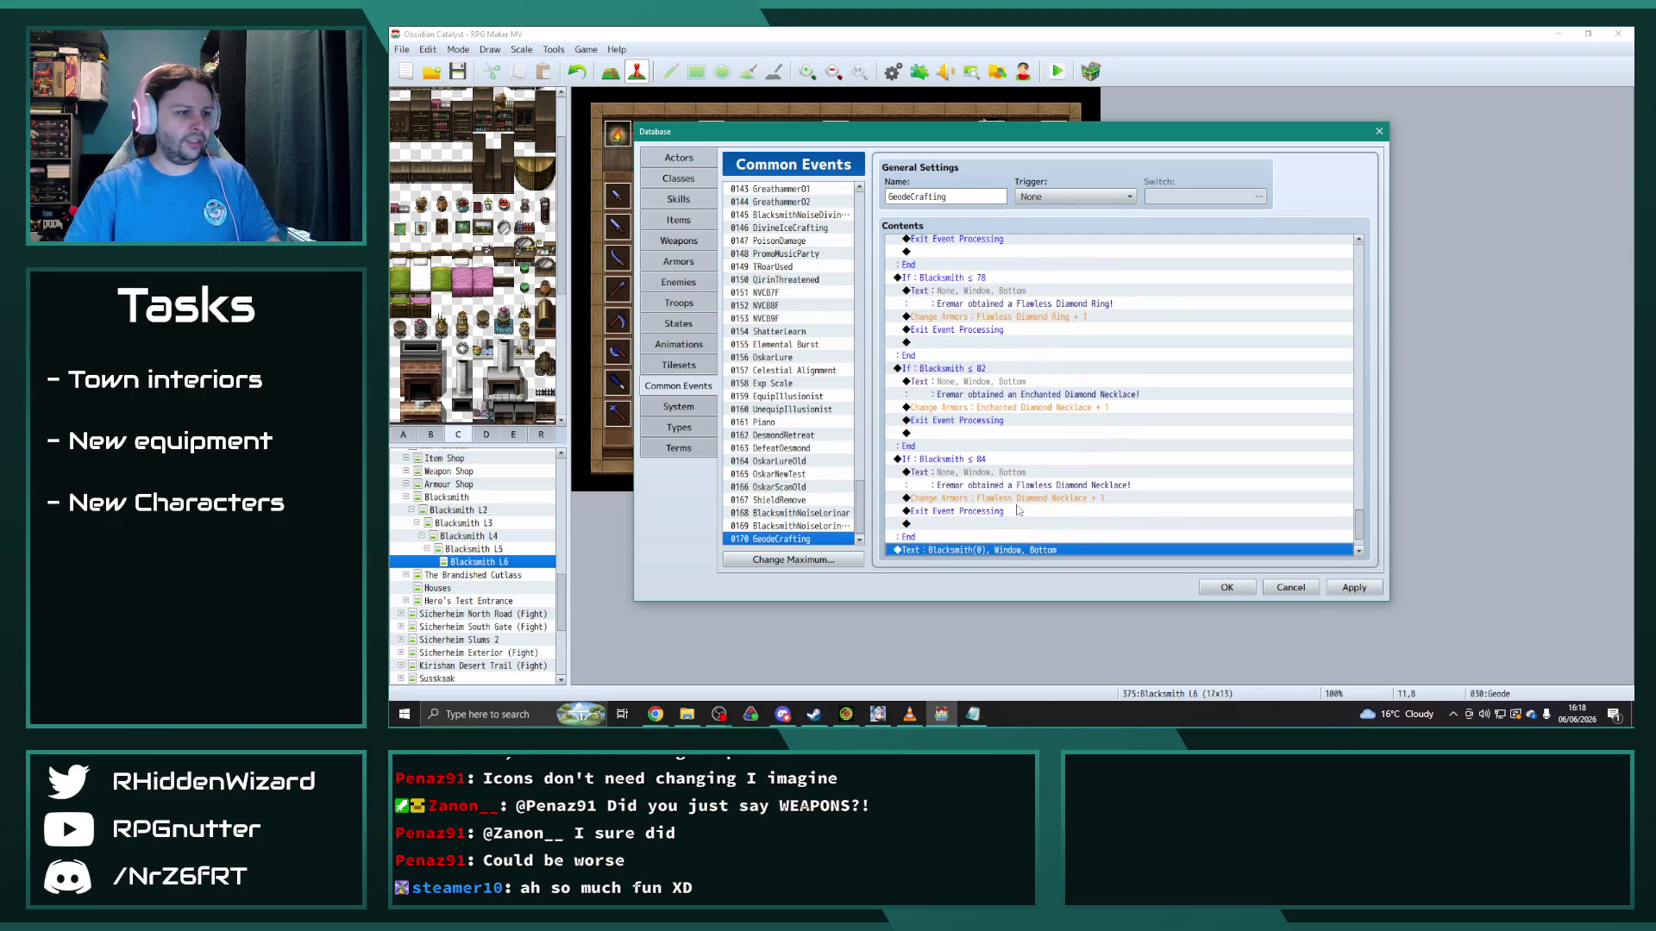
Step: Set the first two copied branches' Blacksmith thresholds to ≤ 88 and ≤ 90
{"action": "double_click", "coordinate": [976, 373]}
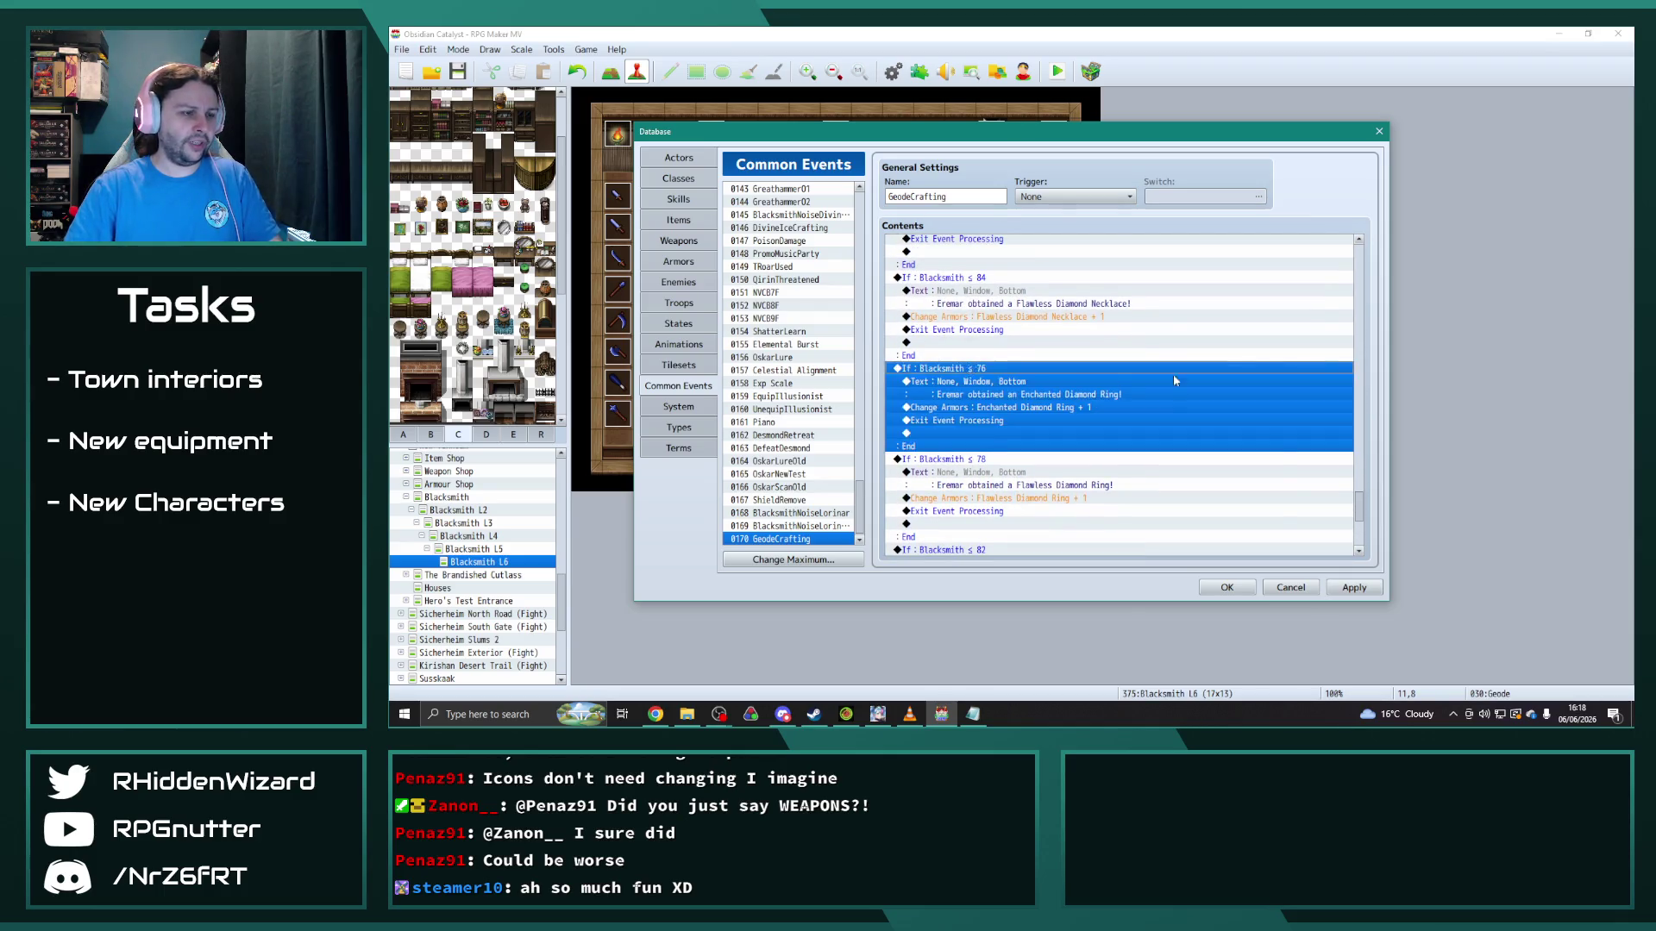
{"action": "double_click", "coordinate": [1149, 353]}
{"action": "type", "text": "88"}
{"action": "left_click", "coordinate": [1180, 504]}
{"action": "scroll", "coordinate": [979, 419], "scroll_direction": "down", "scroll_amount": 2}
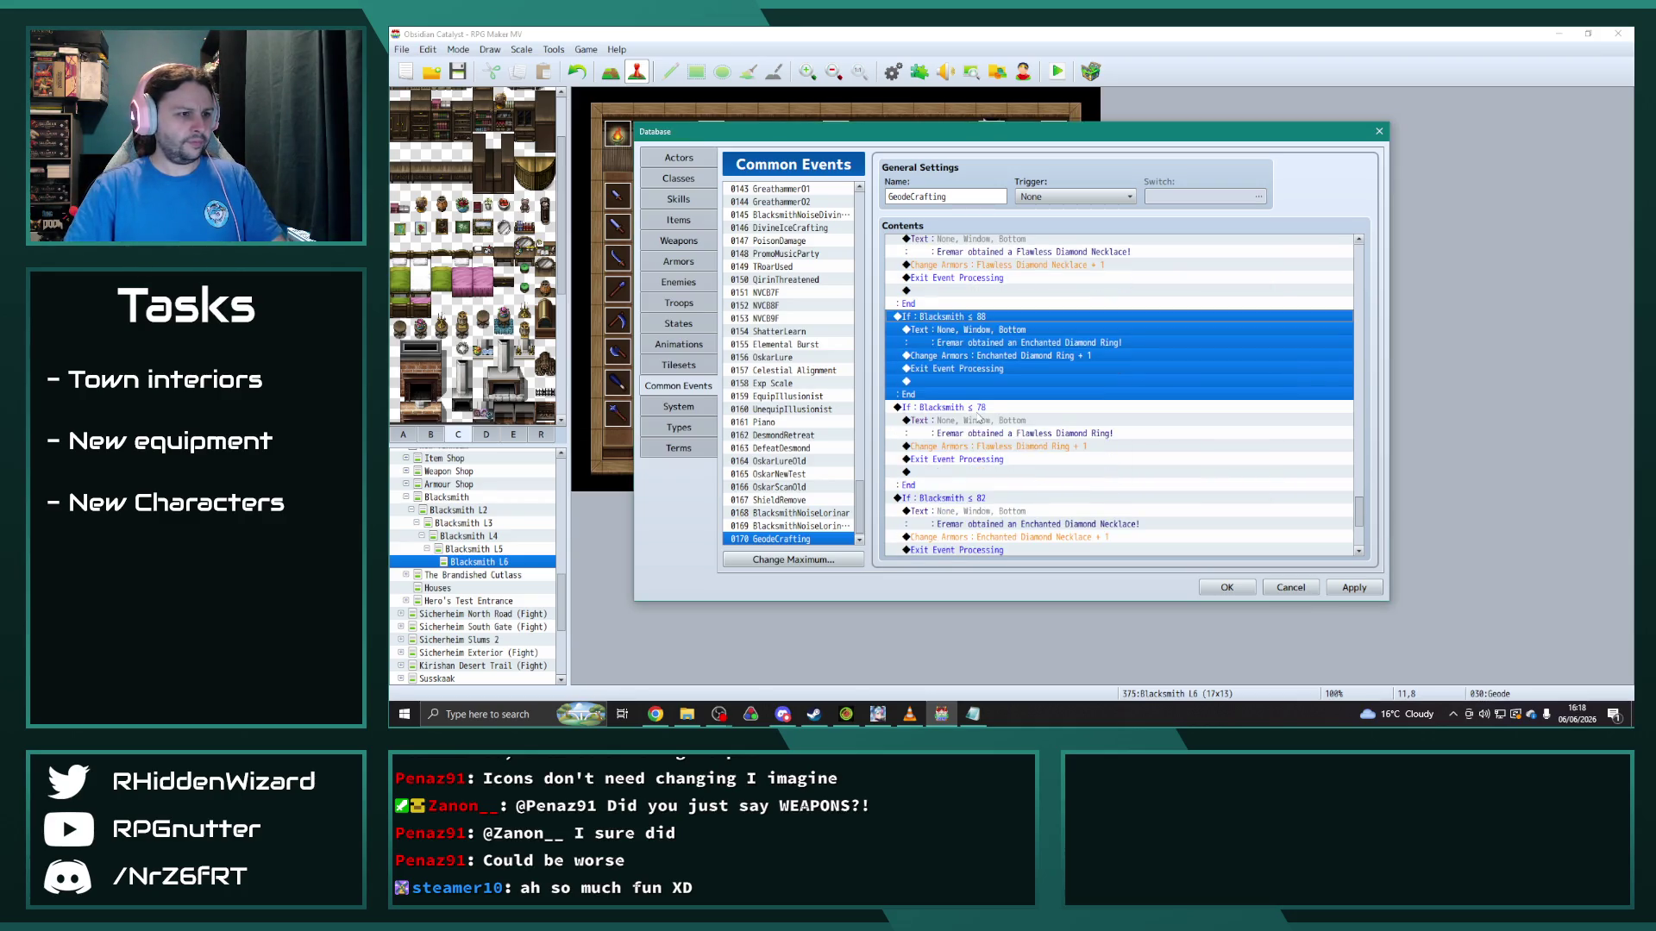
{"action": "double_click", "coordinate": [979, 408]}
{"action": "double_click", "coordinate": [1150, 353]}
{"action": "type", "text": "90"}
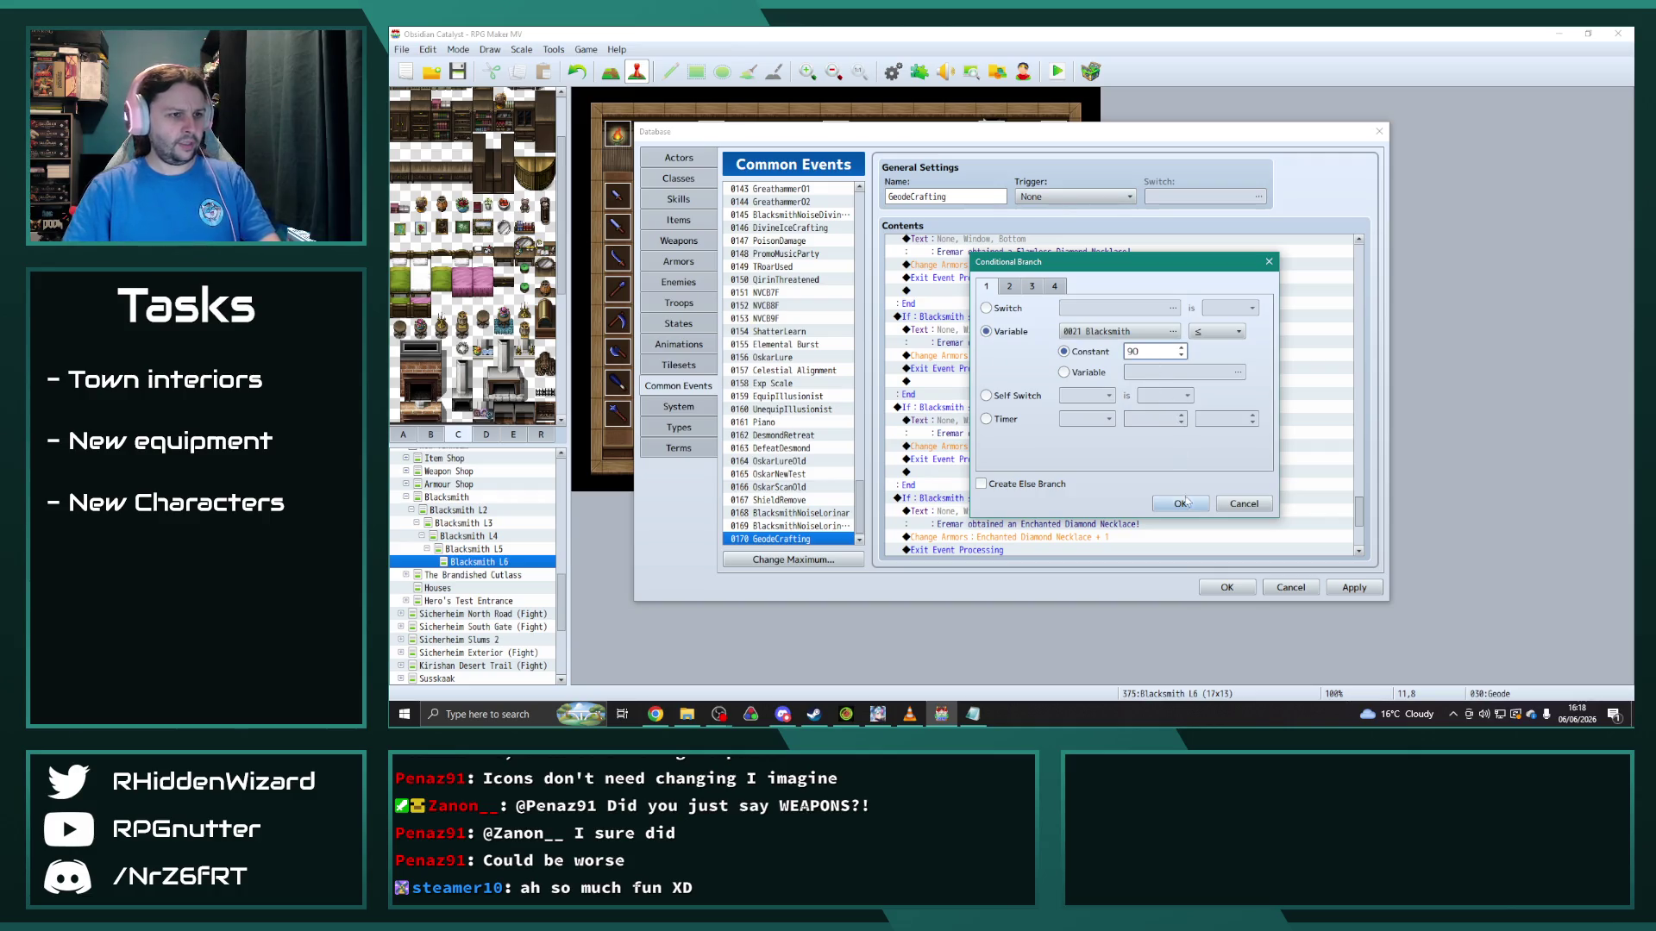
{"action": "left_click", "coordinate": [1180, 504]}
Step: Set the remaining copied branches' Blacksmith thresholds to ≤ 94 and ≤ 96
{"action": "scroll", "coordinate": [979, 414], "scroll_direction": "down", "scroll_amount": 2}
{"action": "double_click", "coordinate": [949, 433]}
{"action": "double_click", "coordinate": [1152, 354]}
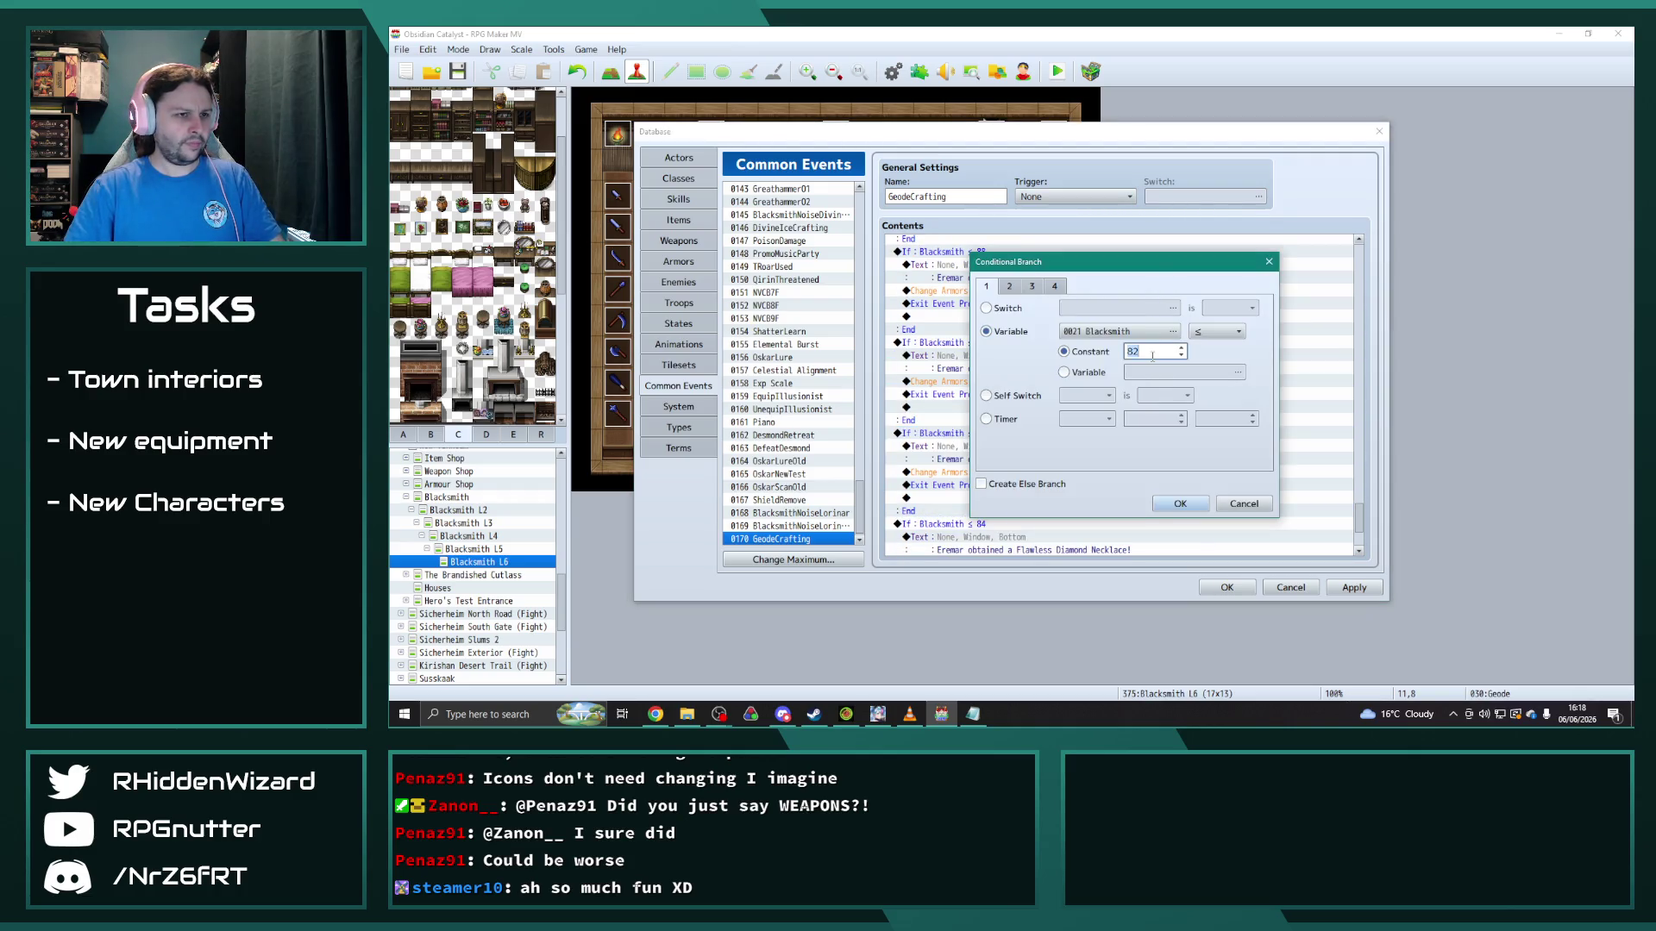
{"action": "type", "text": "94"}
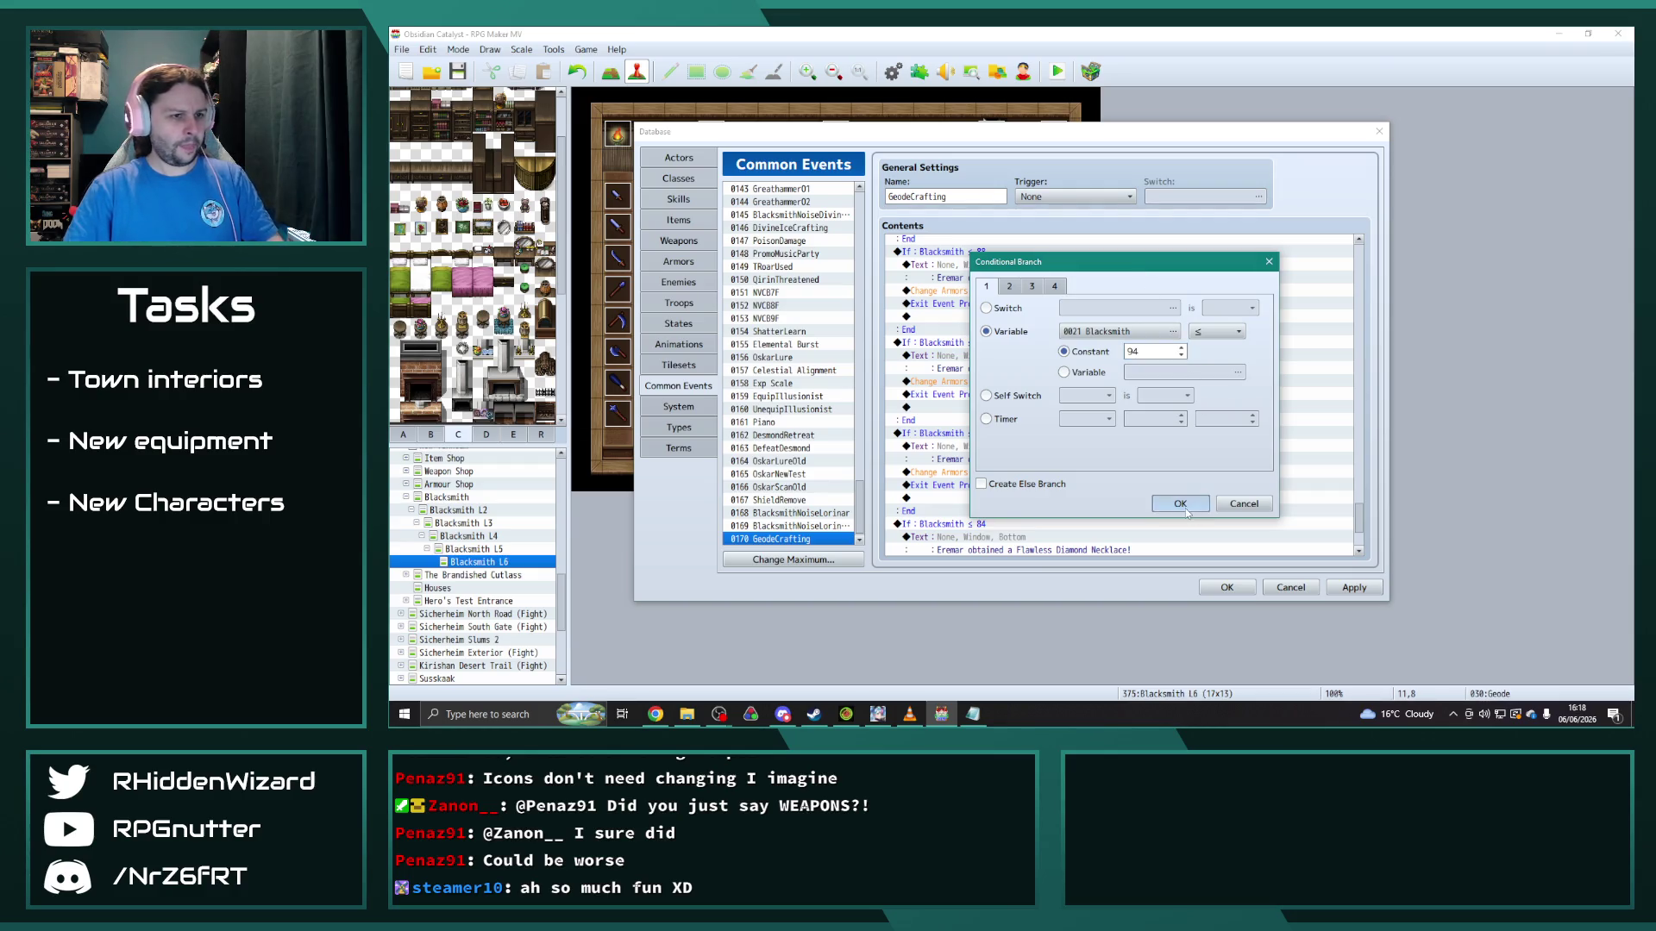
{"action": "left_click", "coordinate": [1181, 506]}
{"action": "scroll", "coordinate": [1088, 447], "scroll_direction": "down", "scroll_amount": 2}
{"action": "double_click", "coordinate": [1089, 458]}
{"action": "double_click", "coordinate": [1154, 352]}
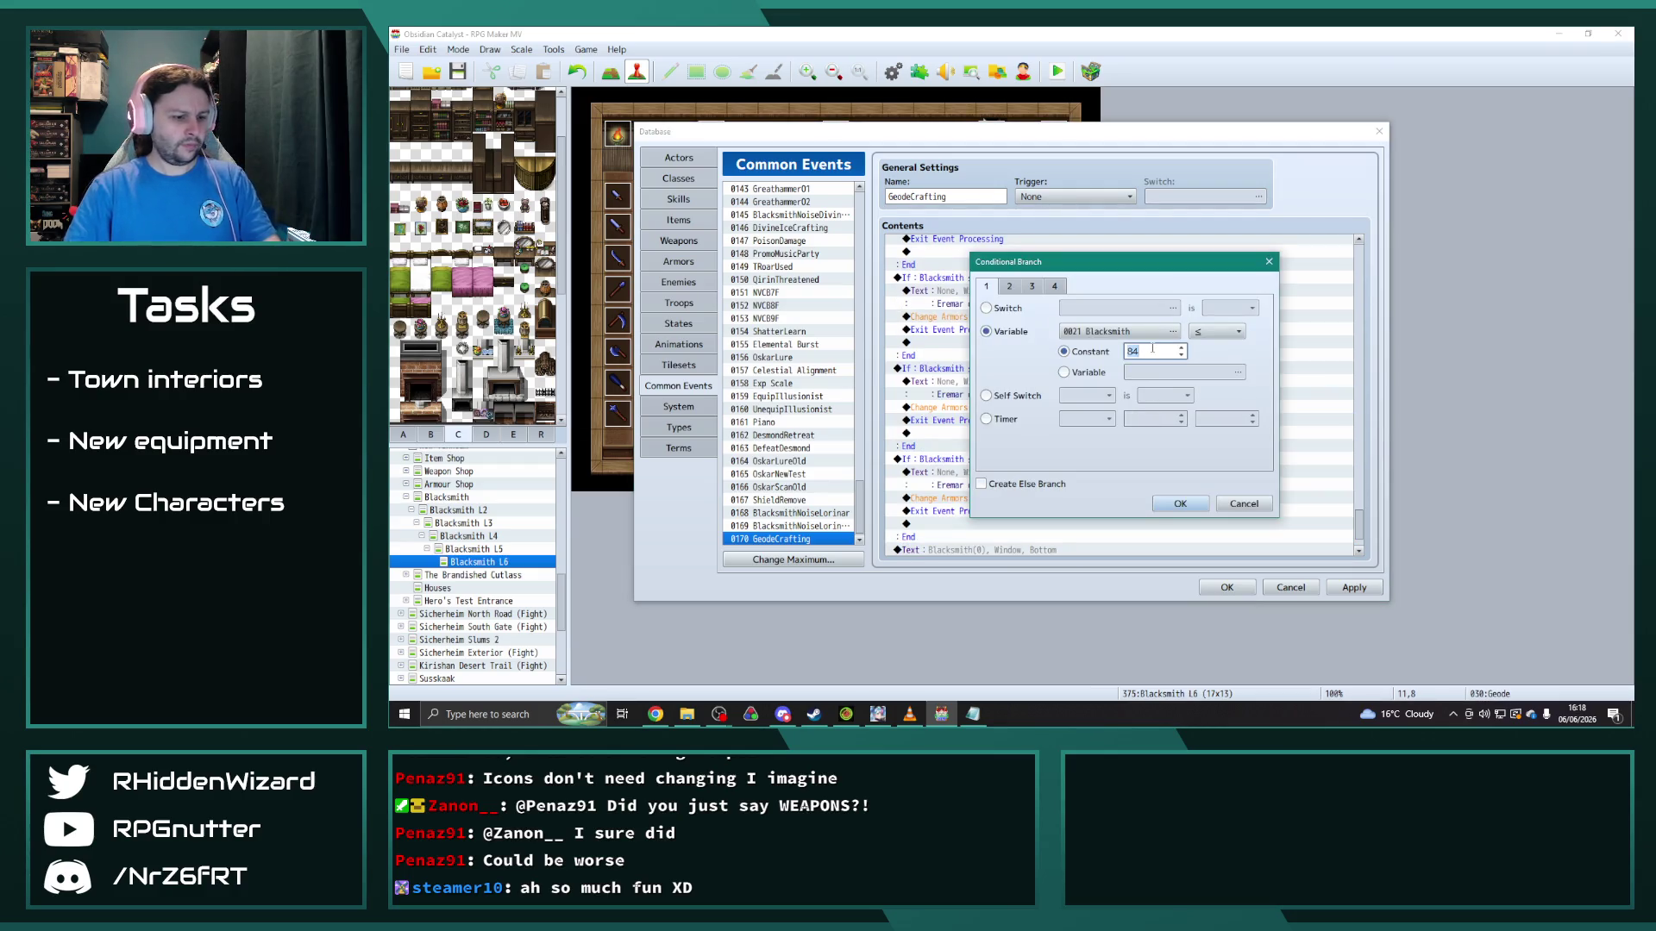
{"action": "left_click", "coordinate": [1178, 505]}
{"action": "scroll", "coordinate": [1056, 372], "scroll_direction": "up", "scroll_amount": 2}
{"action": "scroll", "coordinate": [1043, 374], "scroll_direction": "down", "scroll_amount": 1}
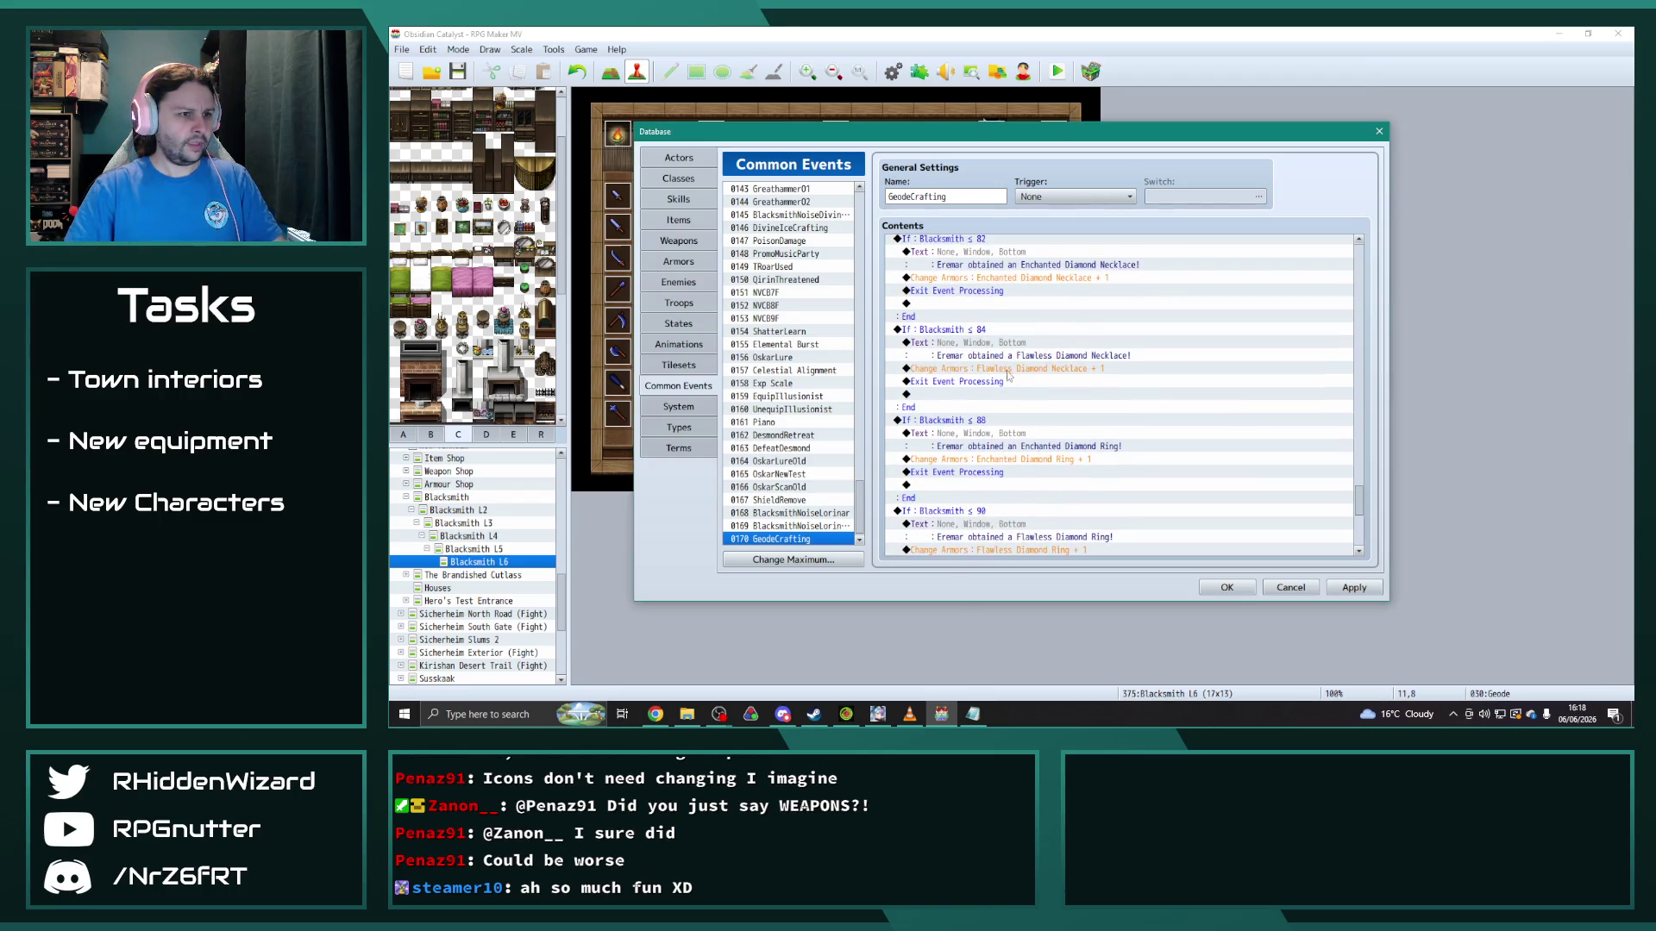
Step: Make the ≤ 88 branch announce and grant the Enchanted Onyx Ring
{"action": "left_click", "coordinate": [1007, 373]}
{"action": "double_click", "coordinate": [1007, 377]}
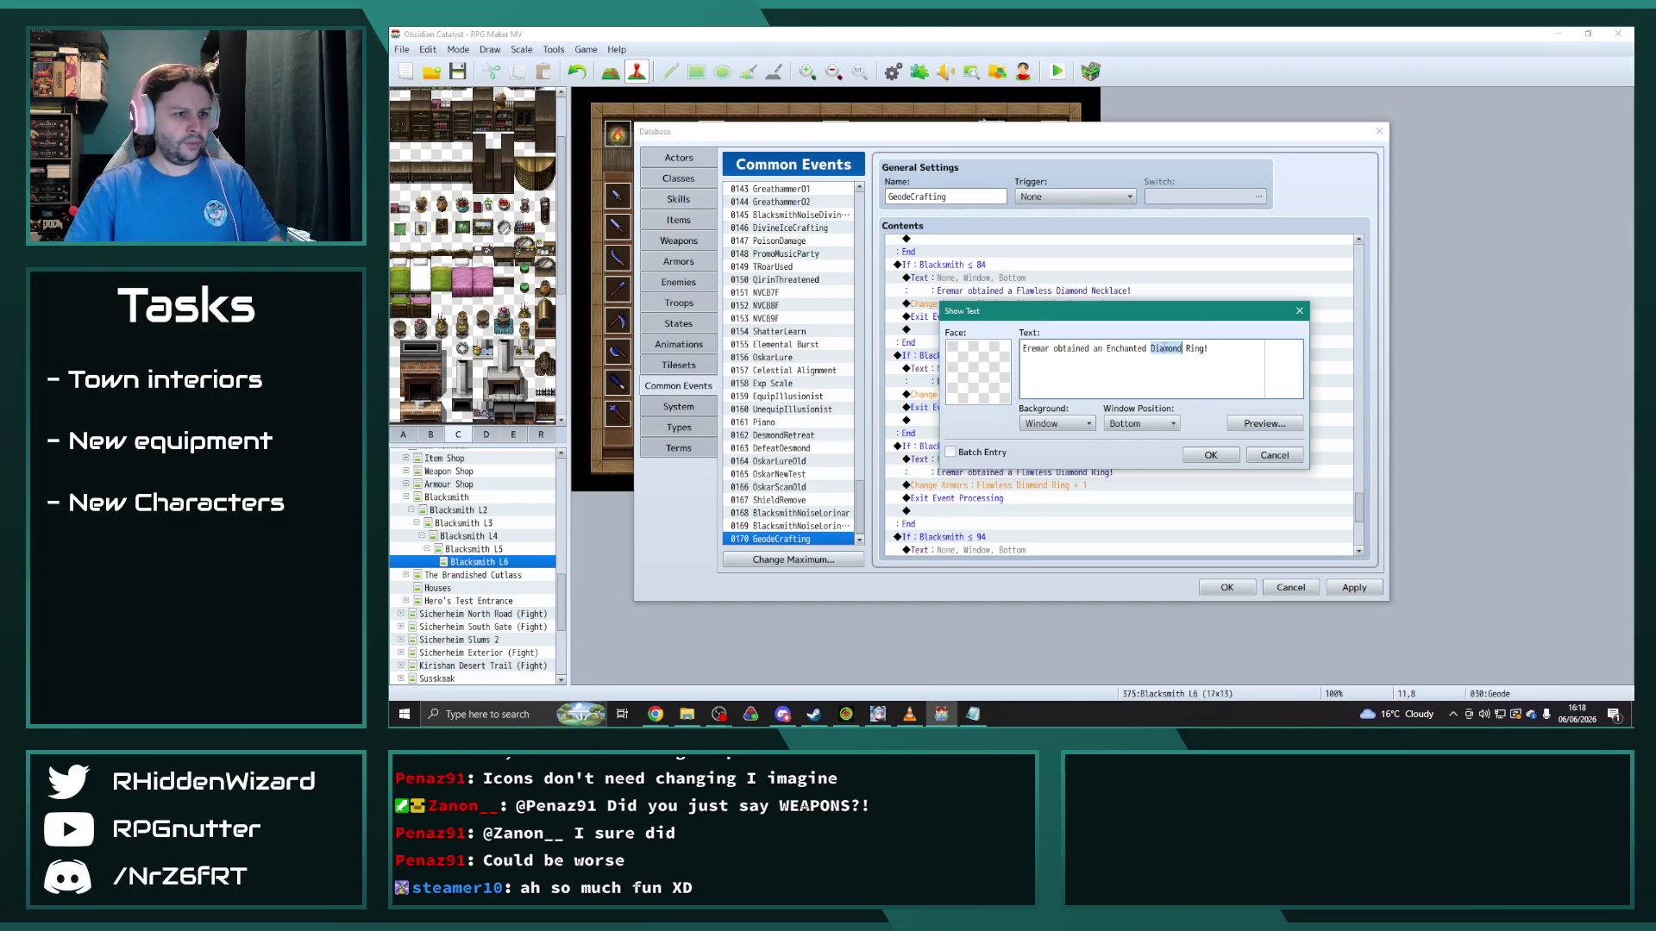
{"action": "type", "text": "Onyx"}
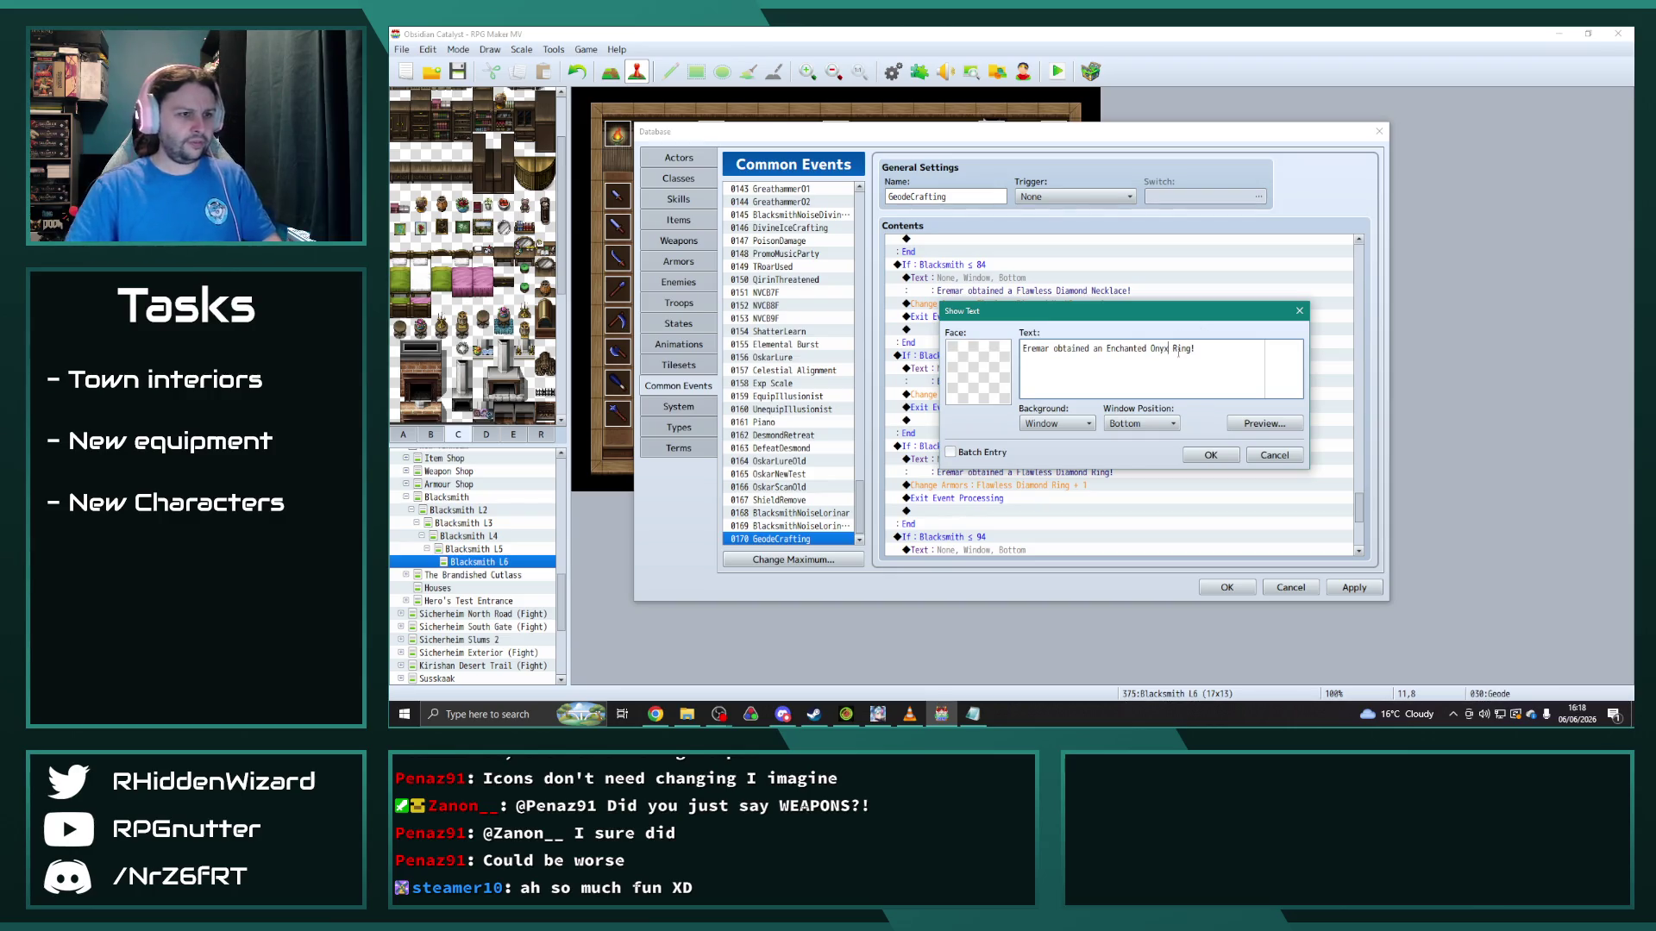
{"action": "left_click", "coordinate": [1211, 455]}
{"action": "left_click", "coordinate": [1014, 395]}
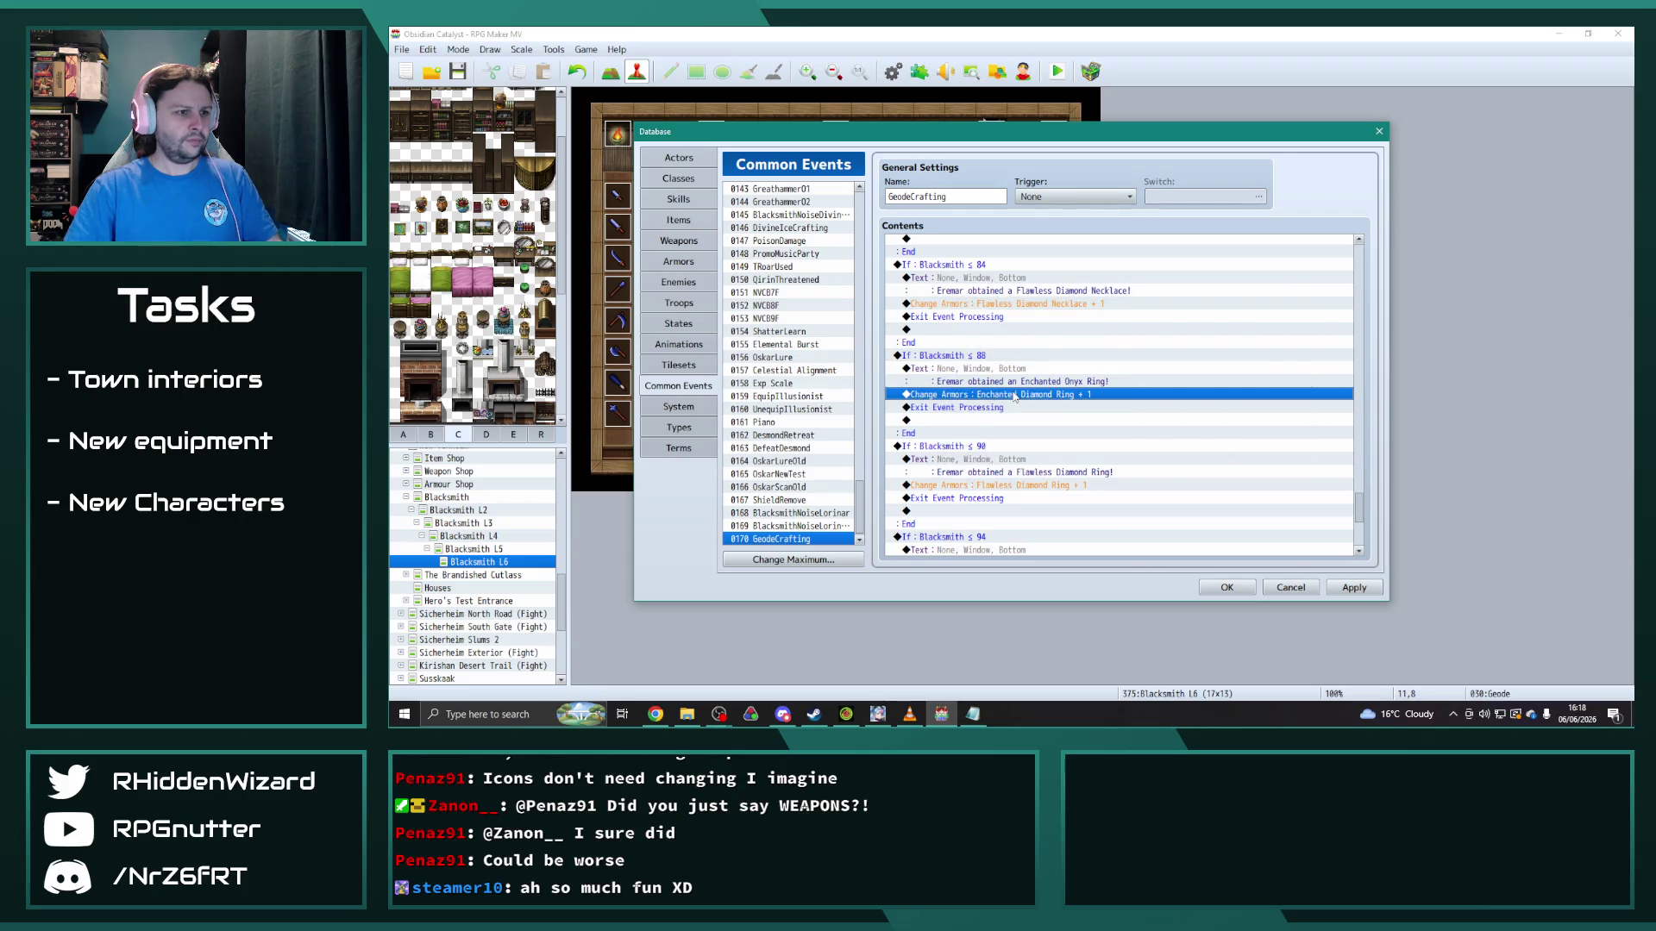
{"action": "key", "text": "Return"}
{"action": "left_click", "coordinate": [1122, 328]}
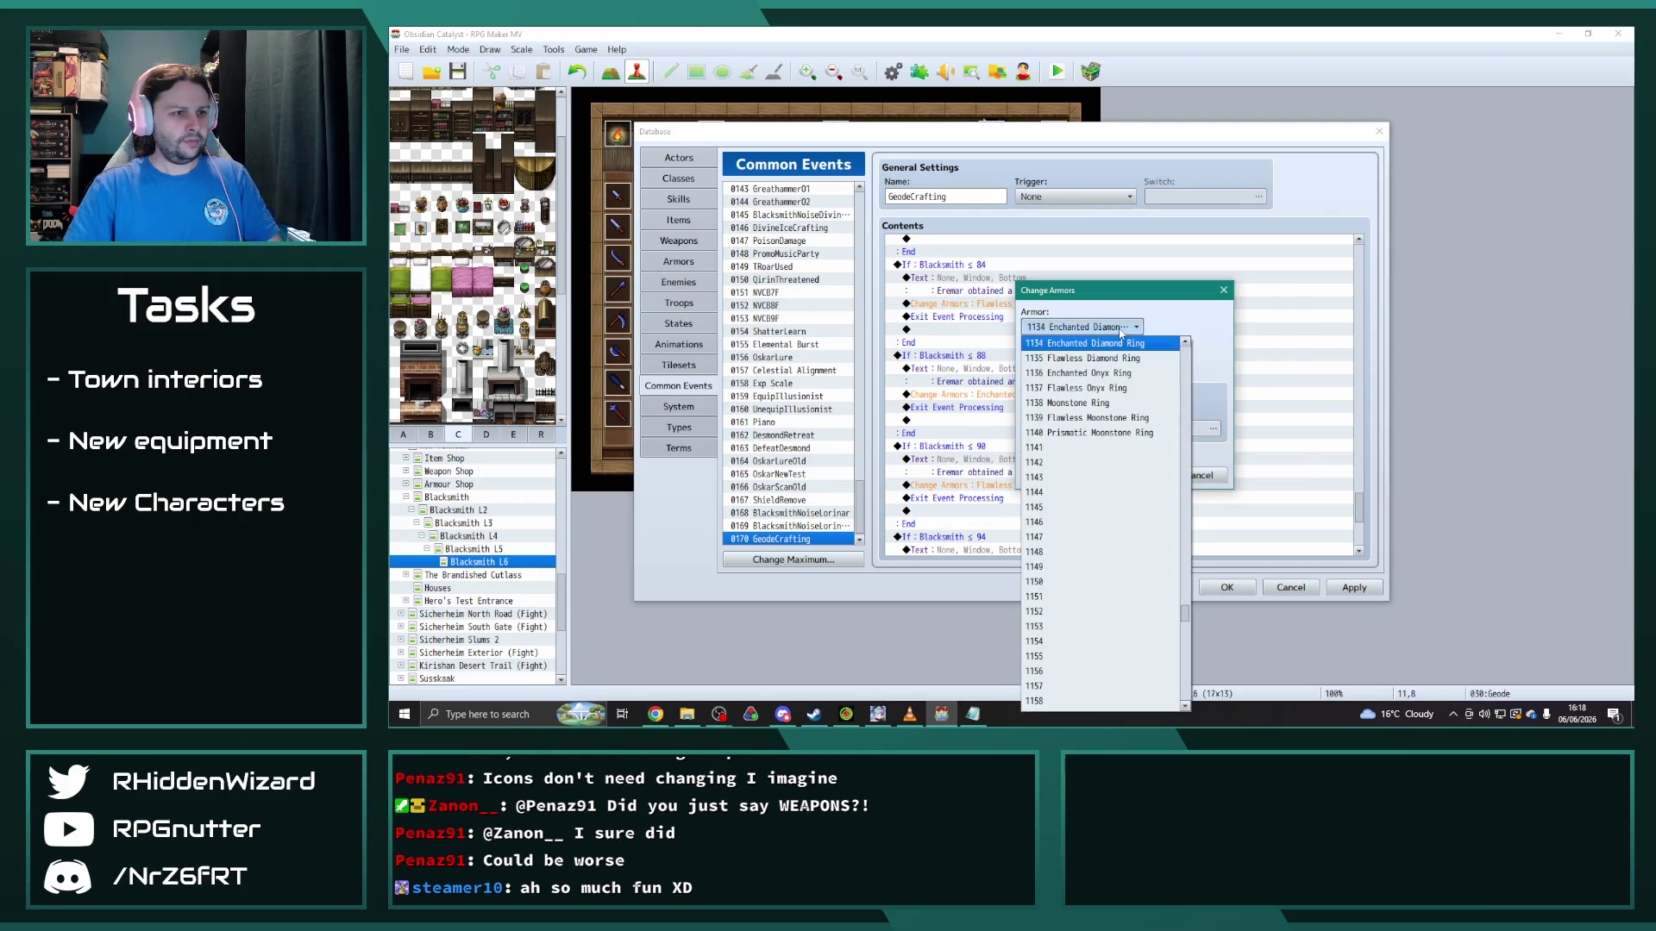
{"action": "left_click", "coordinate": [1088, 373]}
{"action": "left_click", "coordinate": [1145, 476]}
Step: Make the ≤ 90 branch announce and grant the Flawless Onyx Ring
{"action": "scroll", "coordinate": [1026, 398], "scroll_direction": "down", "scroll_amount": 2}
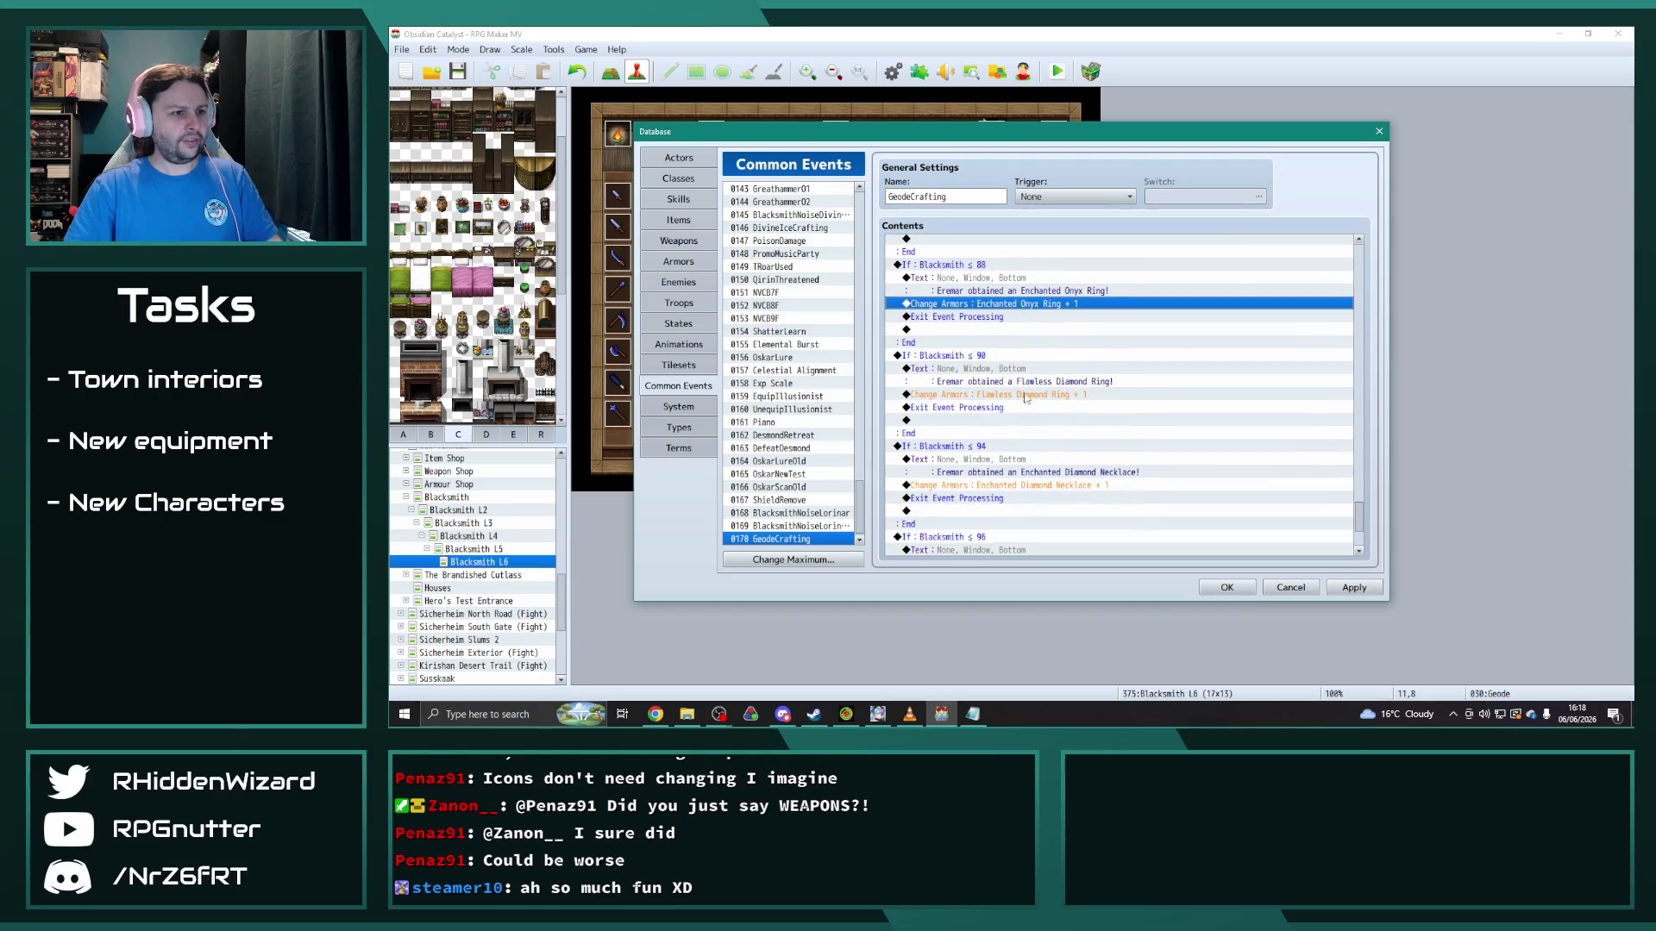
{"action": "double_click", "coordinate": [1006, 377]}
{"action": "double_click", "coordinate": [1164, 350]}
{"action": "type", "text": "Onyx Ring!"}
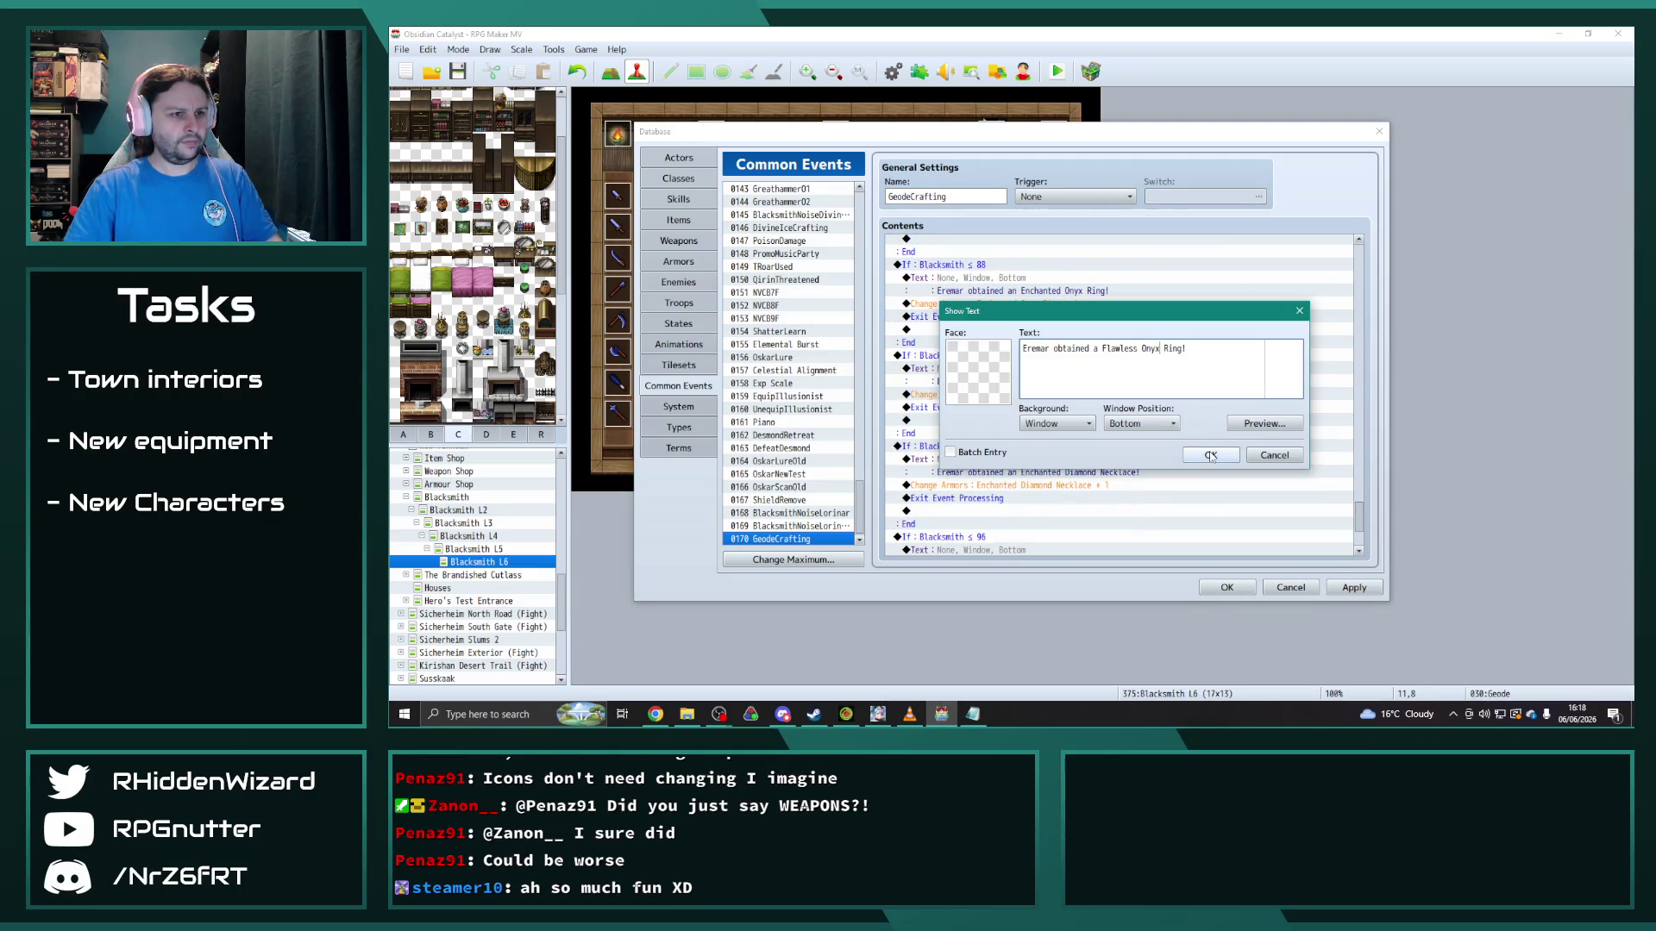
{"action": "left_click", "coordinate": [1211, 455]}
{"action": "left_click", "coordinate": [1063, 396]}
{"action": "key", "text": "Return"}
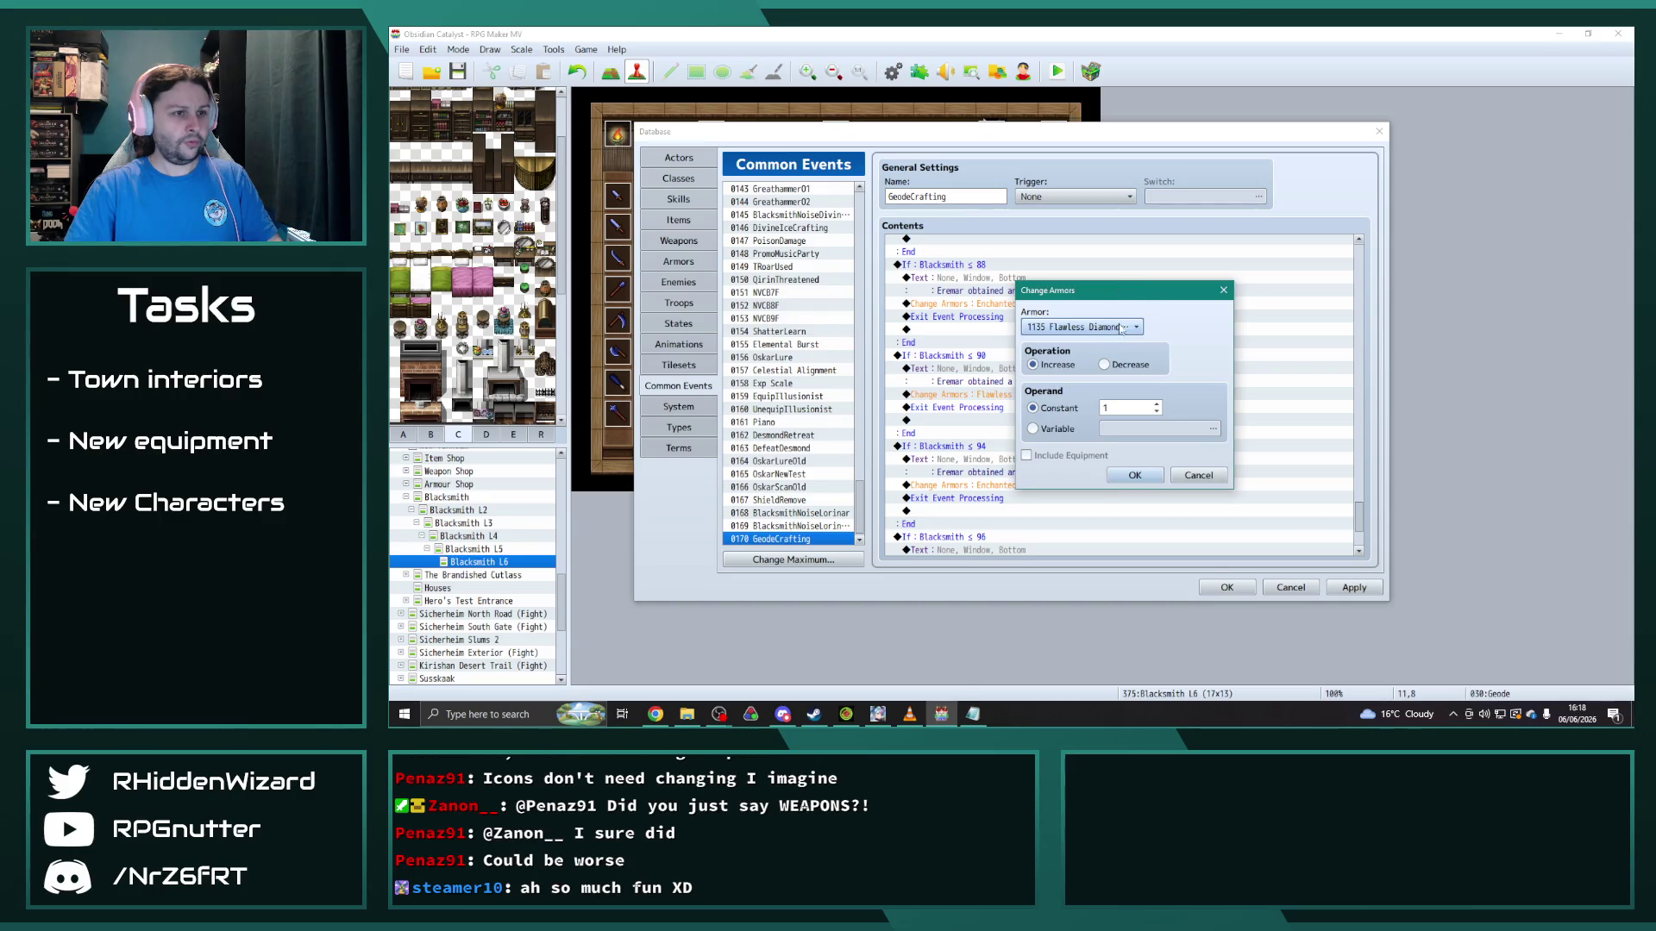
{"action": "left_click", "coordinate": [1118, 327]}
{"action": "left_click", "coordinate": [1107, 376]}
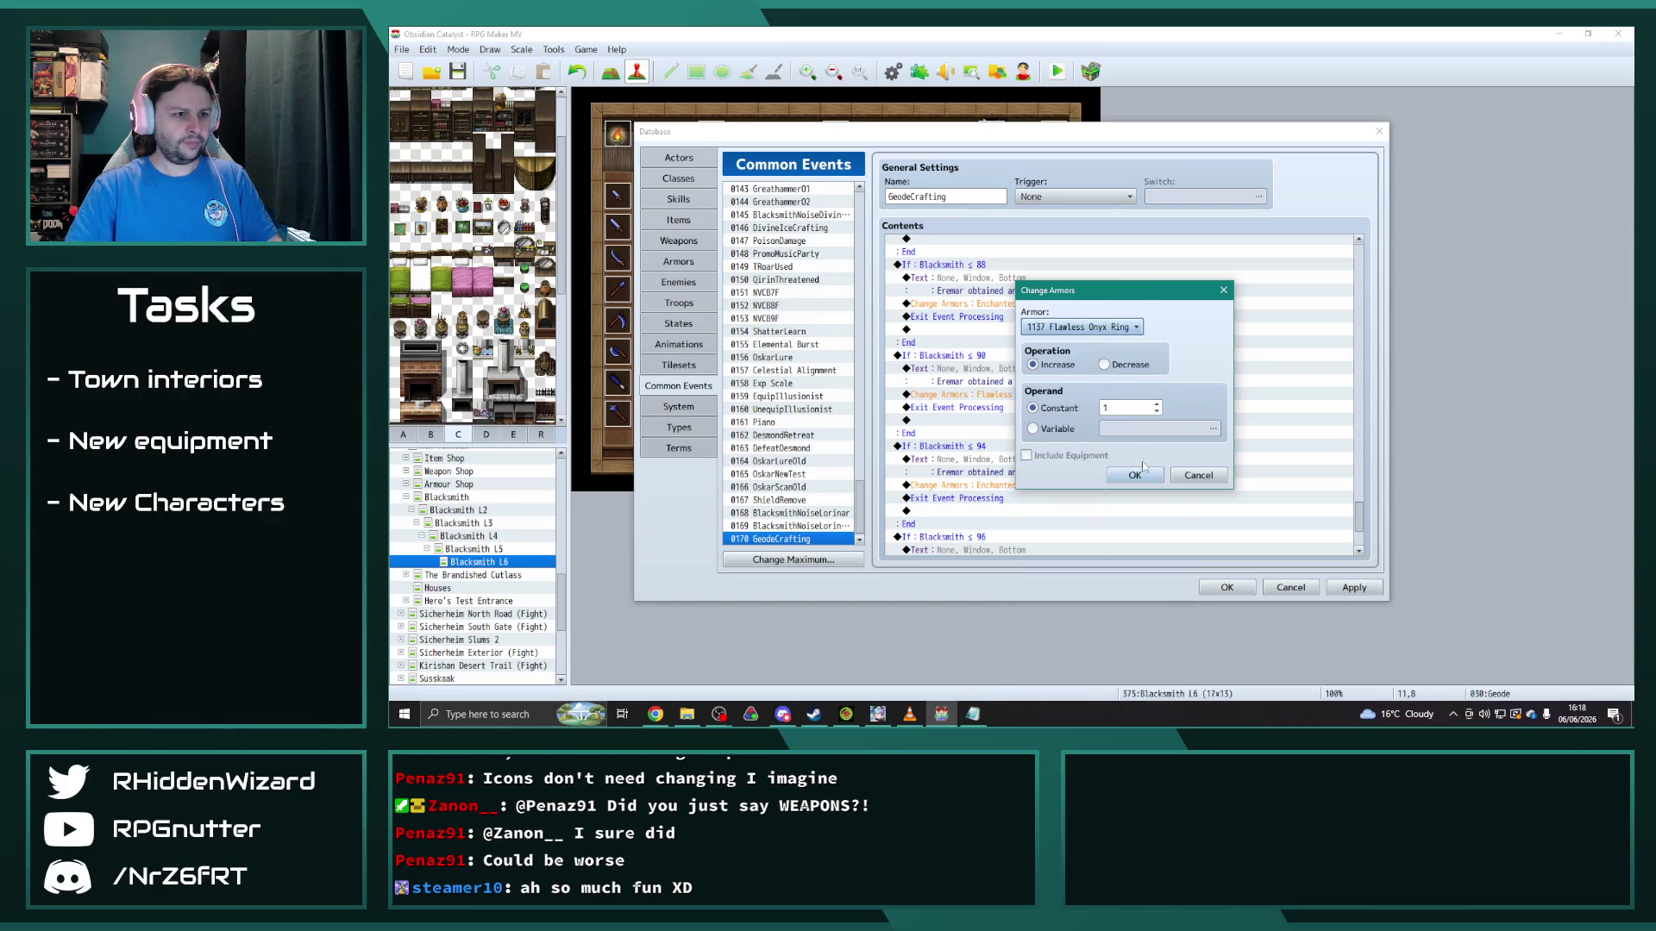
{"action": "left_click", "coordinate": [1121, 475]}
Step: Change the ≤ 94 branch's message to name the Enchanted Onyx Necklace
{"action": "scroll", "coordinate": [1099, 466], "scroll_direction": "down", "scroll_amount": 2}
{"action": "double_click", "coordinate": [1078, 375]}
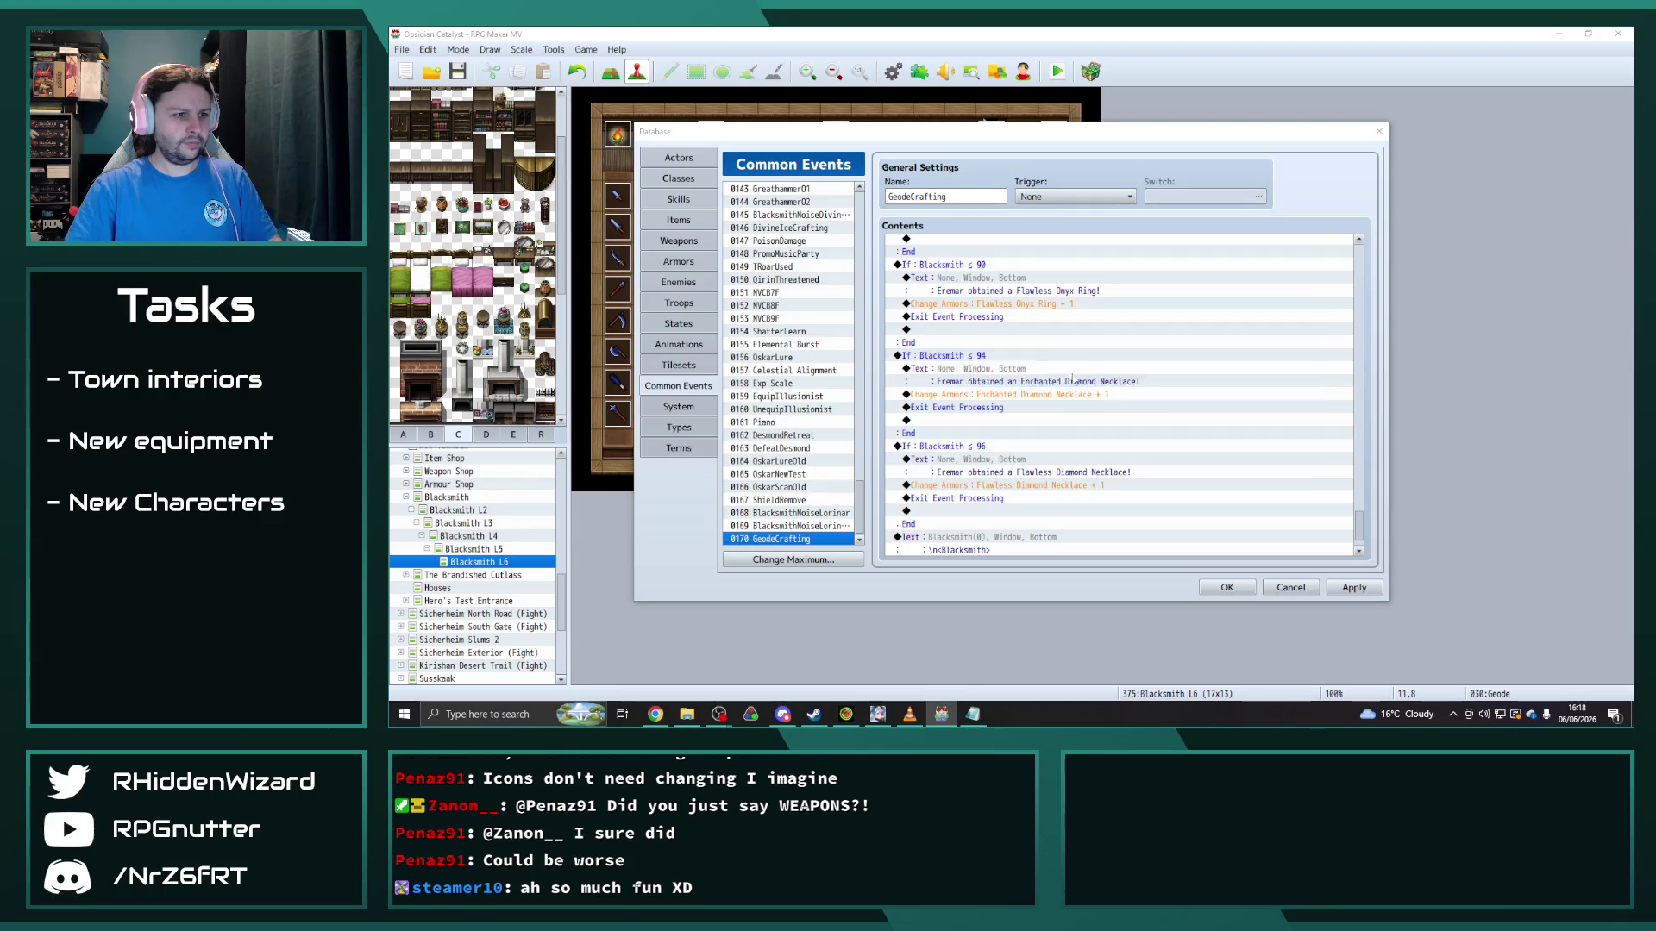
{"action": "left_click", "coordinate": [1211, 455]}
{"action": "left_click", "coordinate": [1018, 394]}
{"action": "key", "text": "Insert"}
{"action": "key", "text": "Escape"}
Step: Set the ≤ 94 branch's armor grant to the Enchanted Onyx Necklace
{"action": "double_click", "coordinate": [1078, 394]}
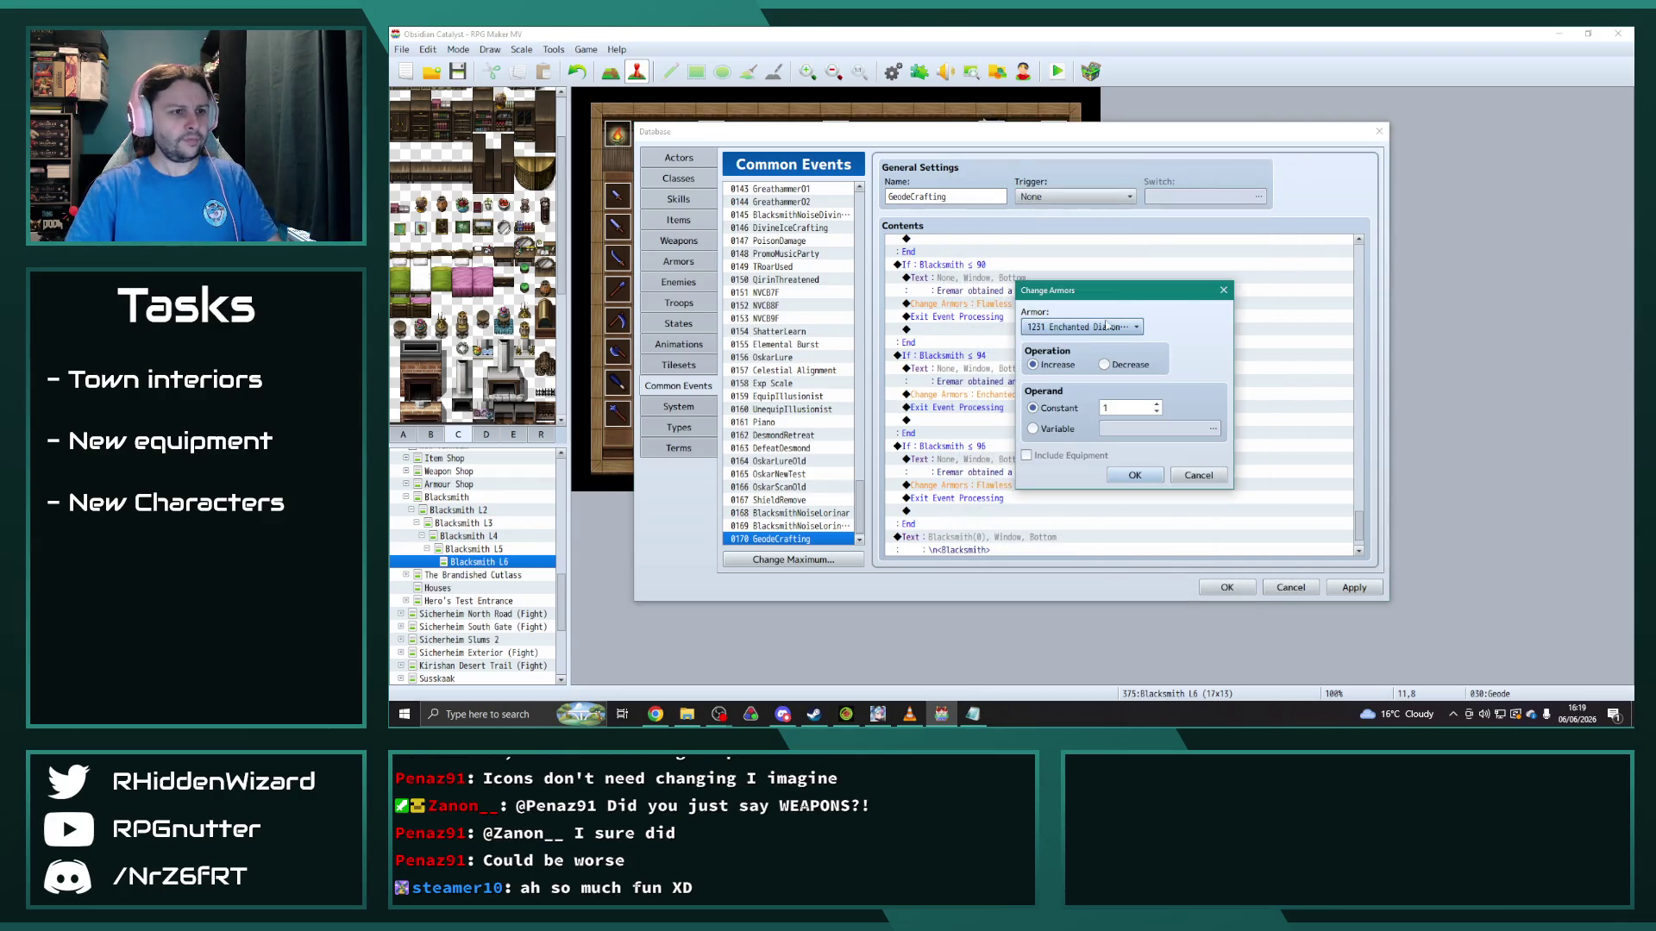
{"action": "left_click", "coordinate": [1112, 327]}
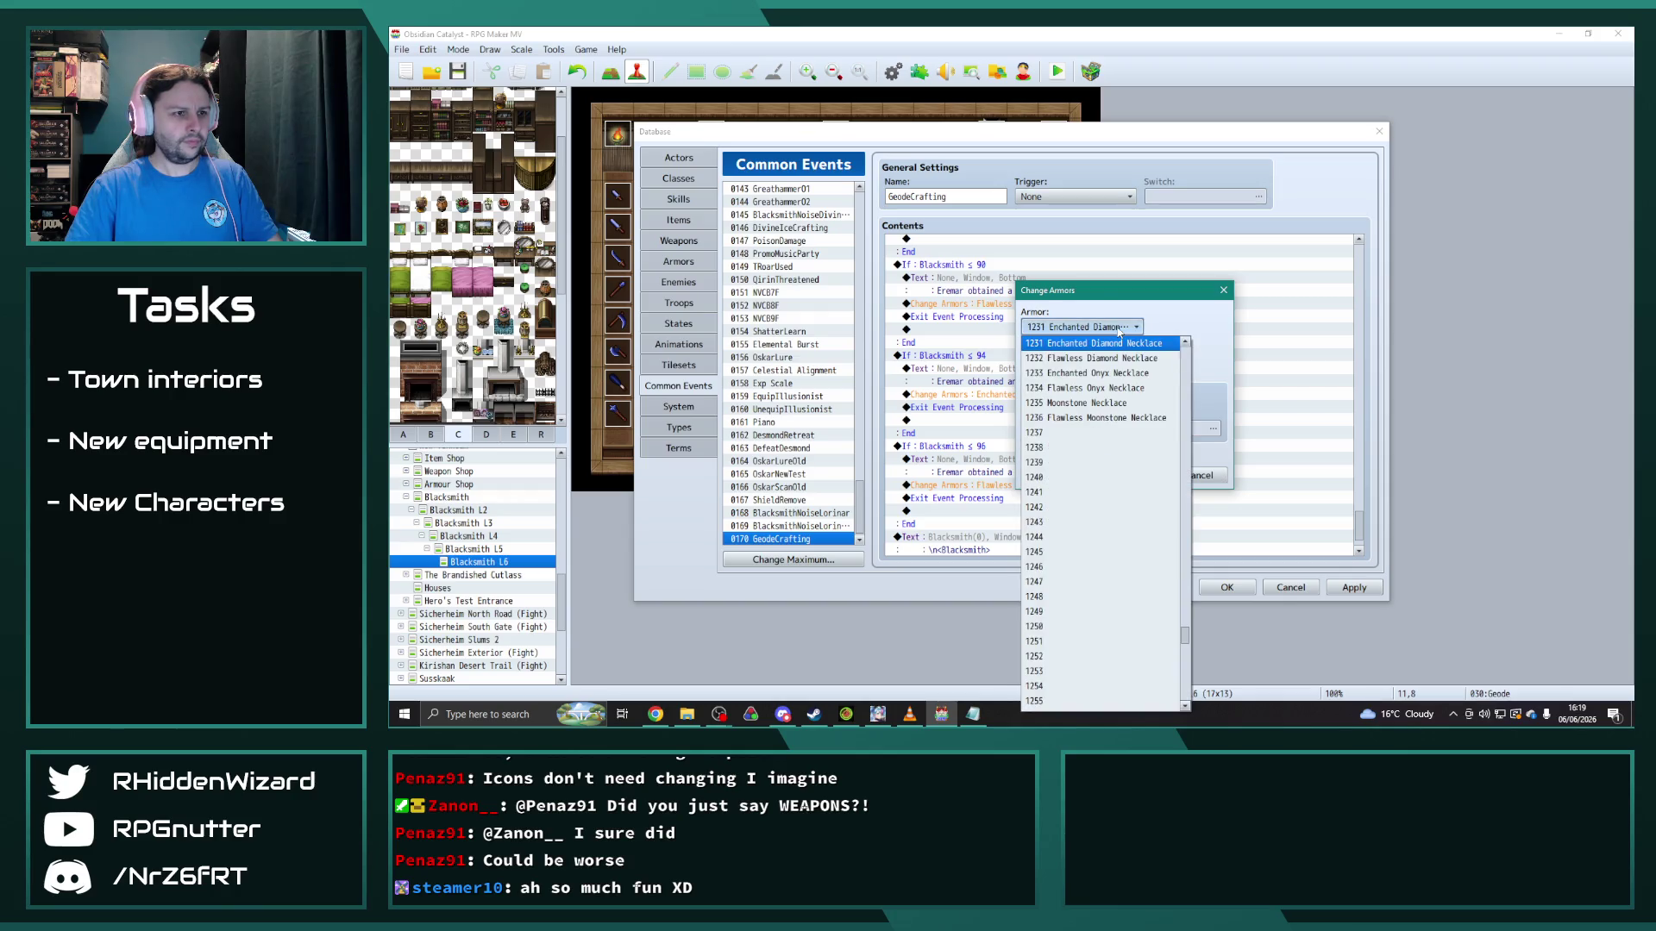
{"action": "left_click", "coordinate": [1103, 388]}
{"action": "left_click", "coordinate": [1136, 475]}
{"action": "scroll", "coordinate": [1064, 456], "scroll_direction": "down", "scroll_amount": 1}
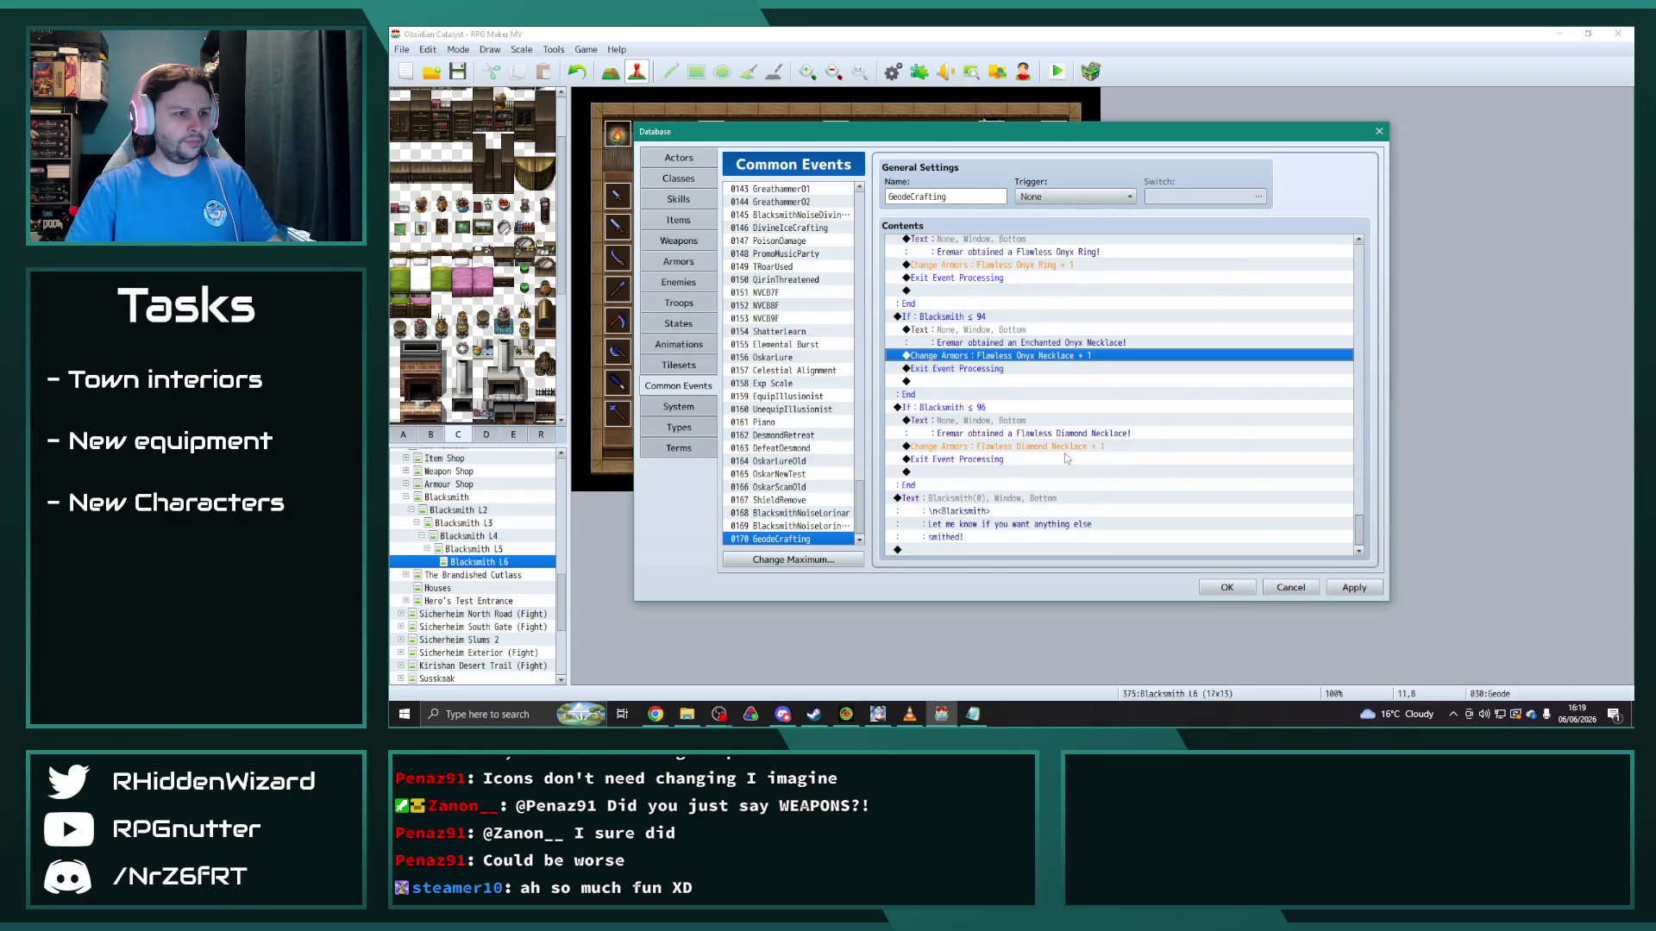
{"action": "double_click", "coordinate": [1139, 360]}
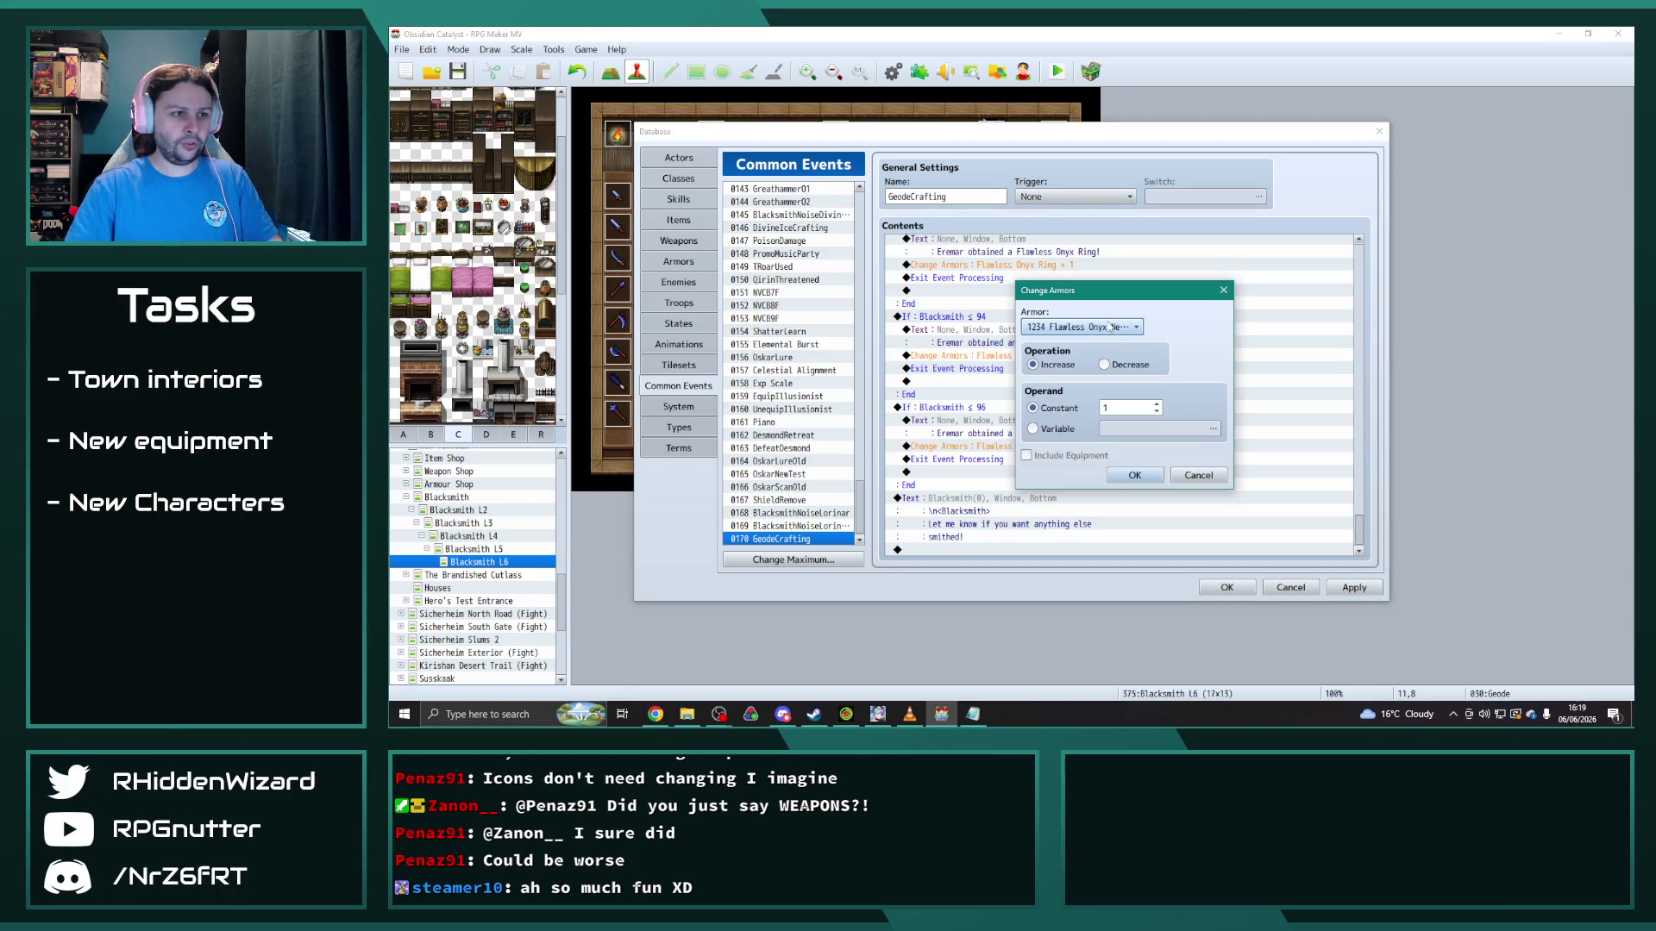
{"action": "left_click", "coordinate": [1110, 327]}
{"action": "left_click", "coordinate": [1078, 337]}
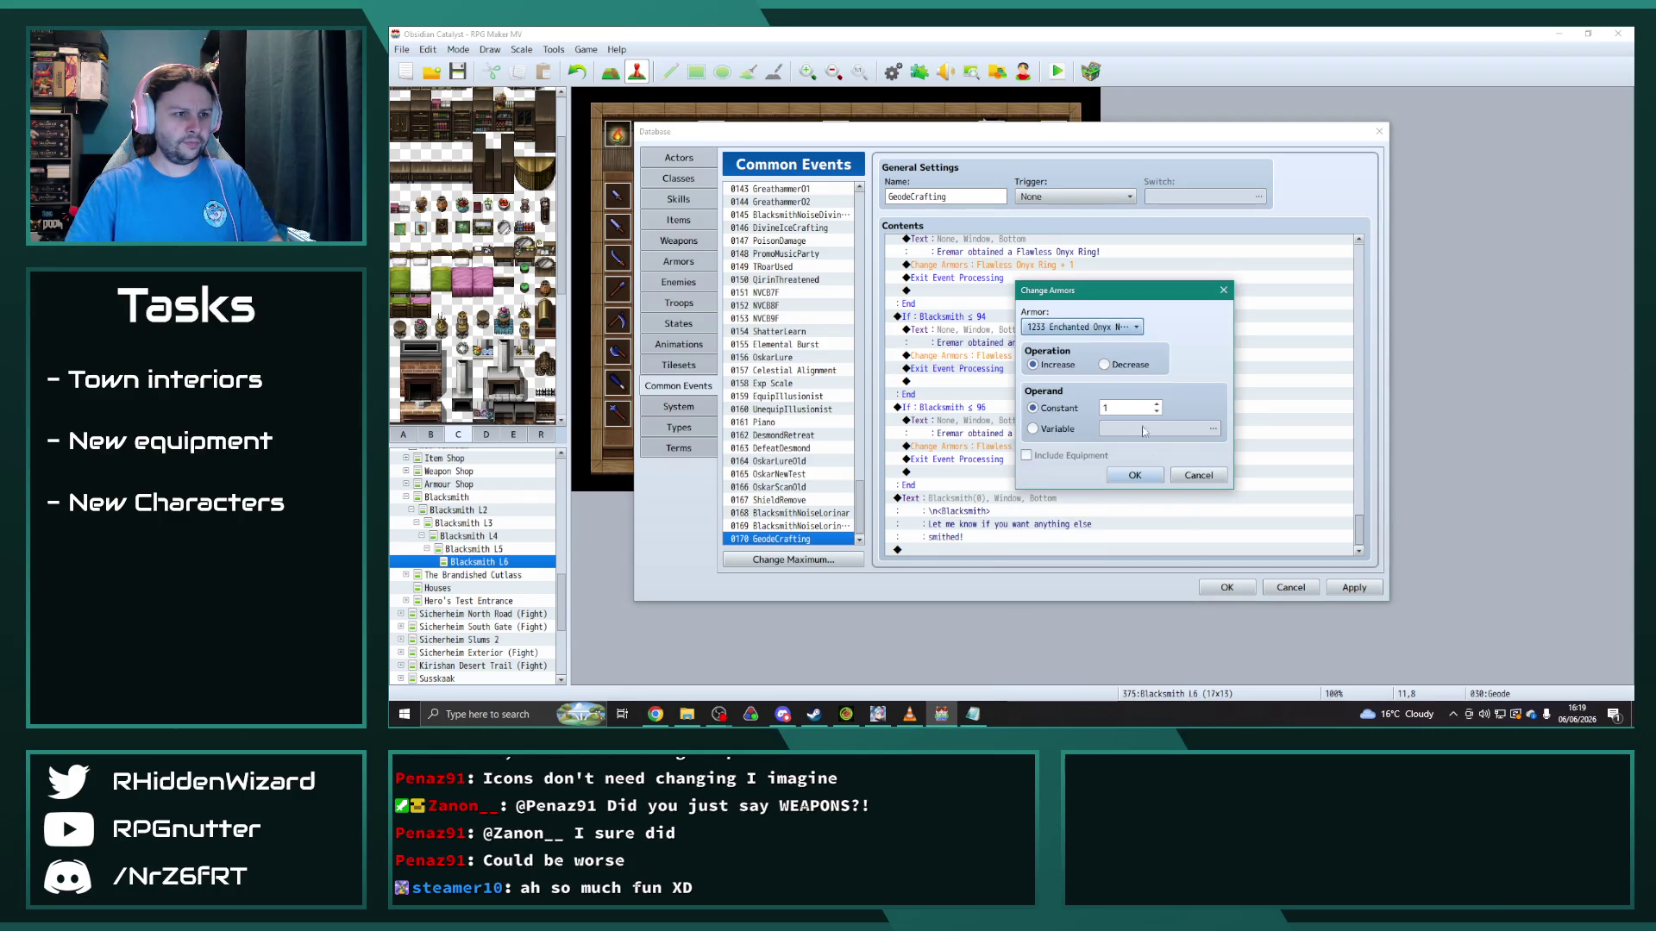
{"action": "left_click", "coordinate": [1126, 472]}
Step: Make the ≤ 96 branch announce and grant the Flawless Onyx Necklace
{"action": "double_click", "coordinate": [1035, 343]}
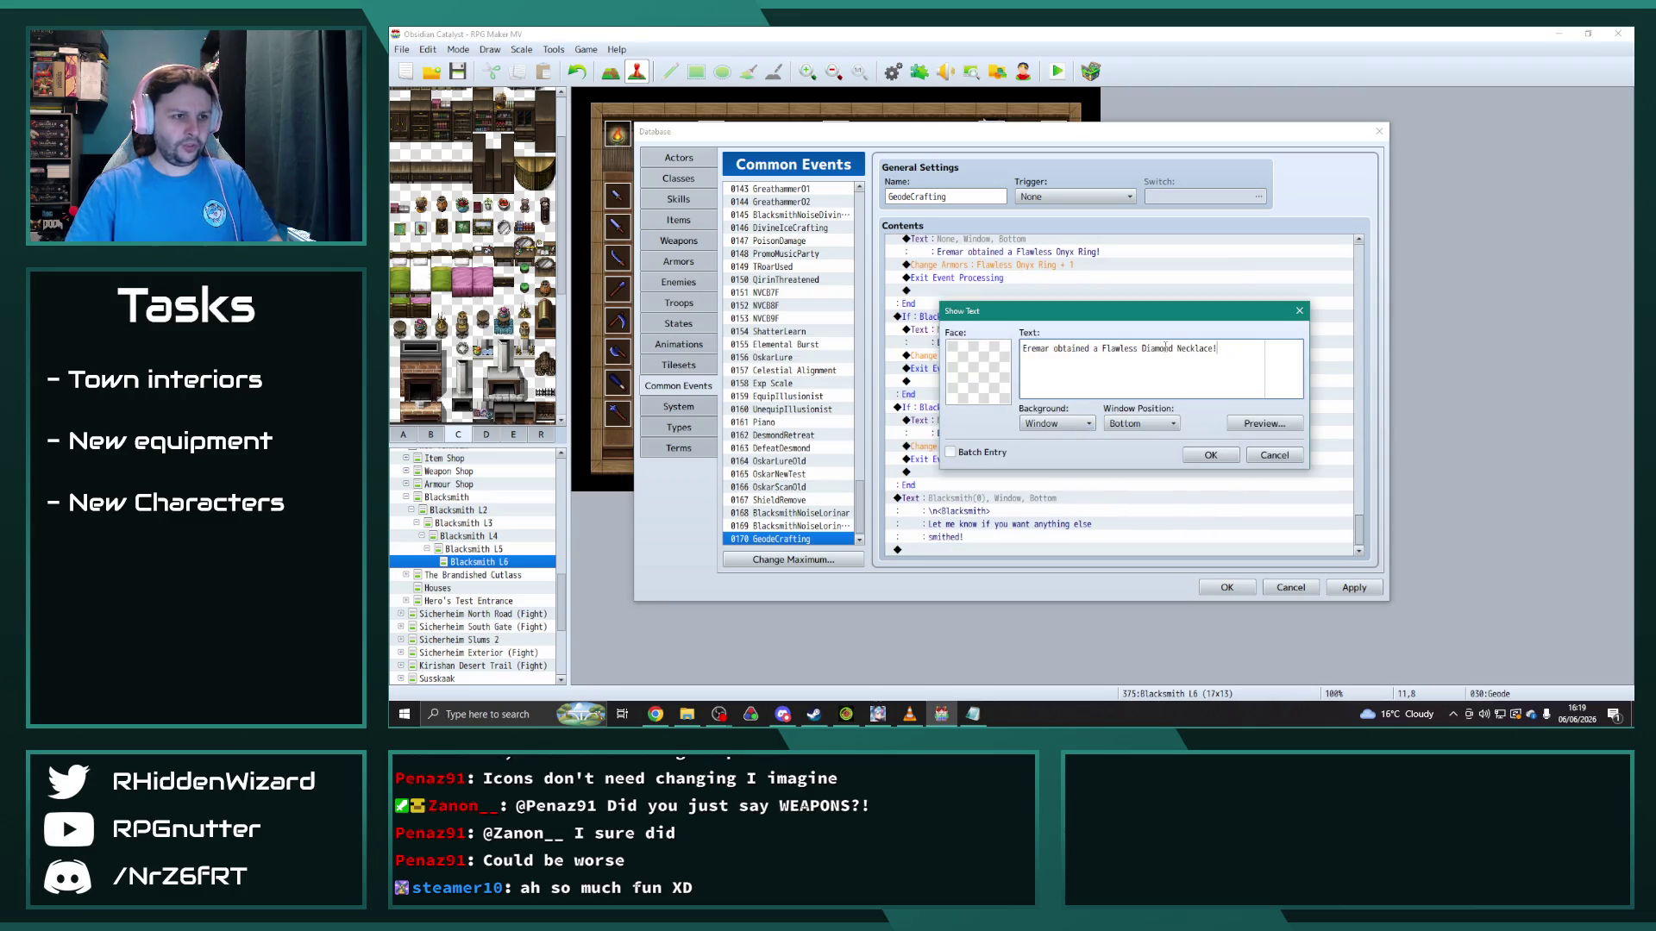
{"action": "left_click", "coordinate": [1207, 454]}
{"action": "left_click", "coordinate": [1032, 472]}
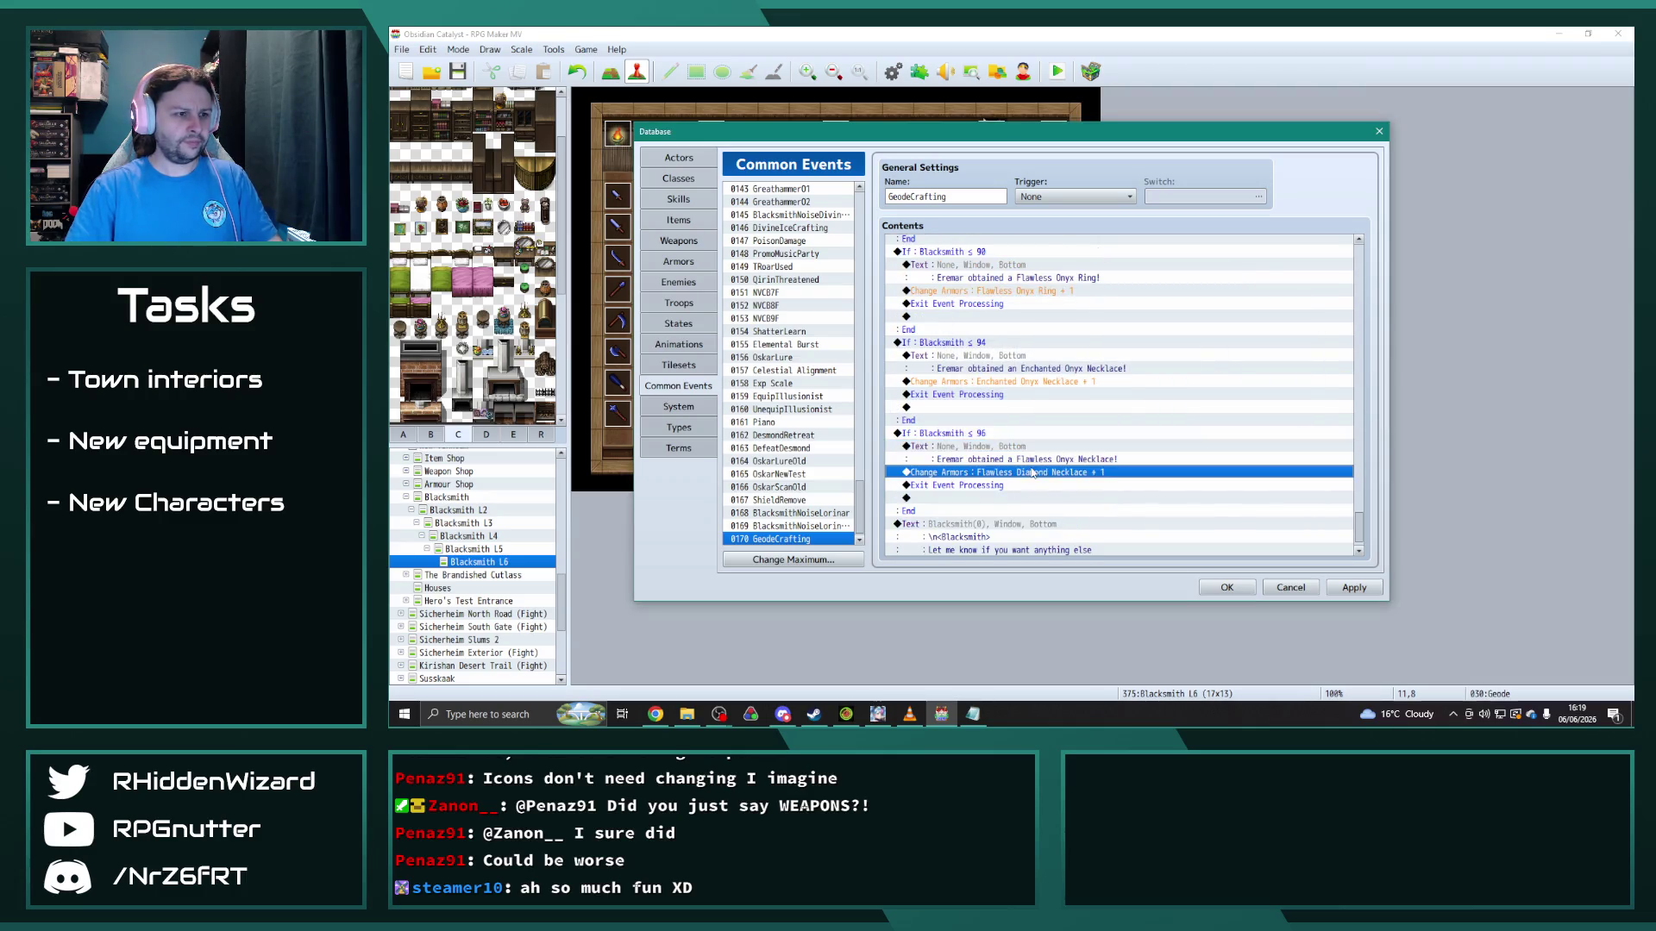
{"action": "double_click", "coordinate": [1154, 475]}
{"action": "left_click", "coordinate": [1104, 327]}
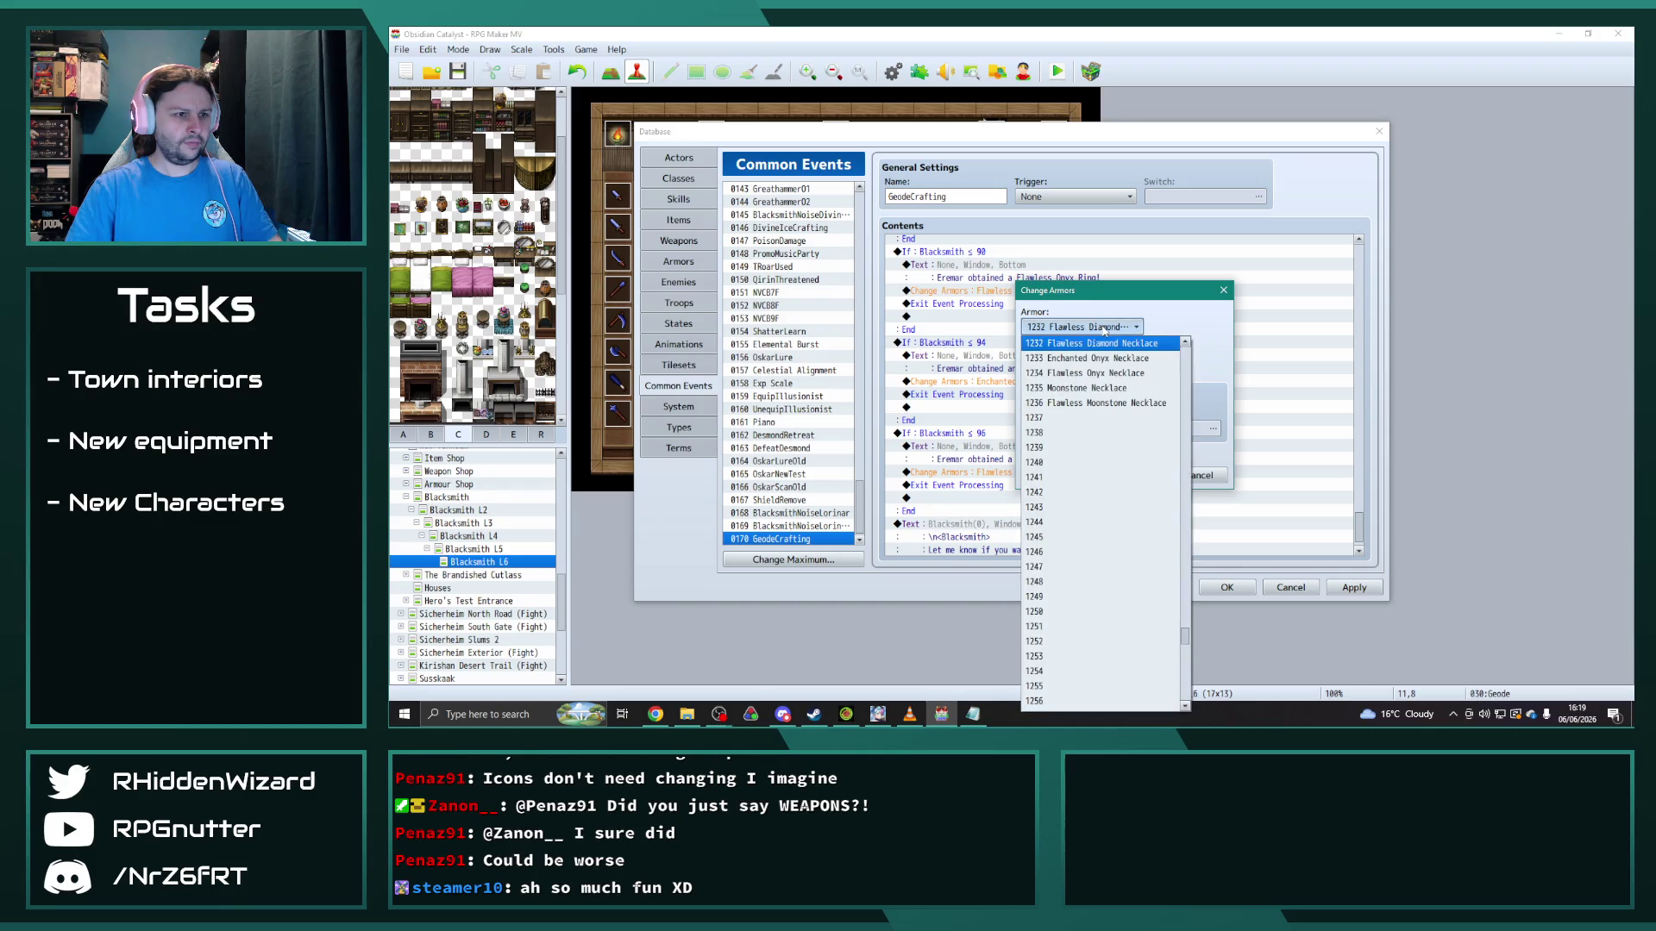
{"action": "left_click", "coordinate": [1130, 377]}
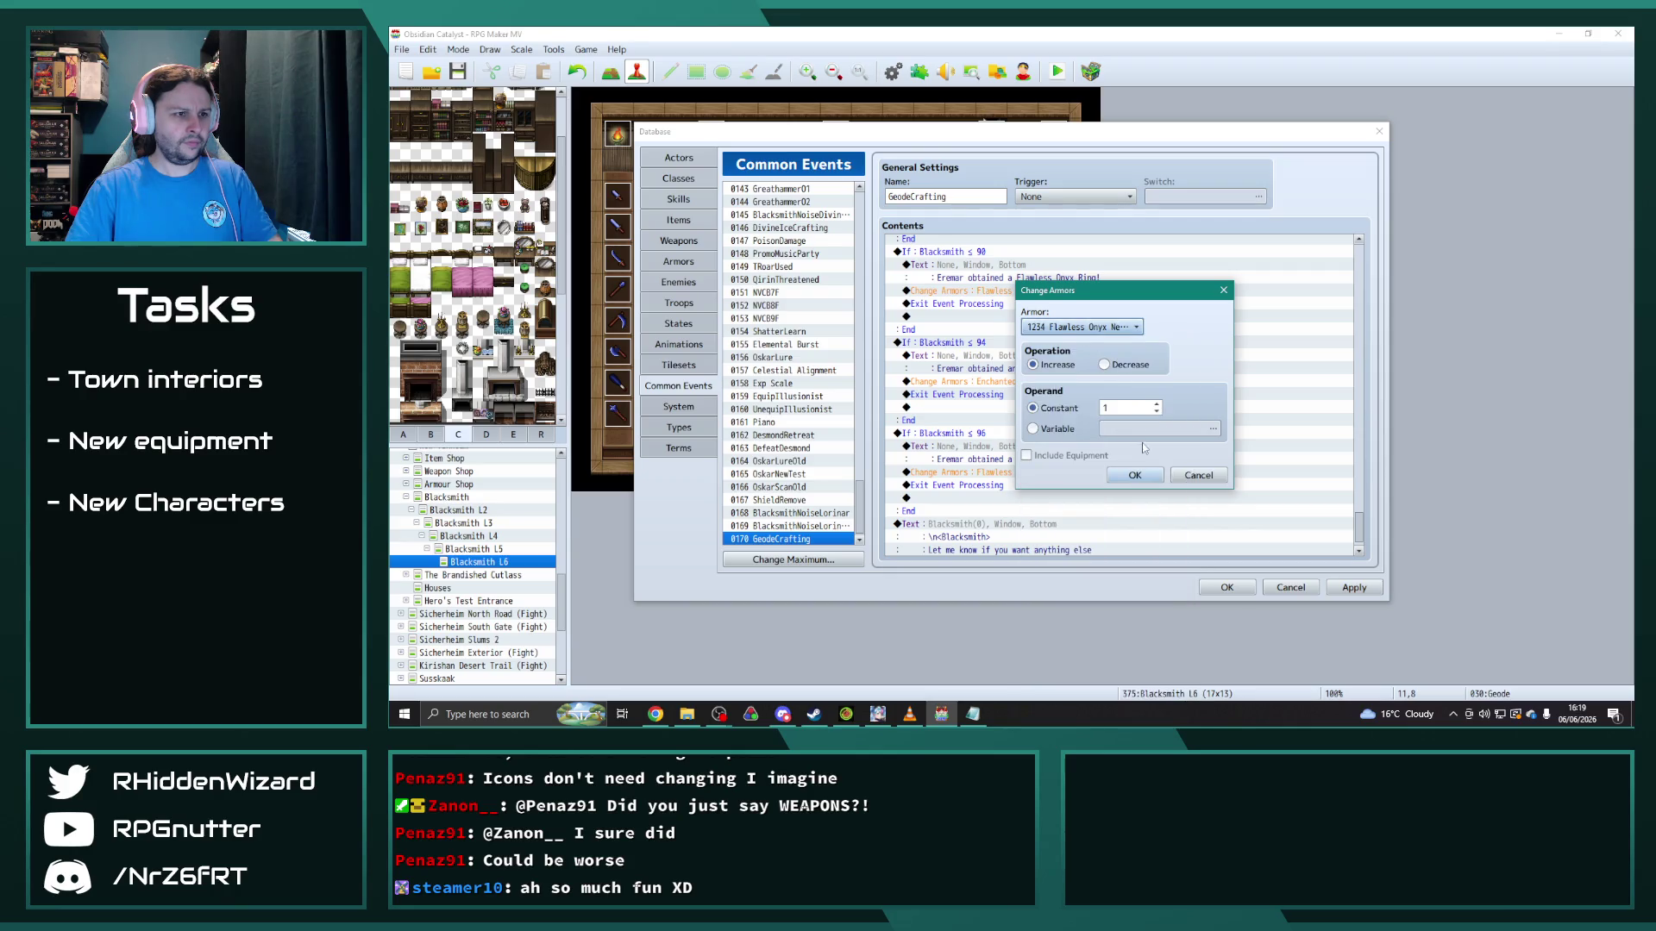
{"action": "left_click", "coordinate": [1134, 476]}
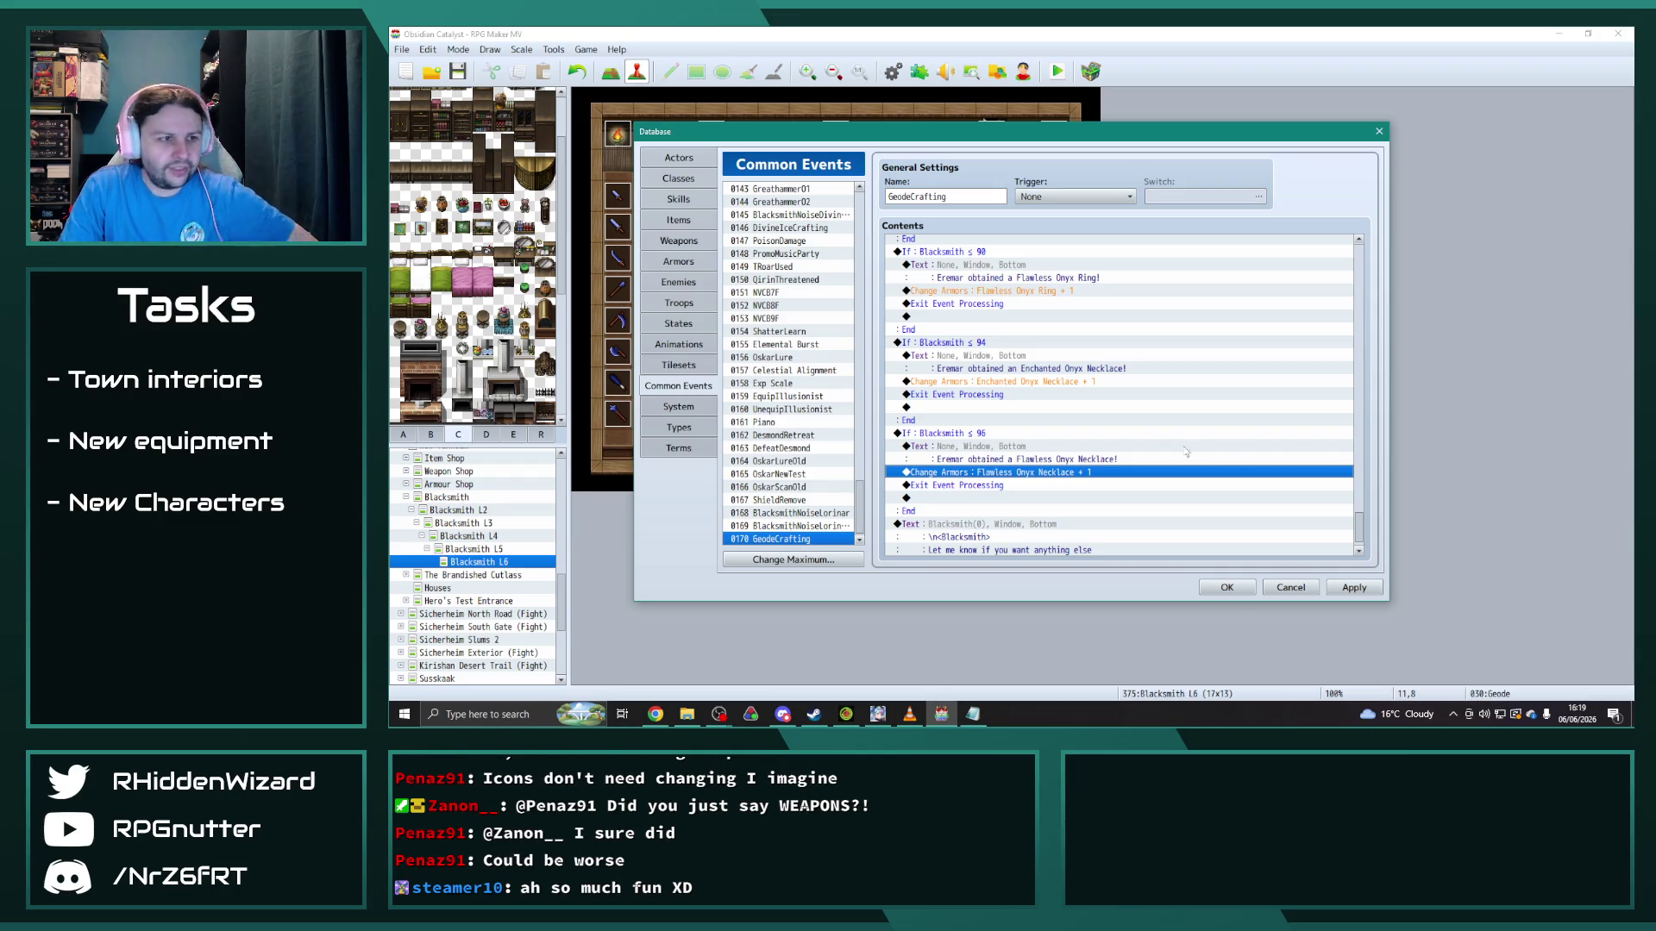
{"action": "scroll", "coordinate": [1044, 451], "scroll_direction": "up", "scroll_amount": 2}
{"action": "scroll", "coordinate": [1044, 450], "scroll_direction": "up", "scroll_amount": 1}
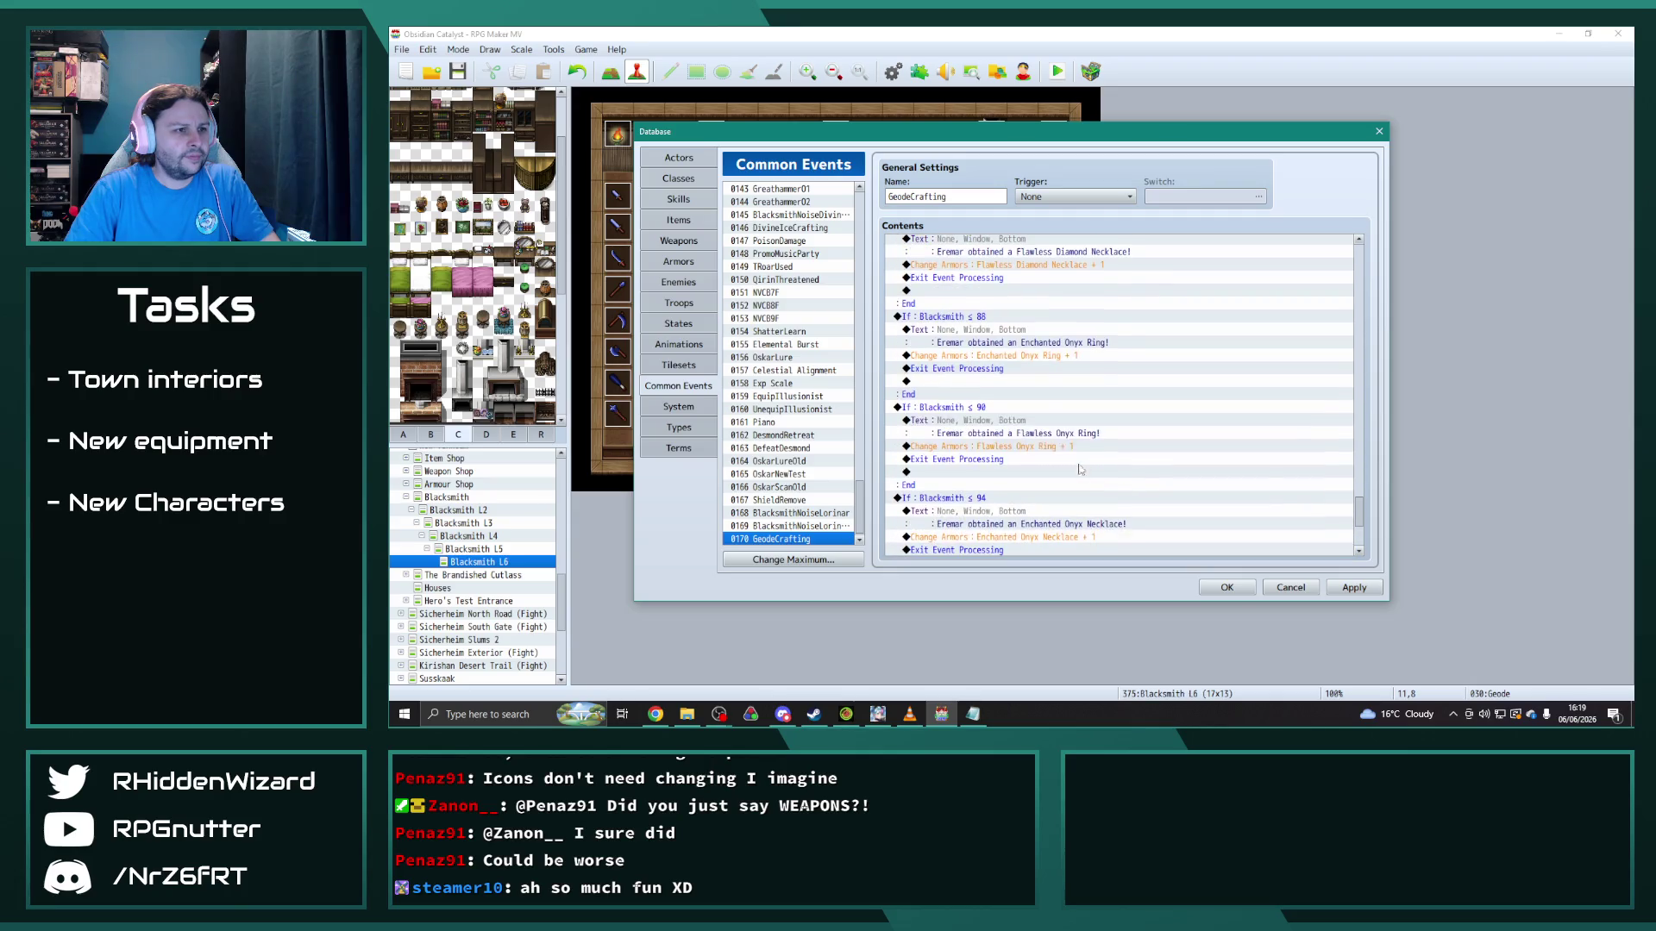
Step: Copy the ≤ 88 through ≤ 96 Onyx condition blocks and paste them below the ≤ 96 block
{"action": "key", "text": "Up"}
{"action": "scroll", "coordinate": [1085, 454], "scroll_direction": "down", "scroll_amount": 2}
{"action": "left_click", "coordinate": [980, 449], "text": "shift"}
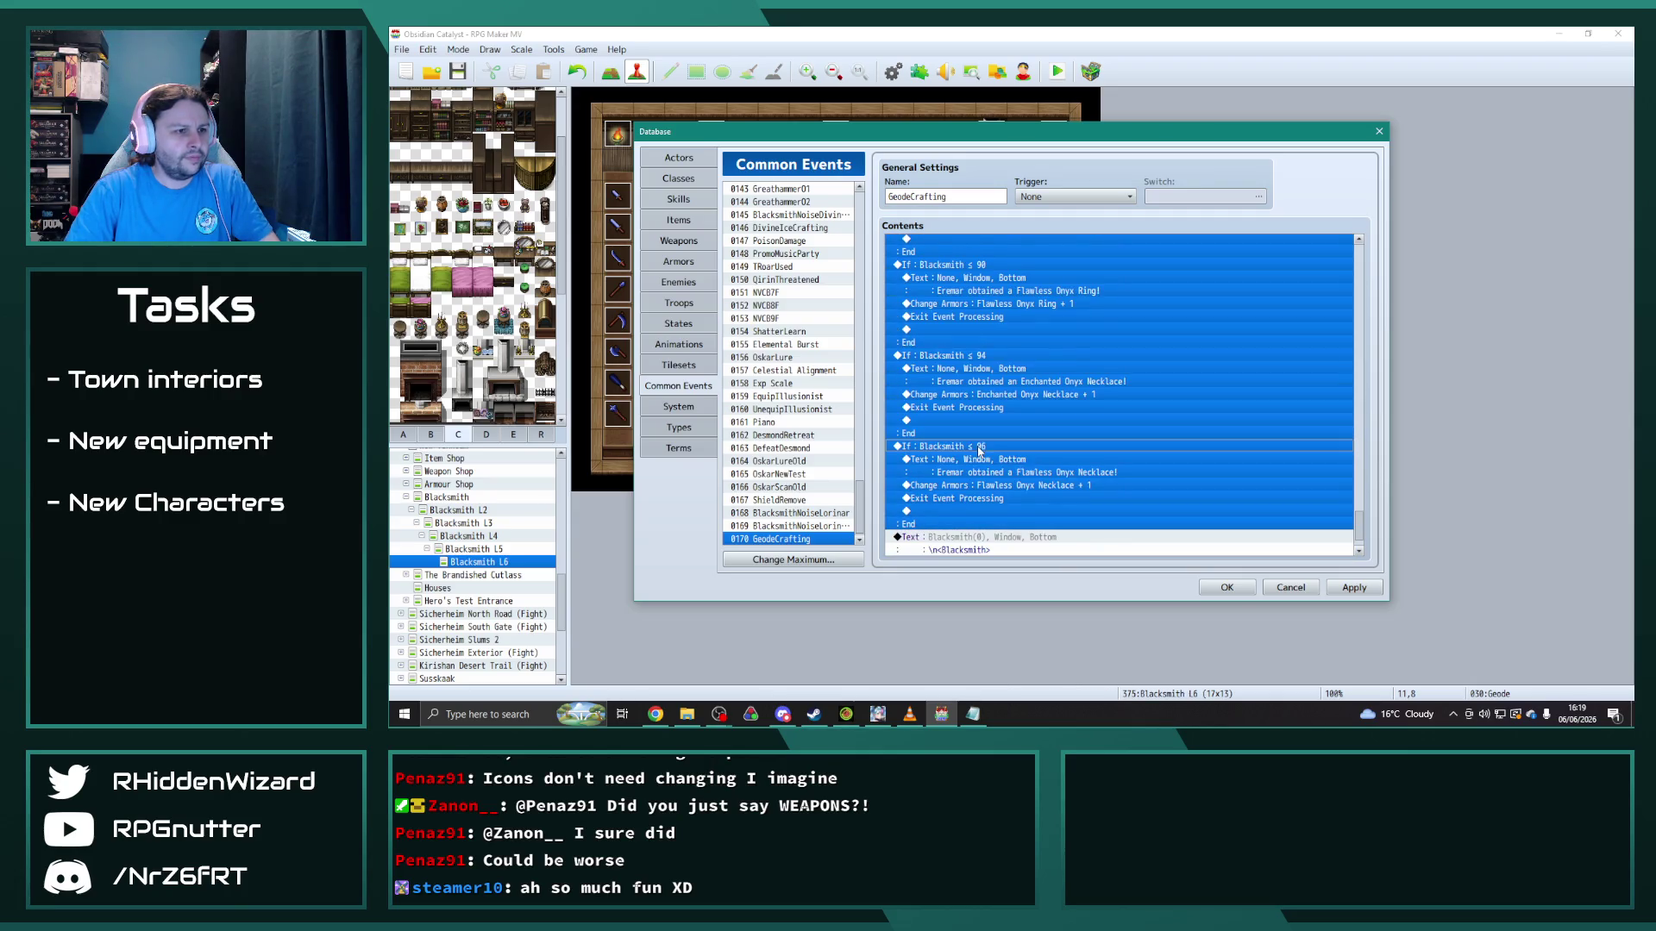
{"action": "key", "text": "Down"}
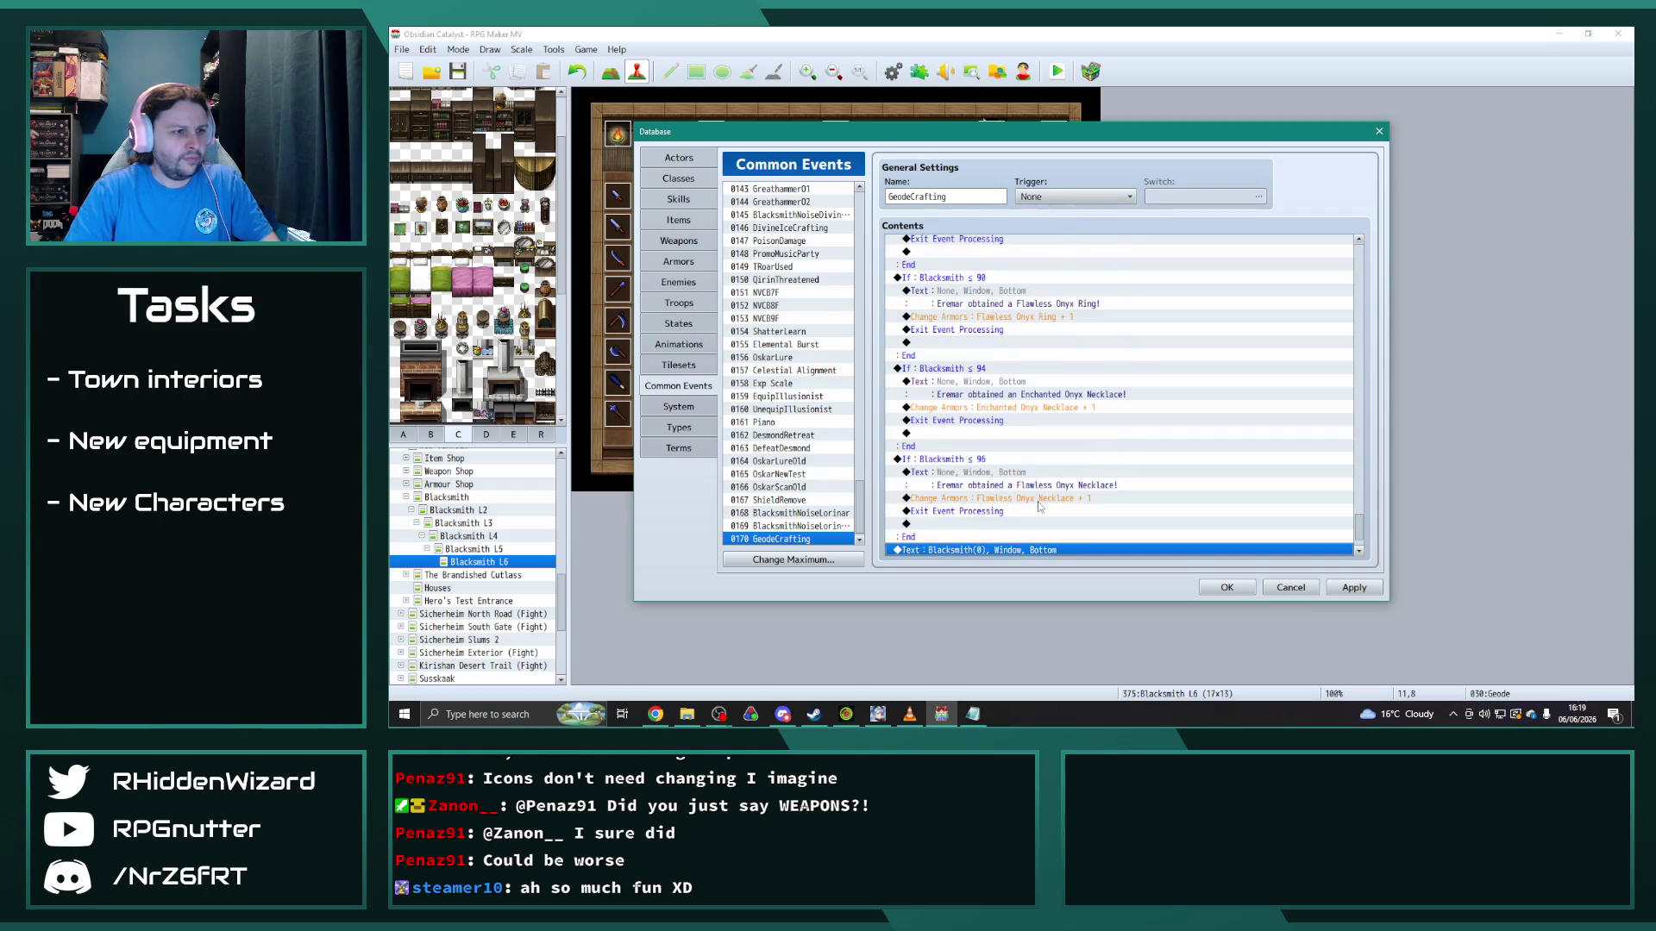
{"action": "key", "text": "ctrl+v"}
{"action": "scroll", "coordinate": [1039, 507], "scroll_direction": "up", "scroll_amount": 5}
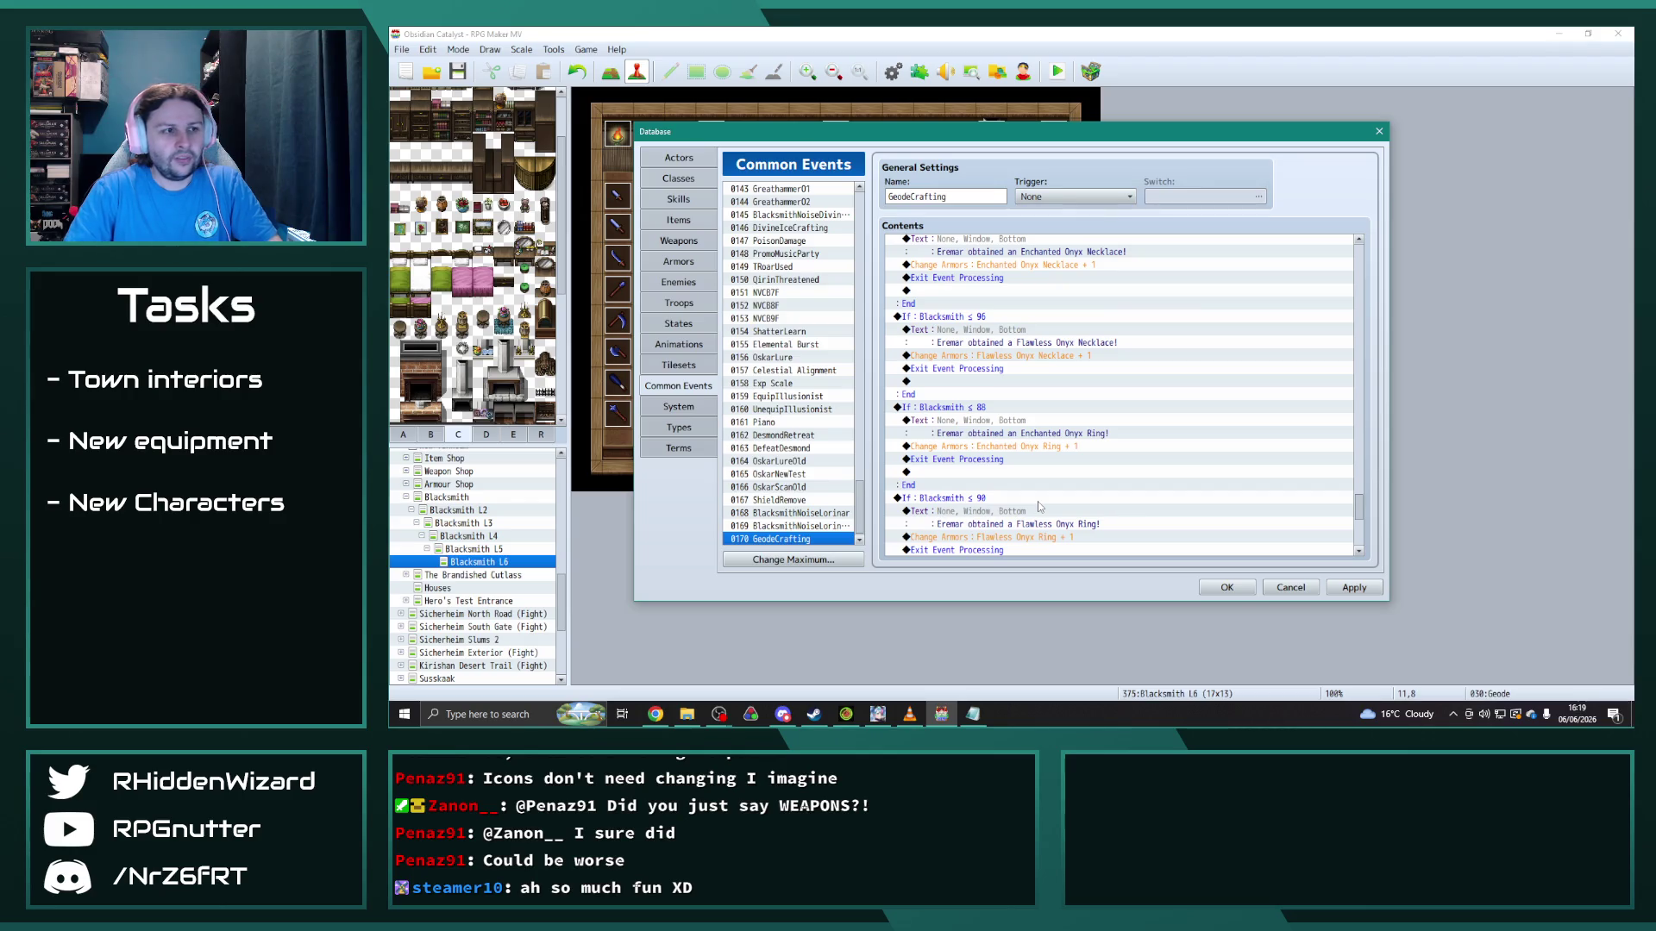
{"action": "left_click", "coordinate": [996, 411]}
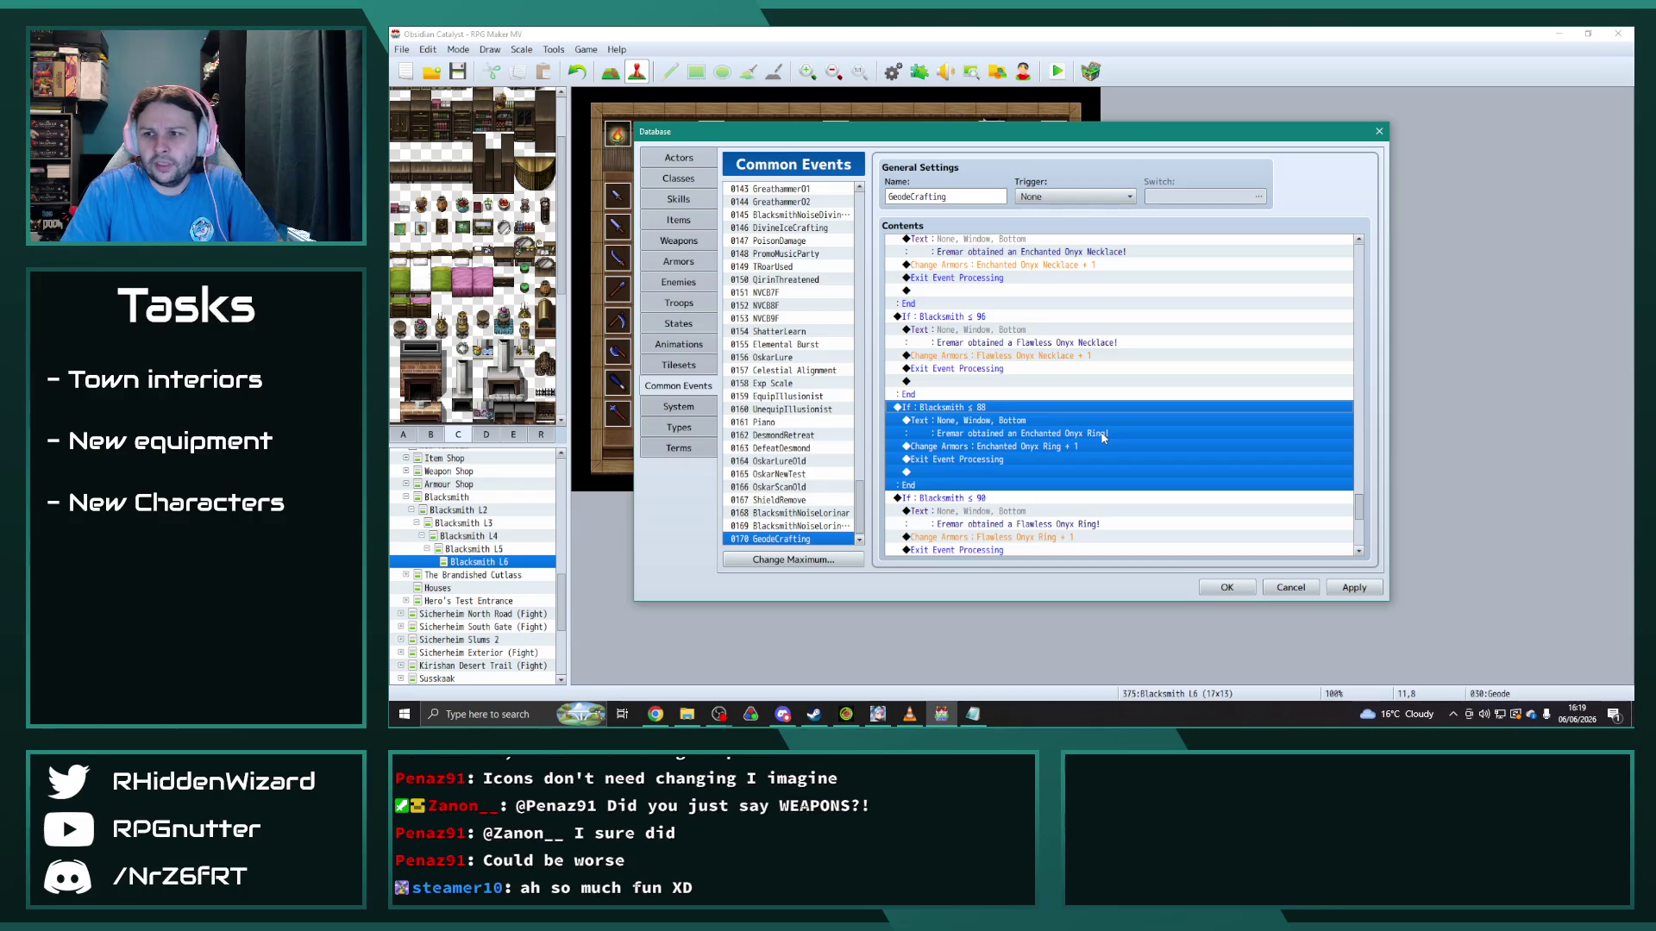
Step: Change the copied ≤ 88 and ≤ 90 conditions to ≤ 99 and ≤ 101
{"action": "key", "text": "Return"}
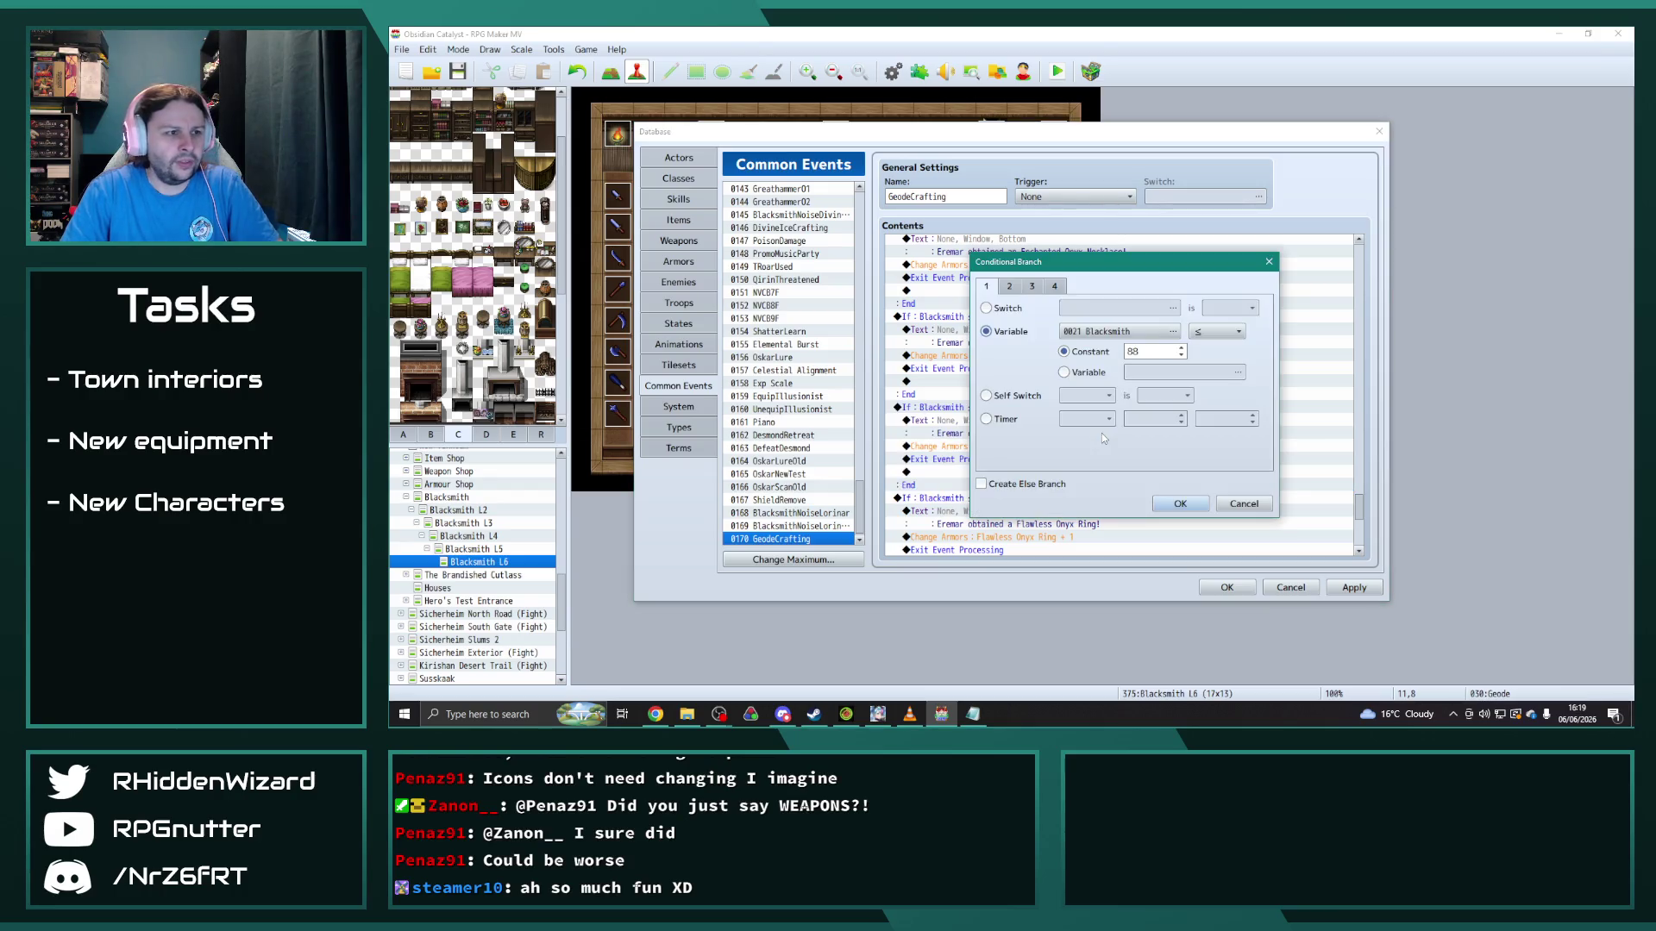
{"action": "double_click", "coordinate": [1148, 360]}
{"action": "type", "text": "99"}
{"action": "left_click", "coordinate": [1180, 504]}
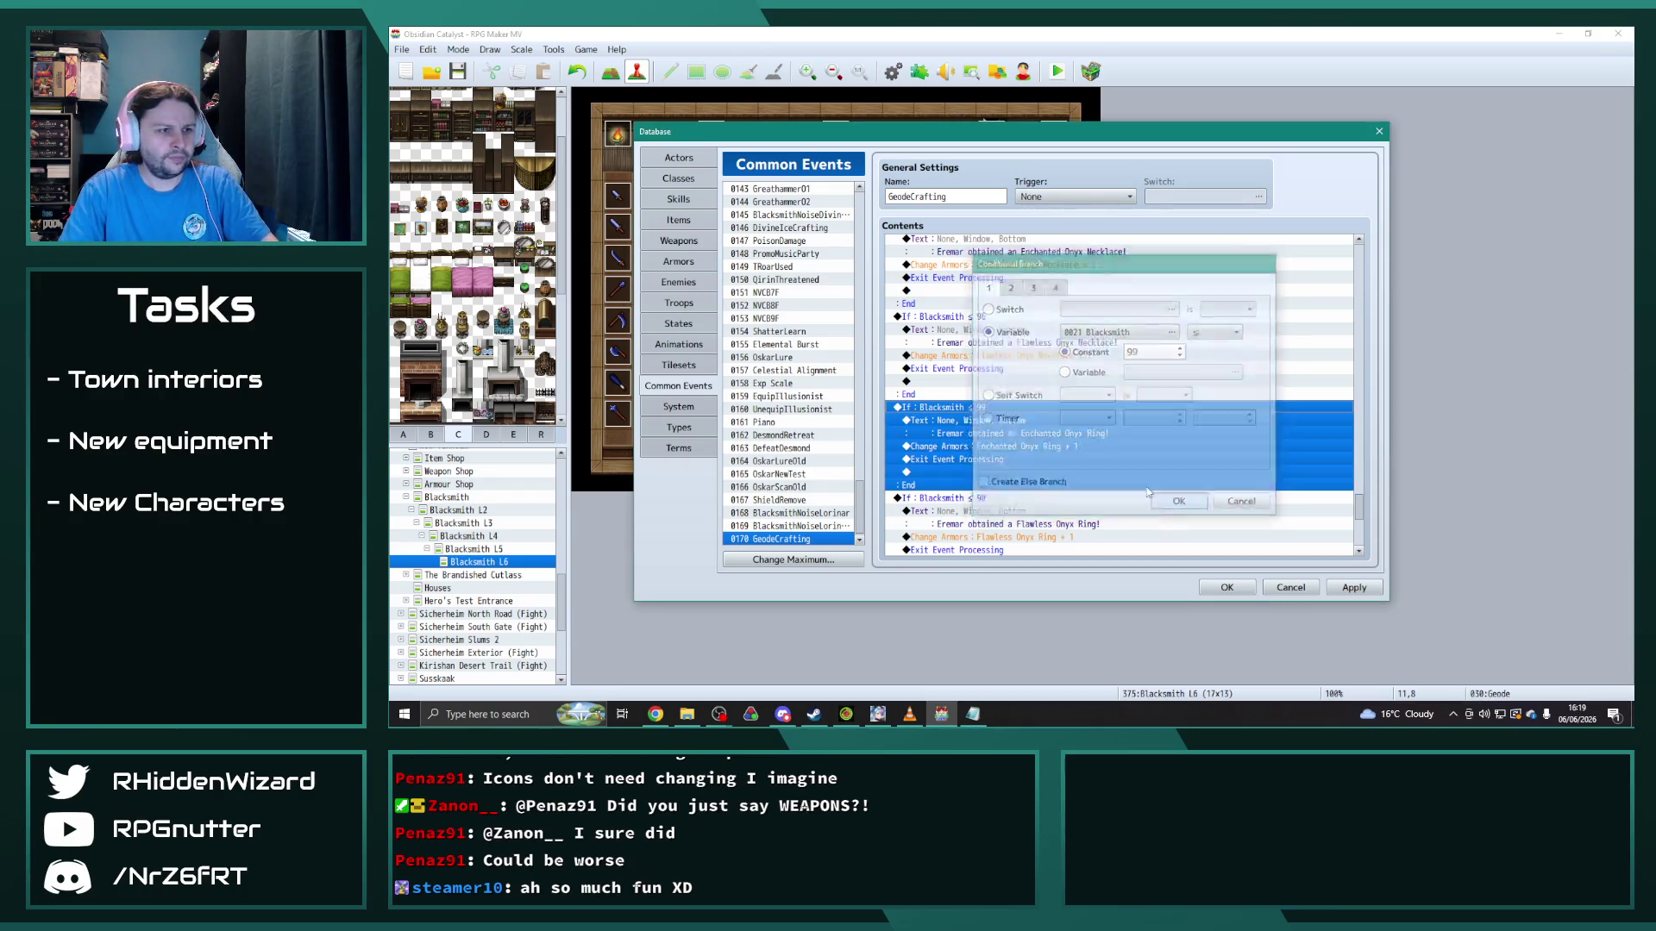
{"action": "left_click", "coordinate": [994, 448]}
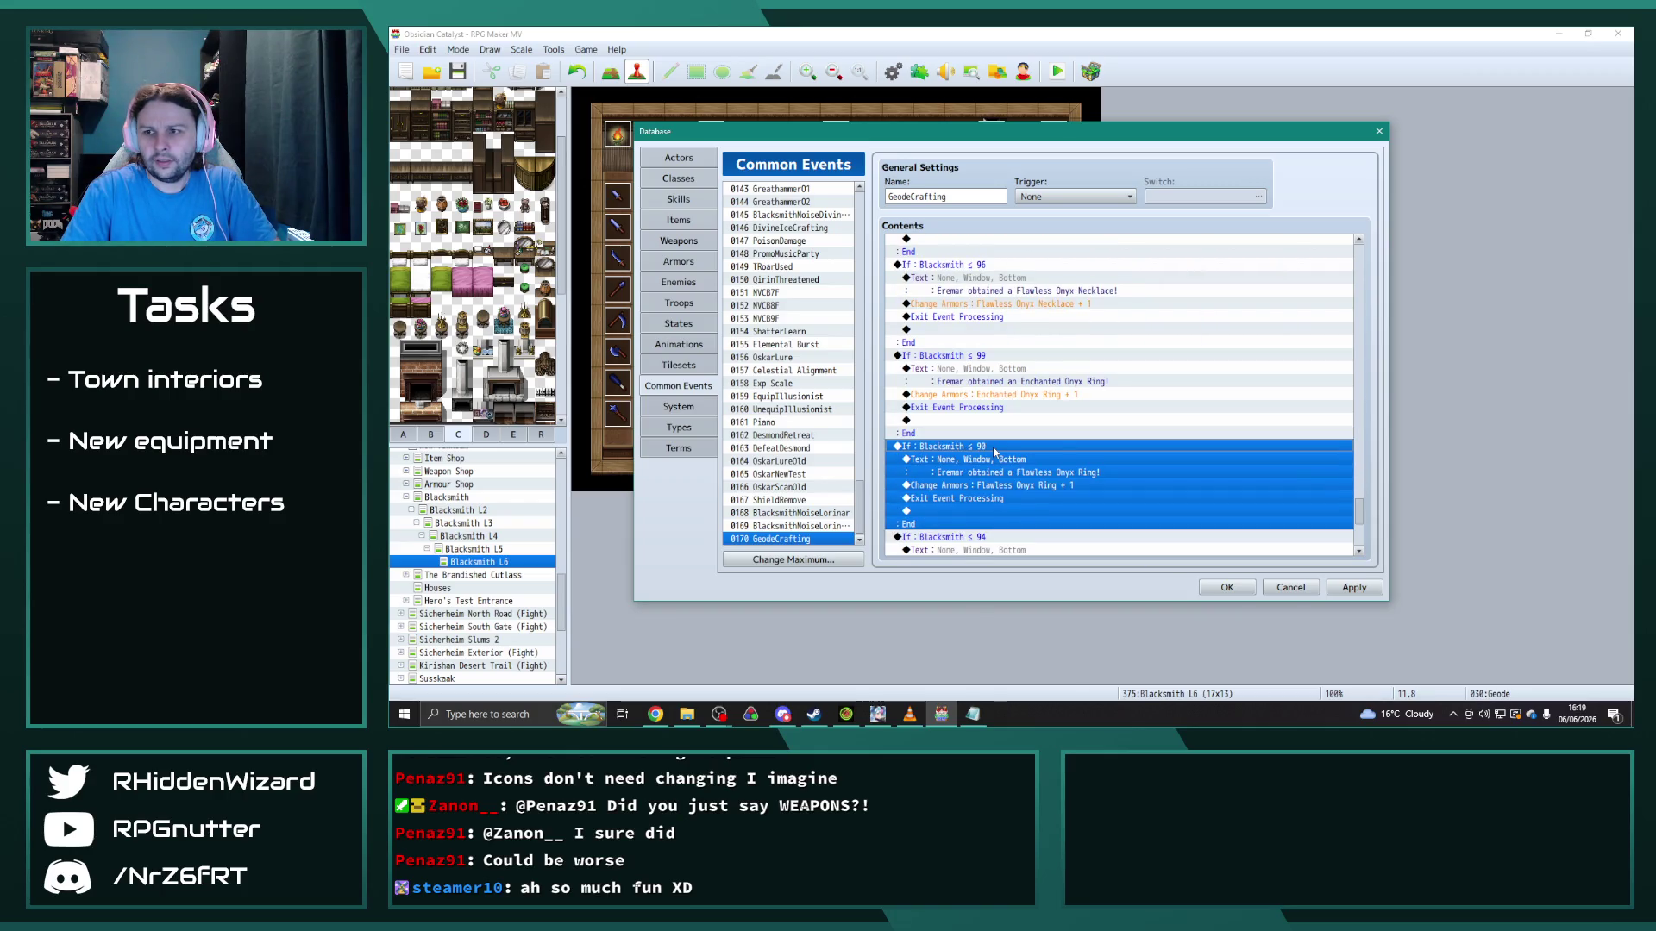
{"action": "double_click", "coordinate": [994, 448]}
{"action": "double_click", "coordinate": [1146, 350]}
{"action": "type", "text": "101"}
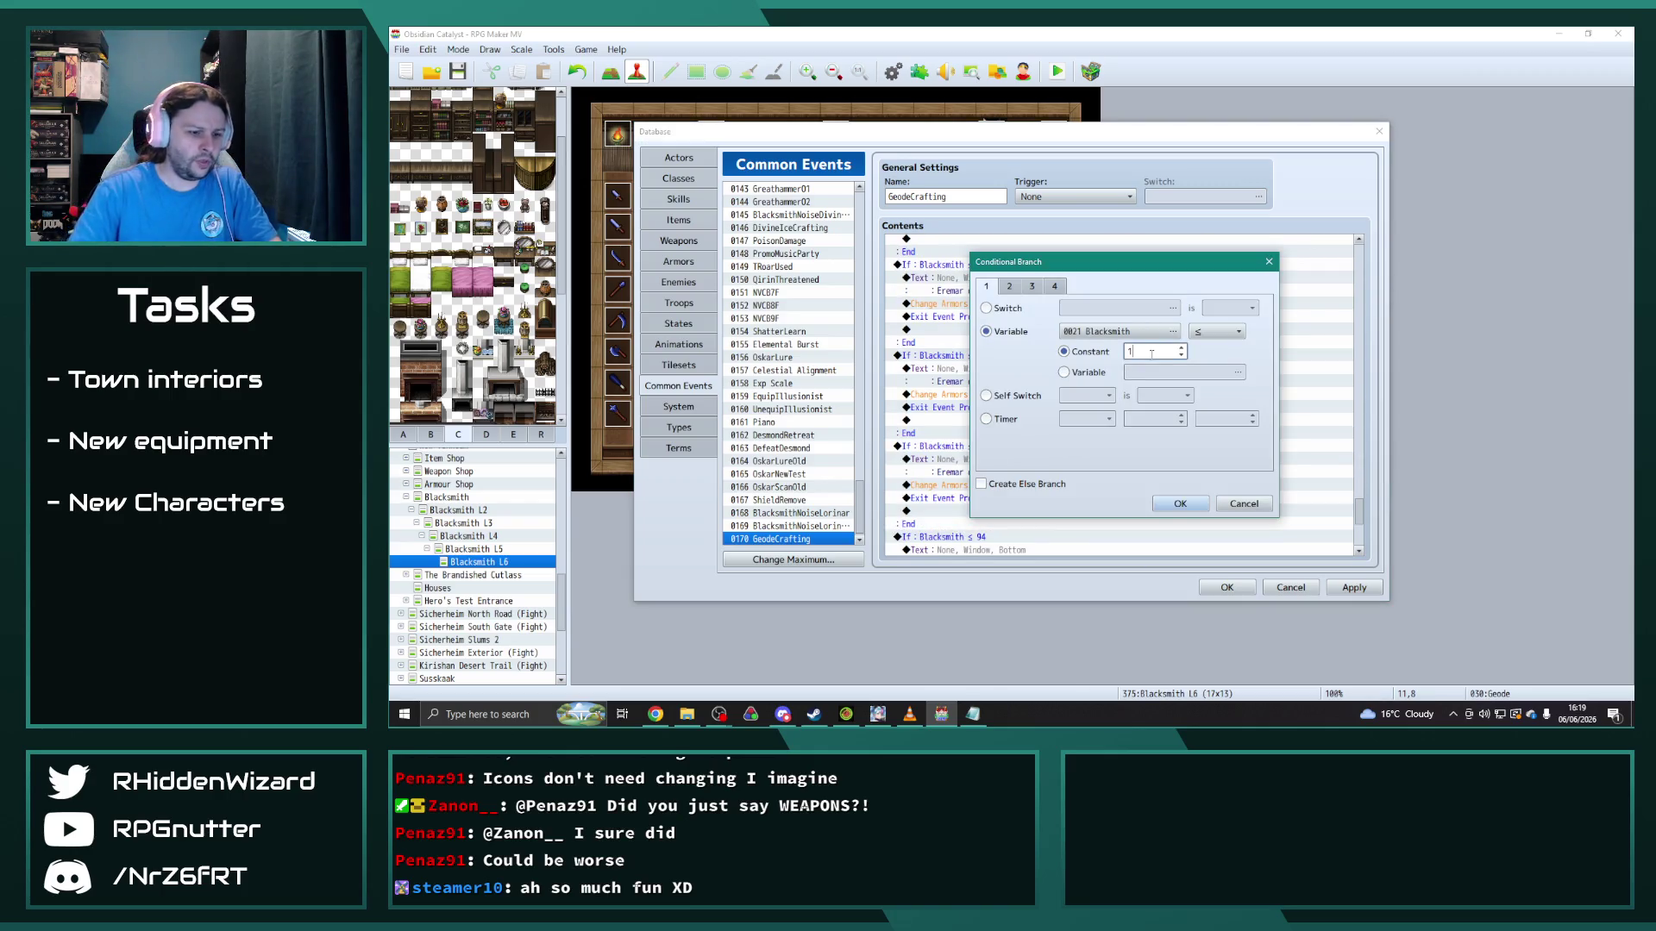
{"action": "left_click", "coordinate": [1180, 503]}
Step: Change the copied ≤ 94 and ≤ 96 conditions to ≤ 104 and ≤ 106
{"action": "scroll", "coordinate": [1085, 476], "scroll_direction": "down", "scroll_amount": 3}
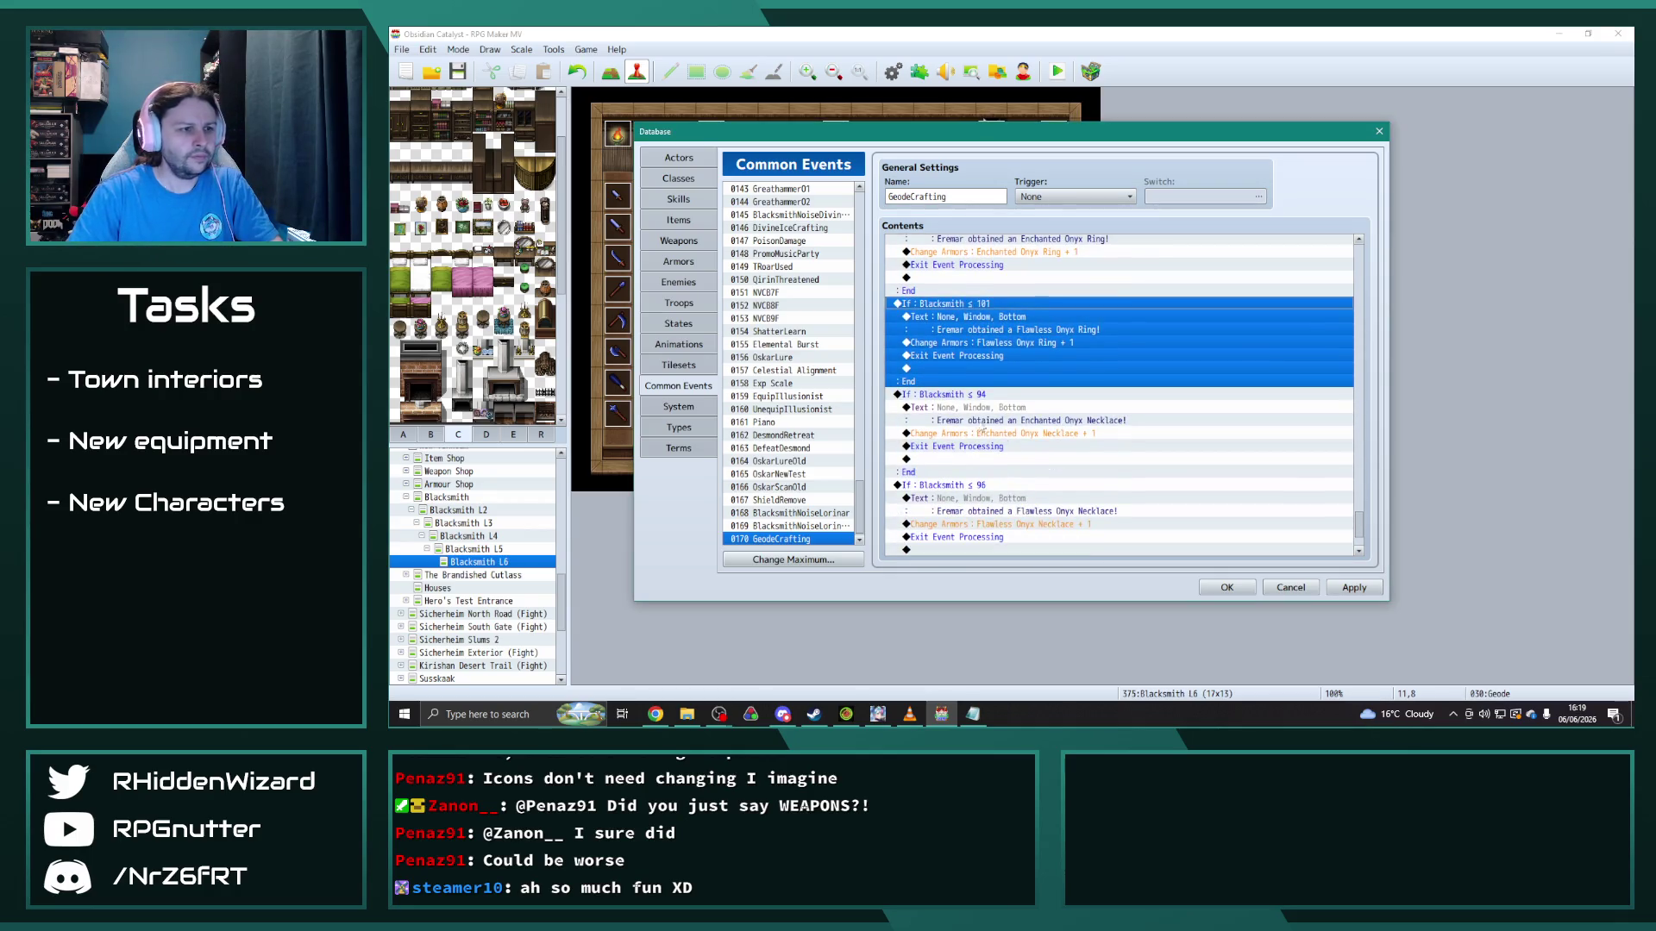
{"action": "double_click", "coordinate": [949, 394]}
{"action": "double_click", "coordinate": [1159, 351]}
{"action": "type", "text": "104"}
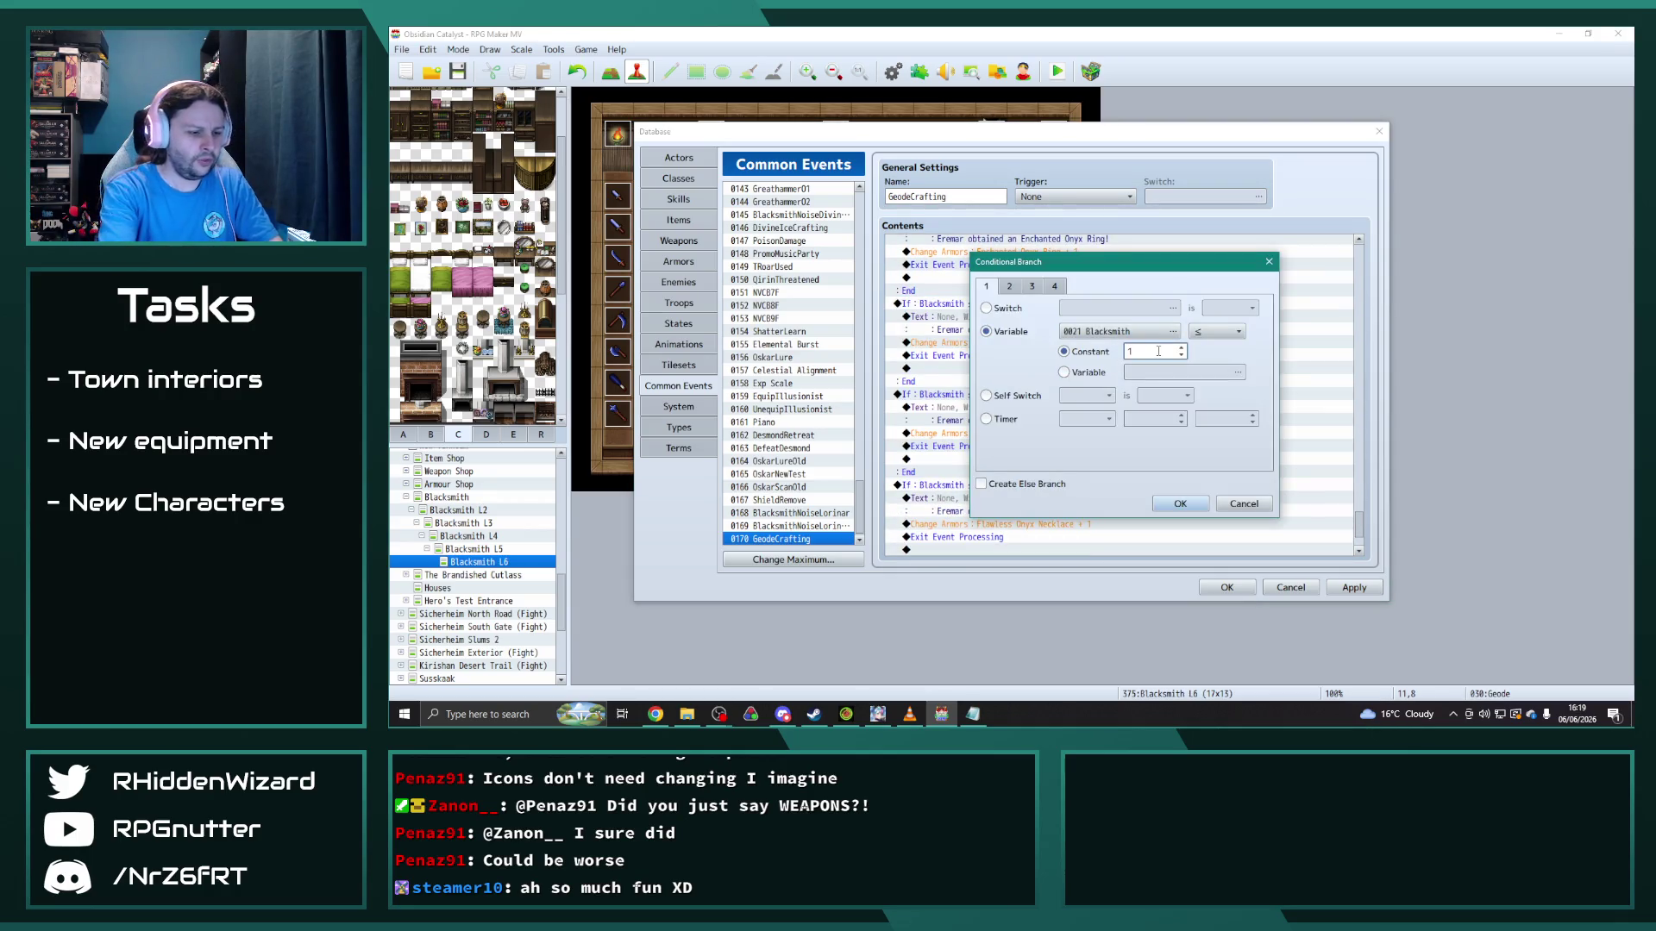
{"action": "left_click", "coordinate": [1180, 504]}
{"action": "scroll", "coordinate": [1021, 447], "scroll_direction": "down", "scroll_amount": 2}
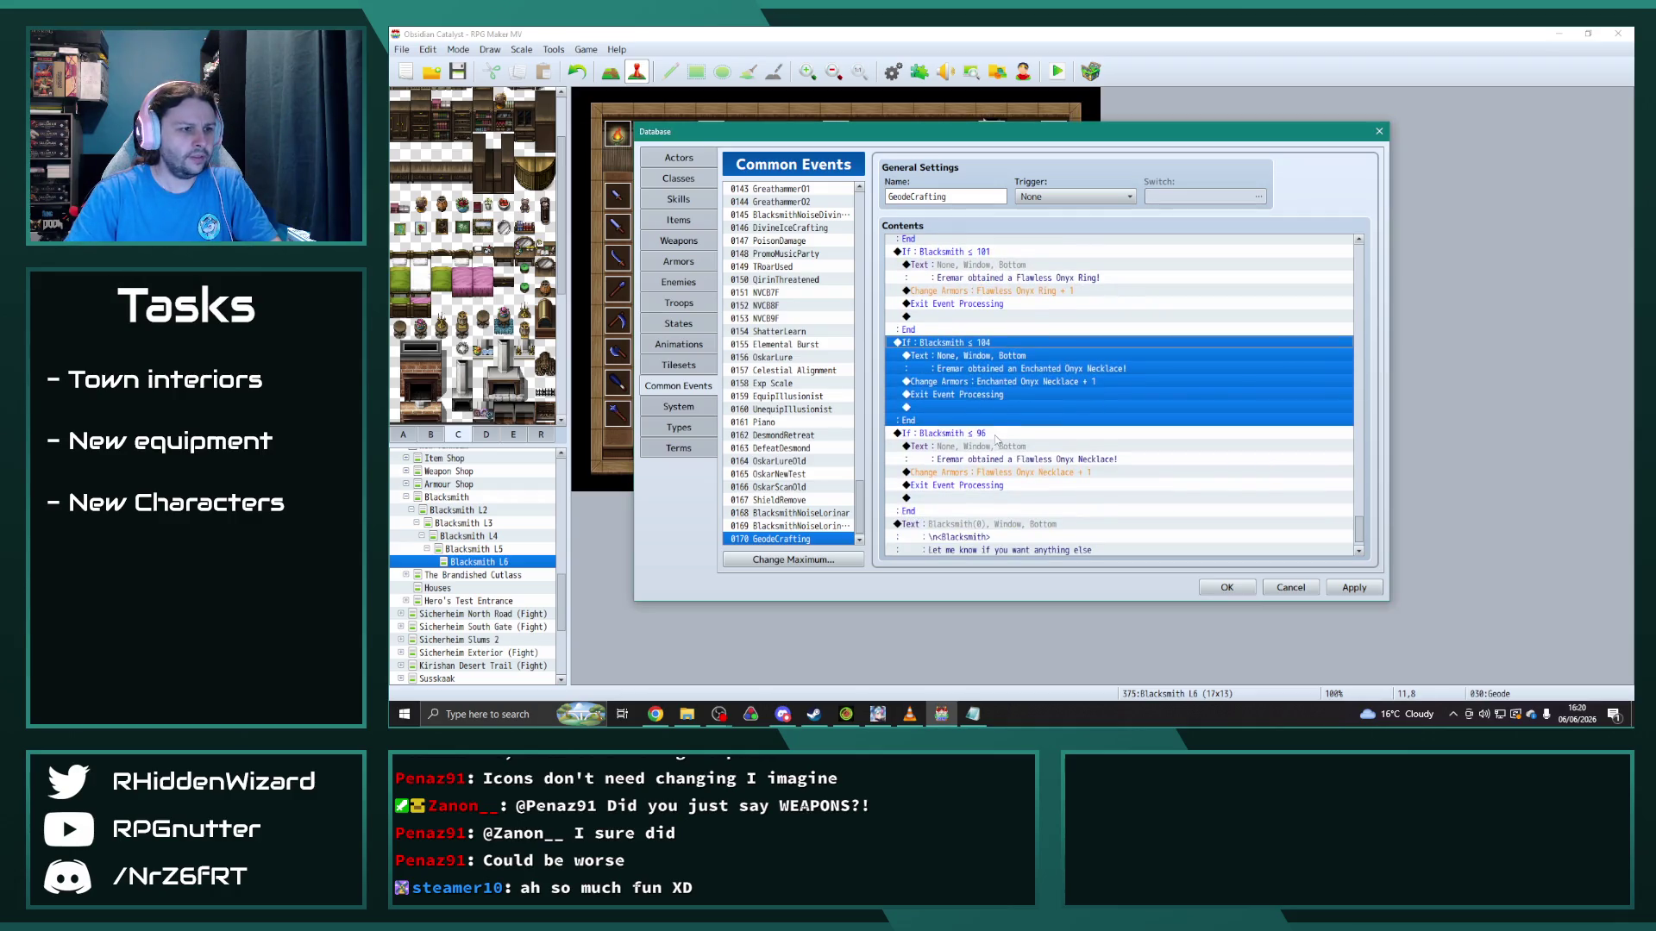
{"action": "double_click", "coordinate": [940, 433]}
{"action": "double_click", "coordinate": [1155, 351]}
{"action": "type", "text": "106"}
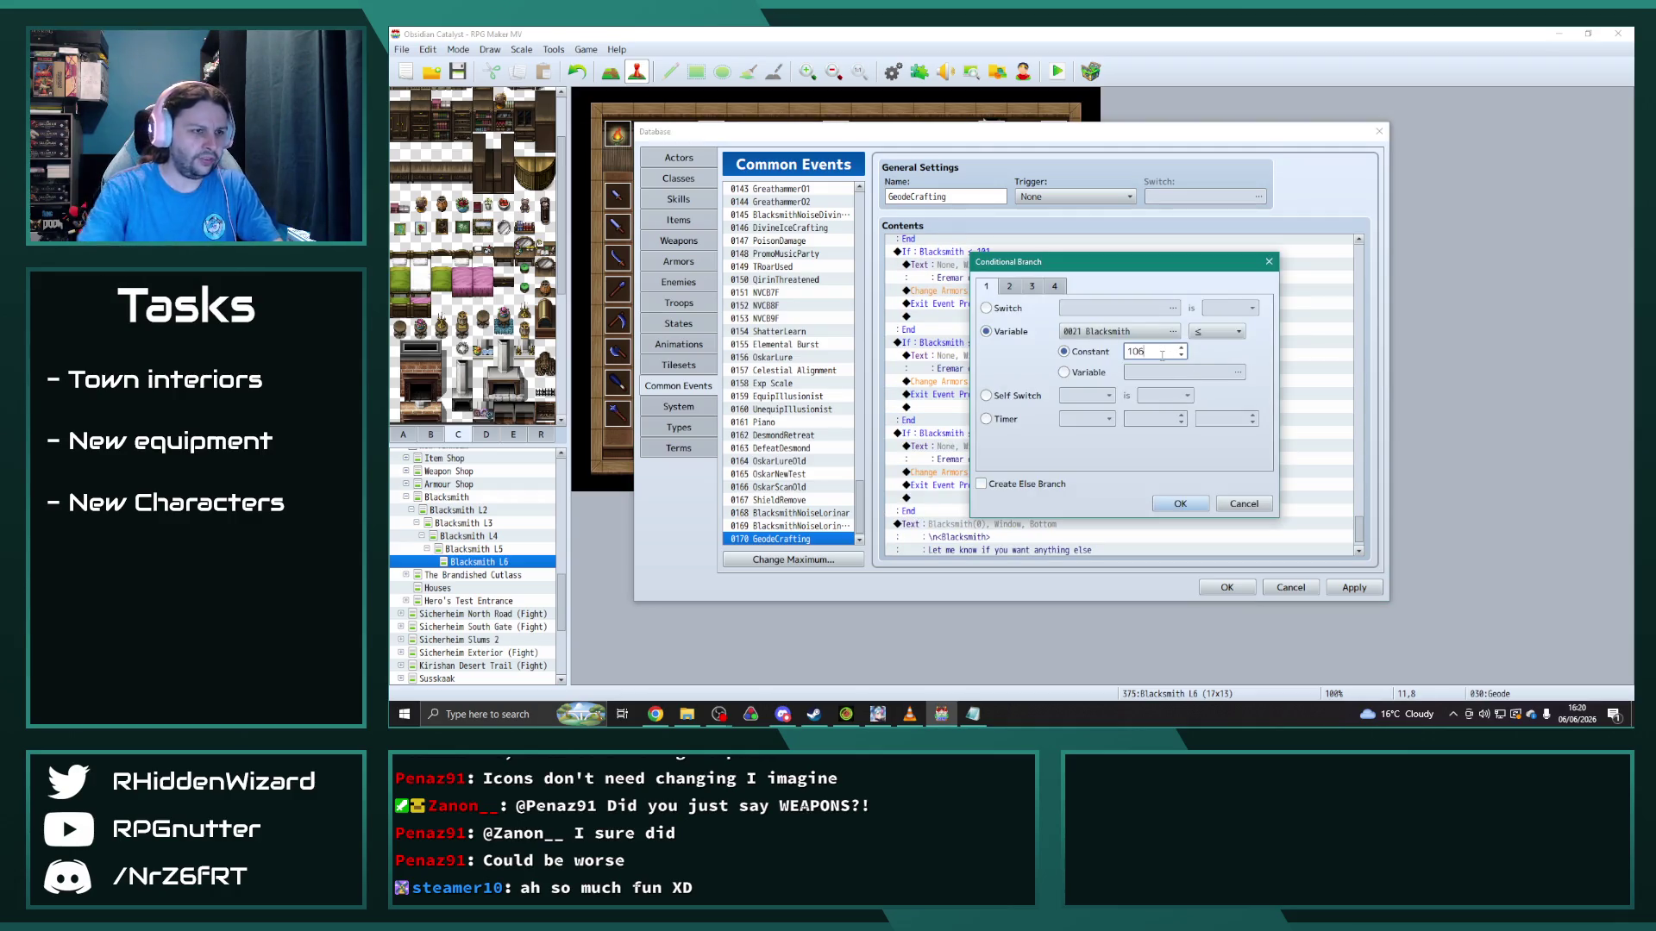
{"action": "left_click", "coordinate": [1180, 503]}
Step: Duplicate the ≤ 106 block and set the copy's limit to 107
{"action": "scroll", "coordinate": [1034, 449], "scroll_direction": "down", "scroll_amount": 2}
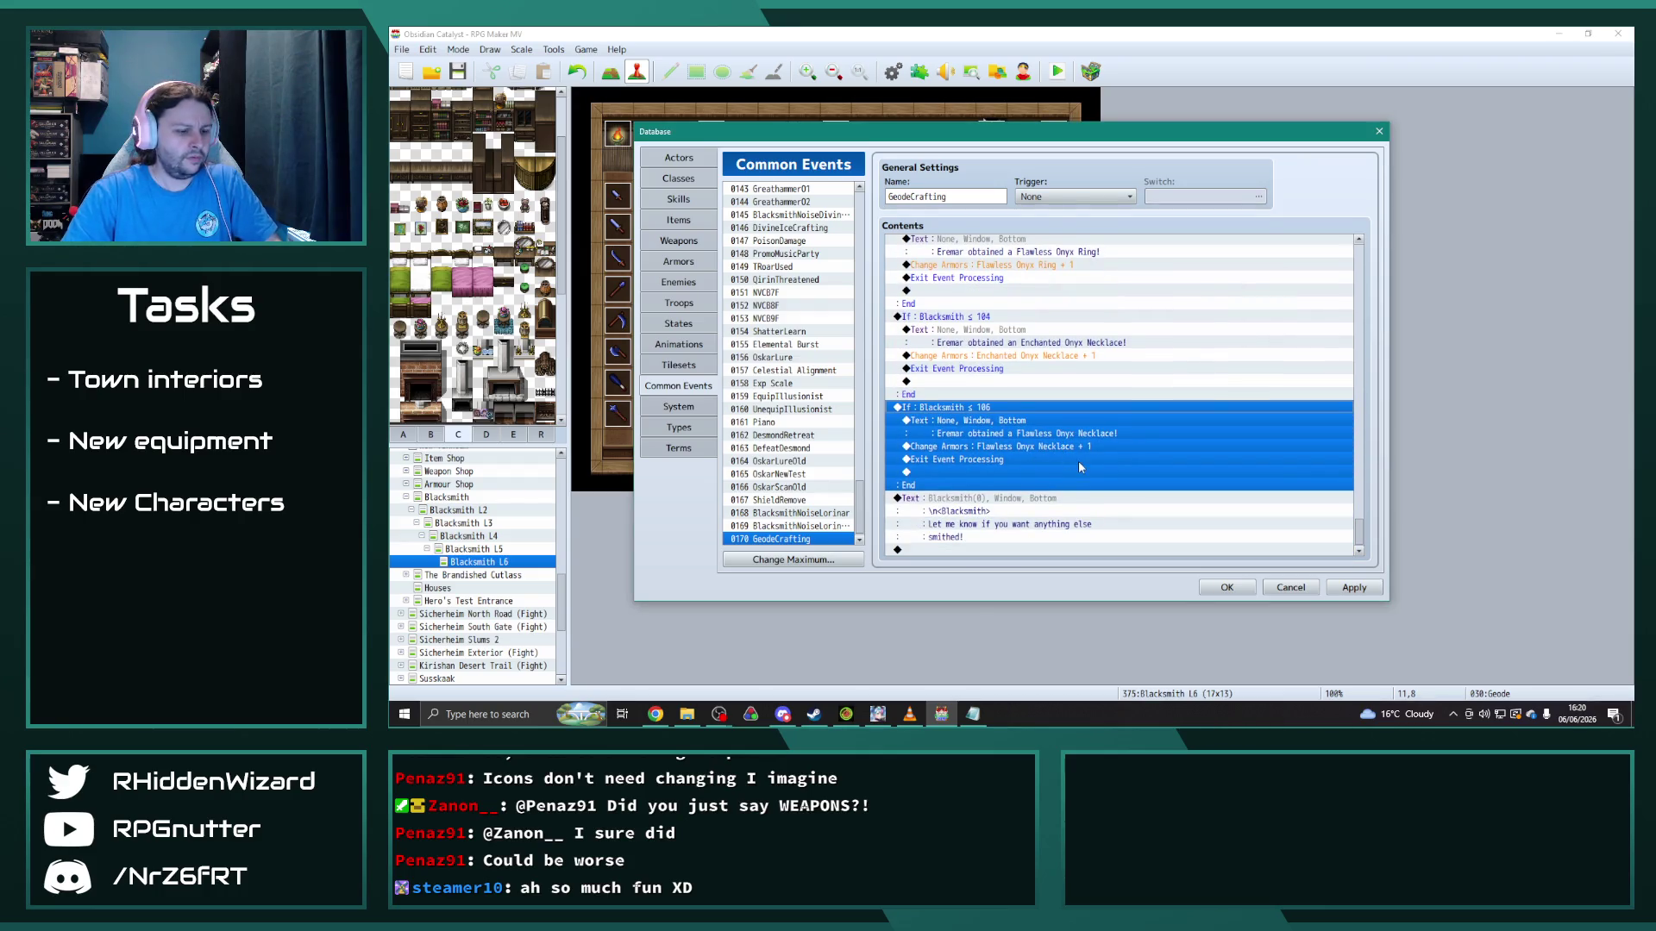
{"action": "key", "text": "ctrl+c"}
{"action": "key", "text": "ctrl+v"}
{"action": "left_click", "coordinate": [976, 461]}
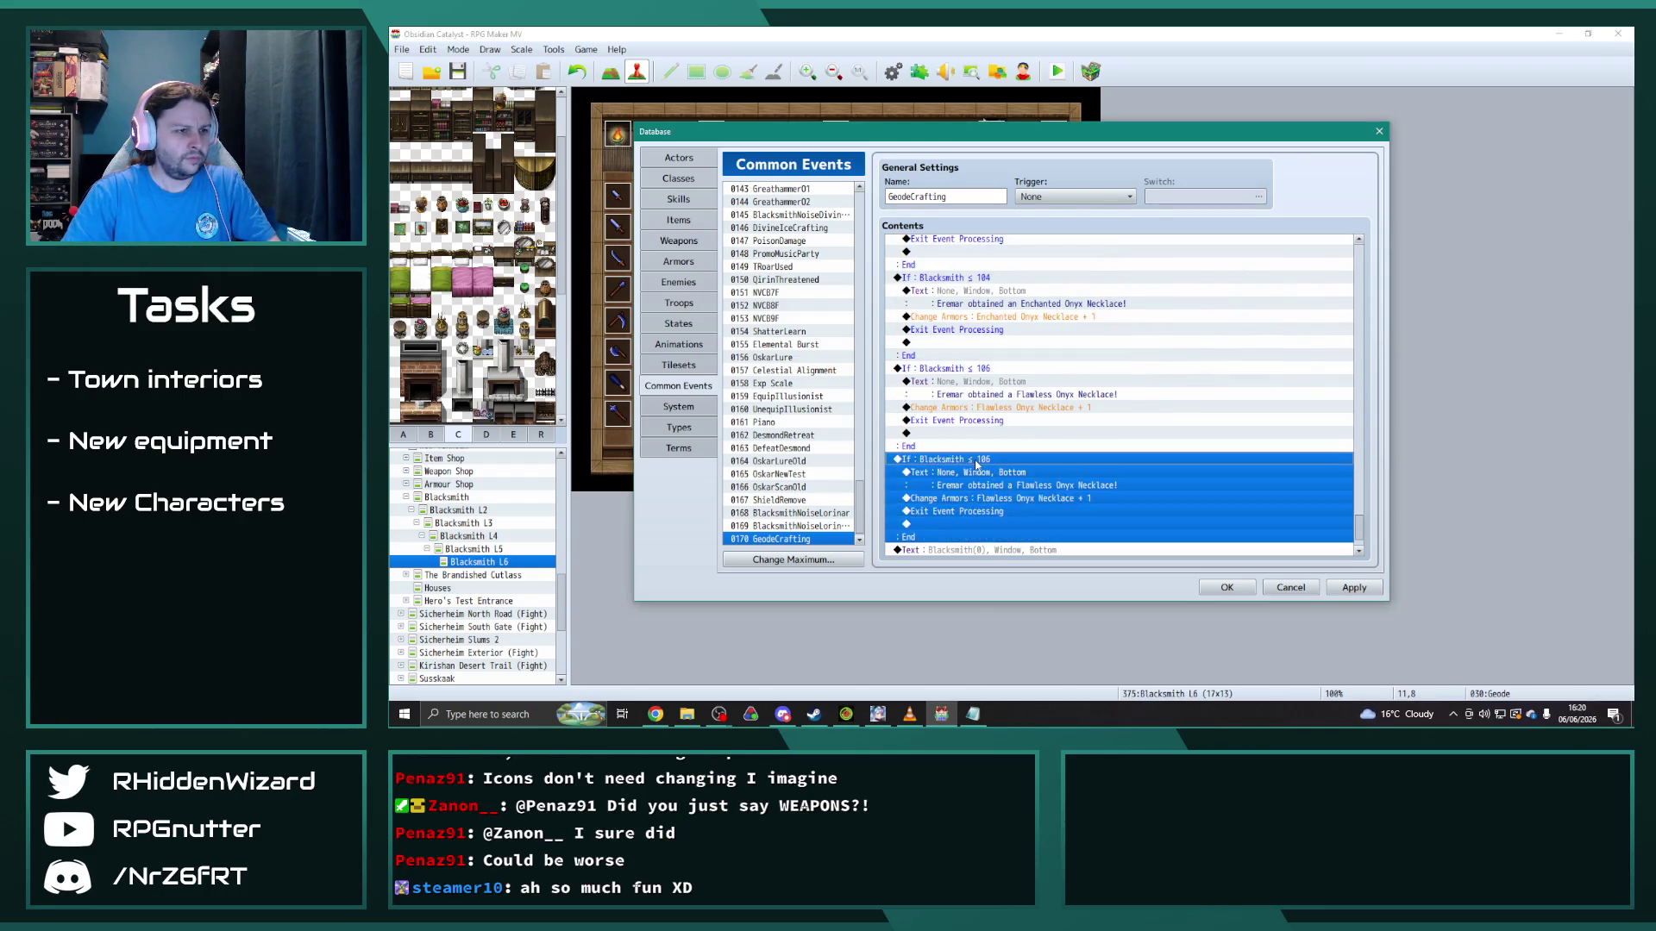
{"action": "double_click", "coordinate": [976, 462]}
{"action": "double_click", "coordinate": [1155, 351]}
{"action": "type", "text": "107"}
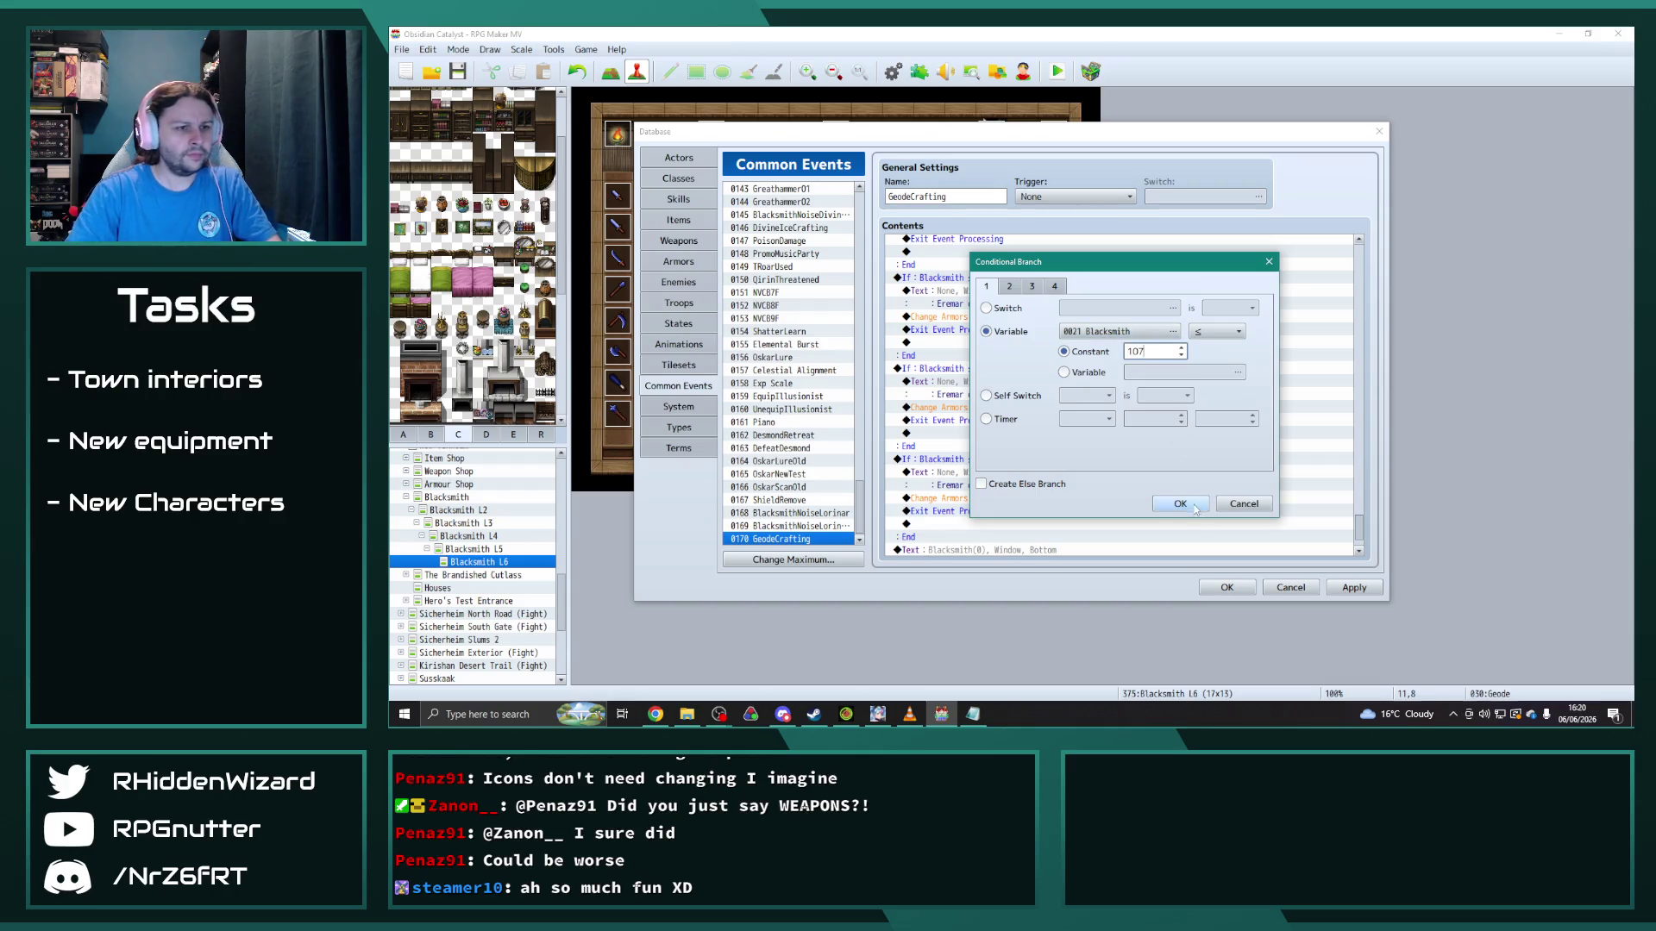
{"action": "left_click", "coordinate": [1194, 504]}
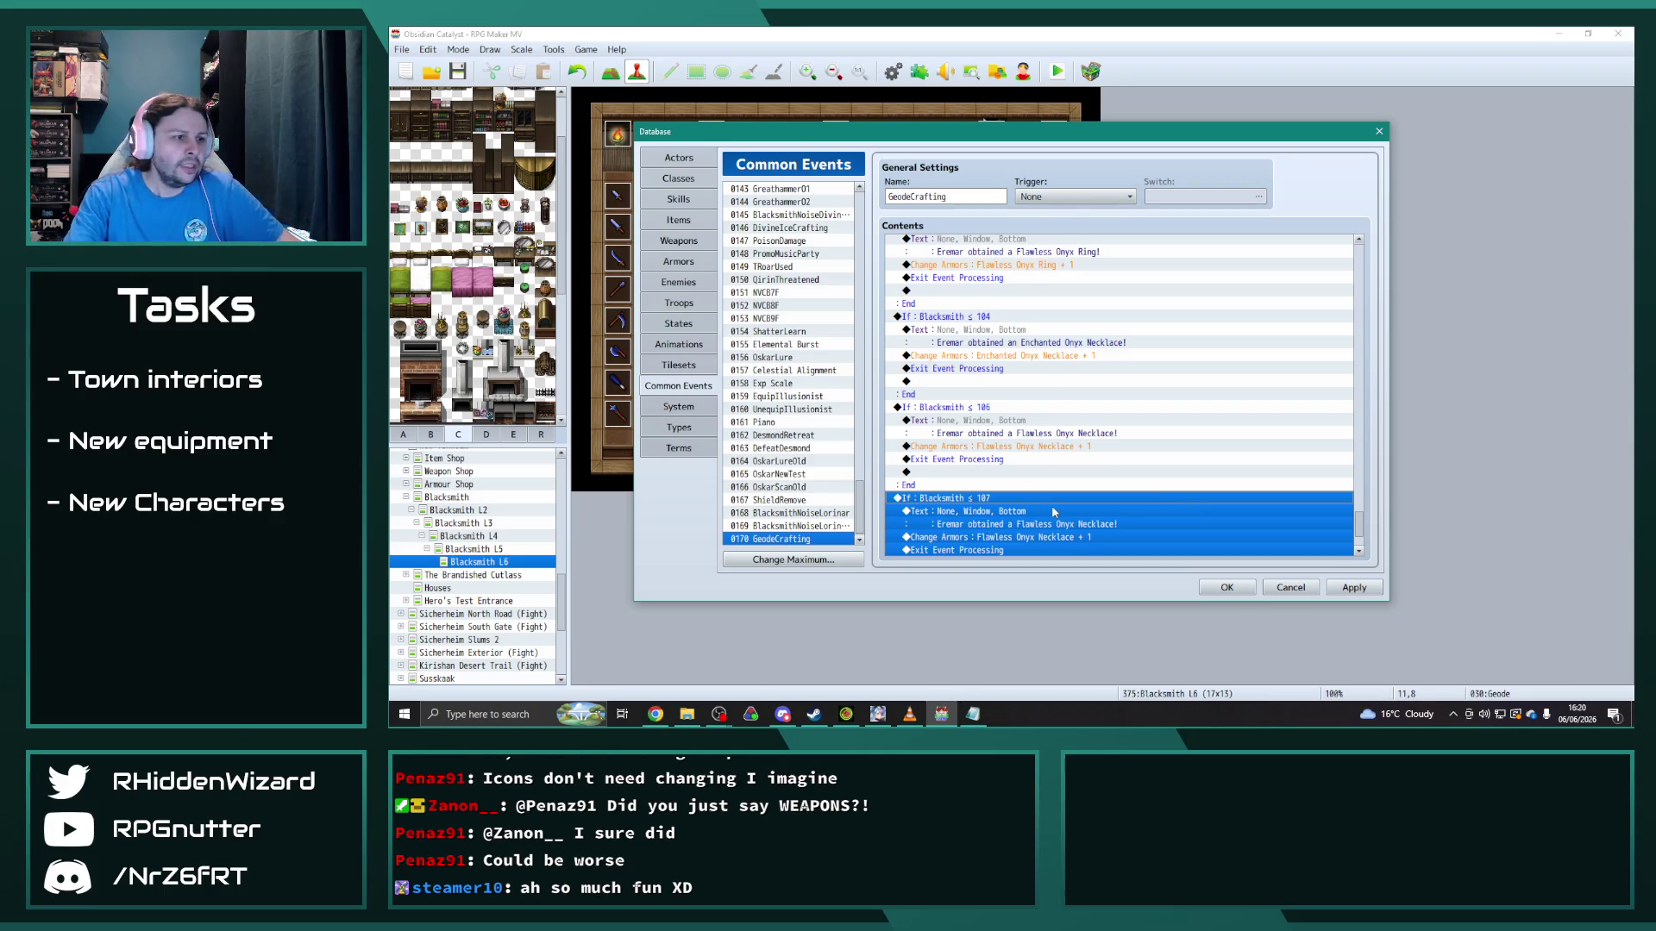
{"action": "scroll", "coordinate": [1053, 512], "scroll_direction": "up", "scroll_amount": 5}
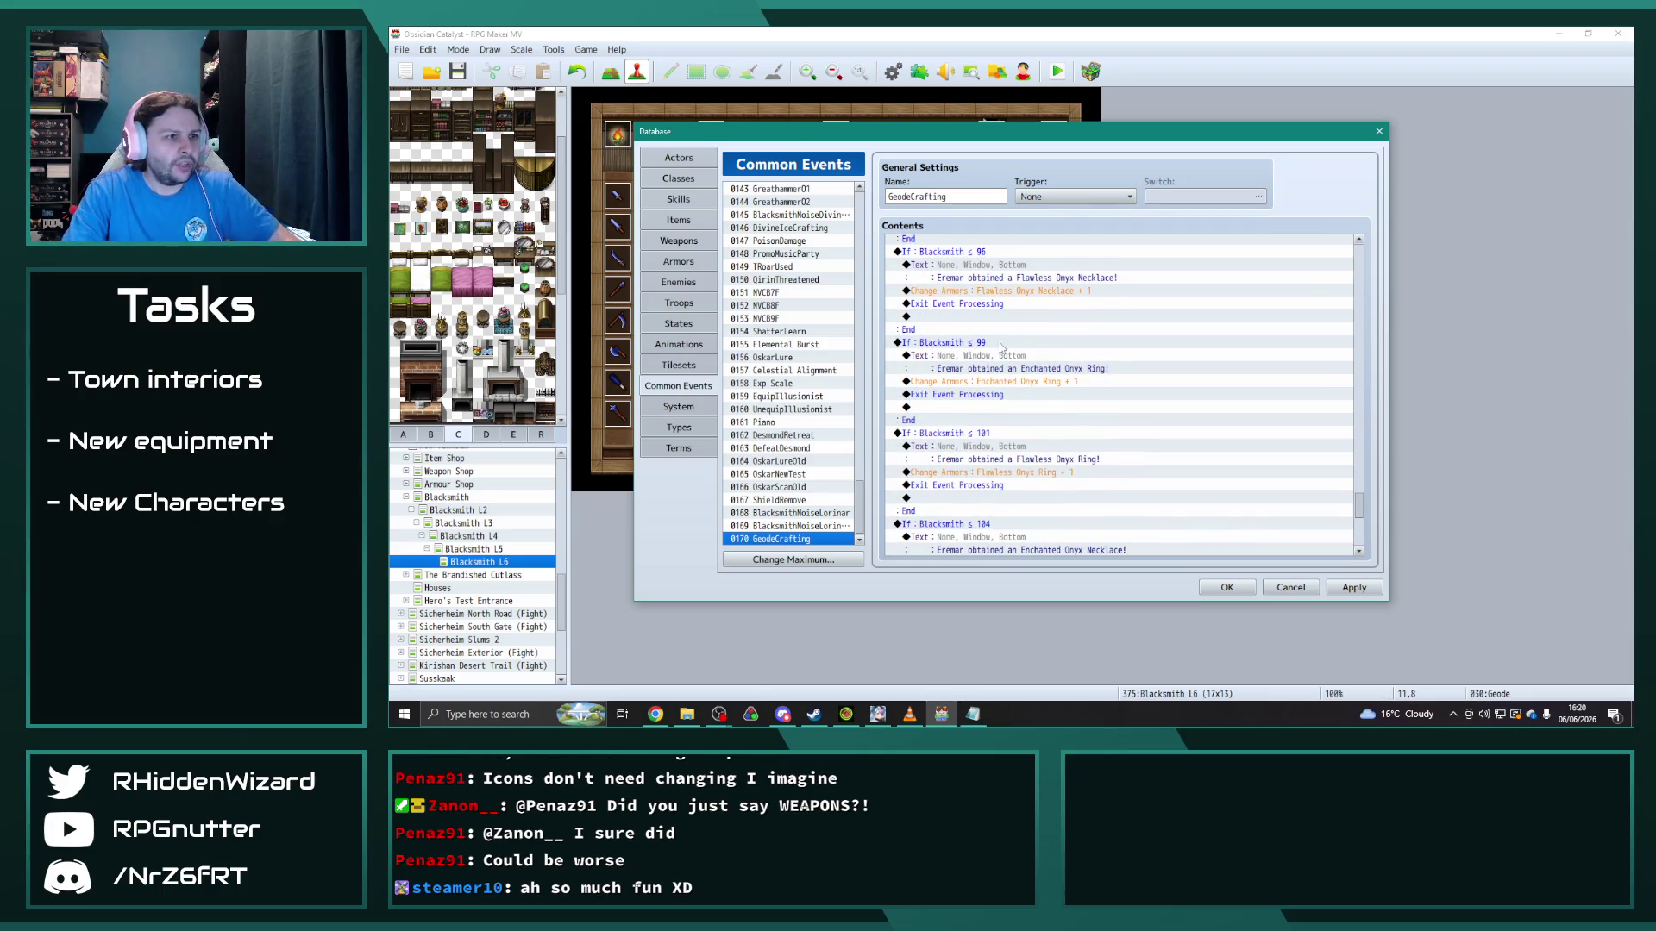
Step: Replace Onyx with Moonstone in the ≤ 99 branch's message
{"action": "left_click", "coordinate": [989, 344]}
{"action": "left_click", "coordinate": [993, 356]}
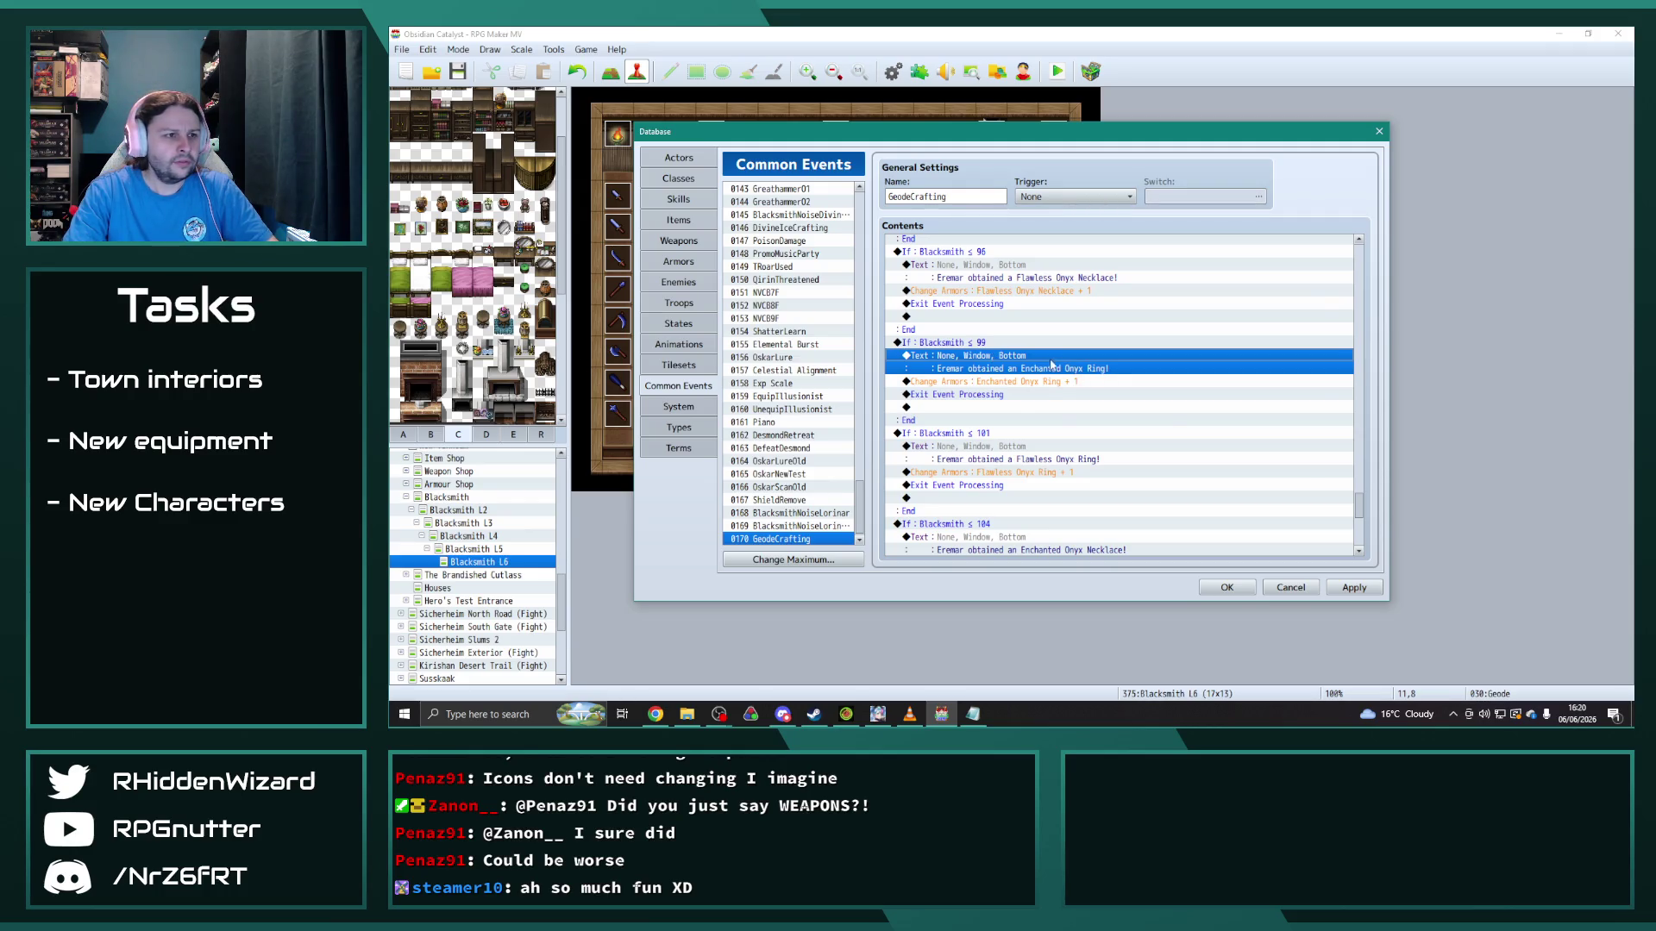
{"action": "double_click", "coordinate": [1052, 366]}
{"action": "double_click", "coordinate": [1159, 348]}
{"action": "type", "text": "Moonstone Ring!"}
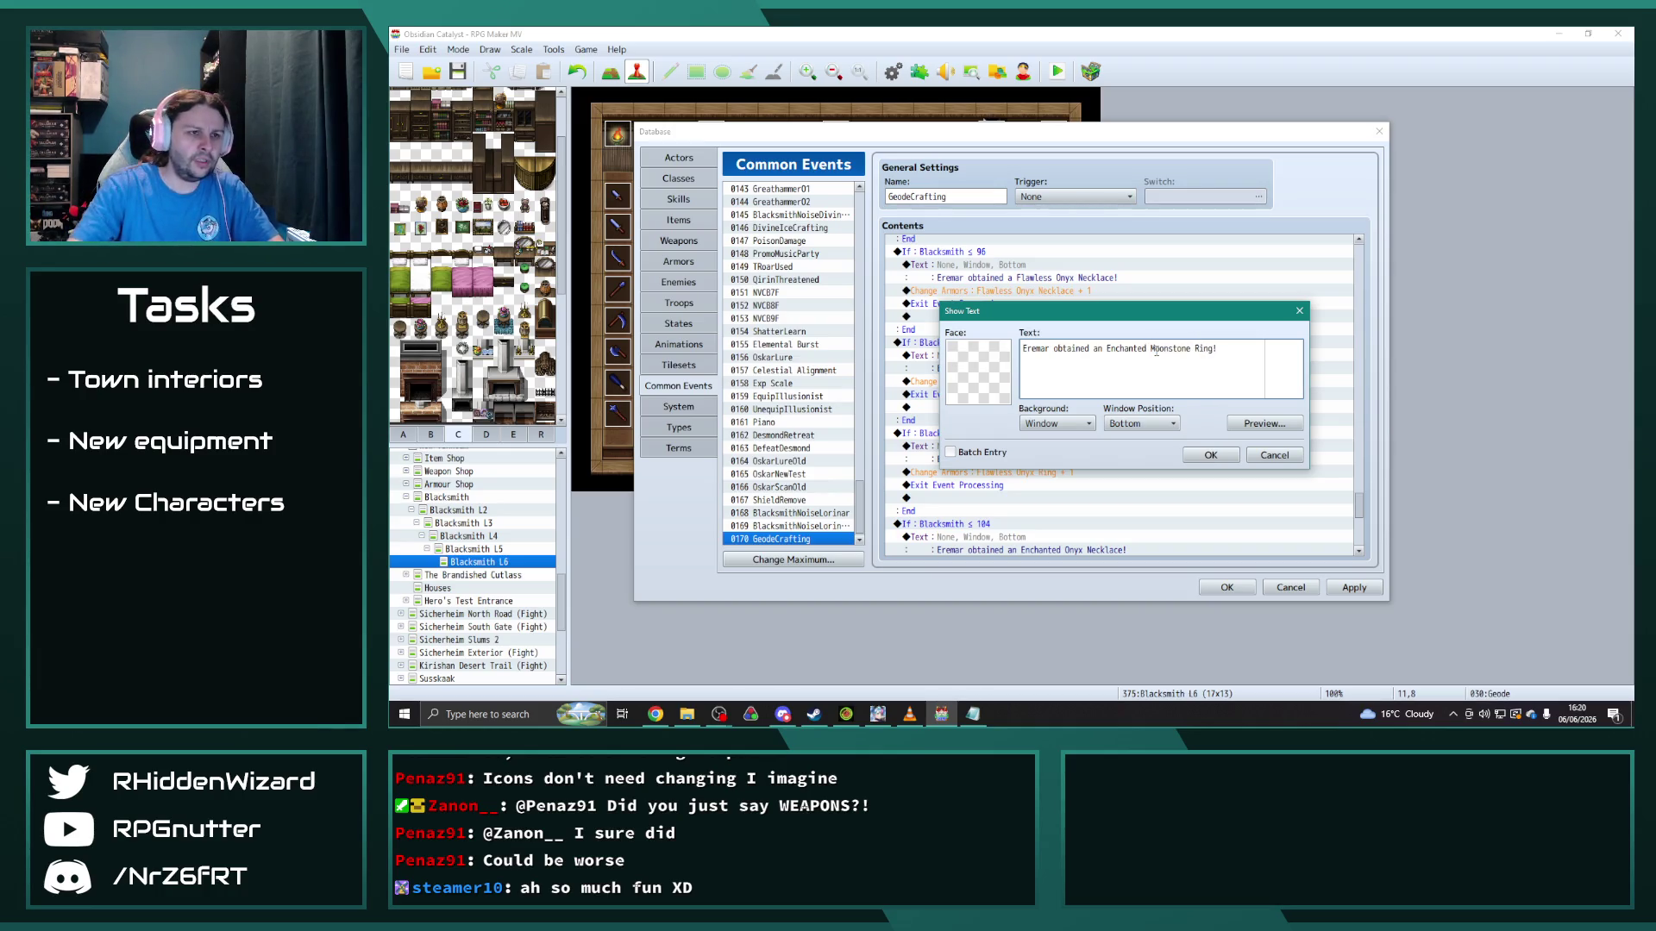
{"action": "left_click", "coordinate": [1211, 454]}
Step: Make the ≤ 99 branch grant the Moonstone Ring and reword its message to 'a Moonstone Ring'
{"action": "double_click", "coordinate": [1010, 384]}
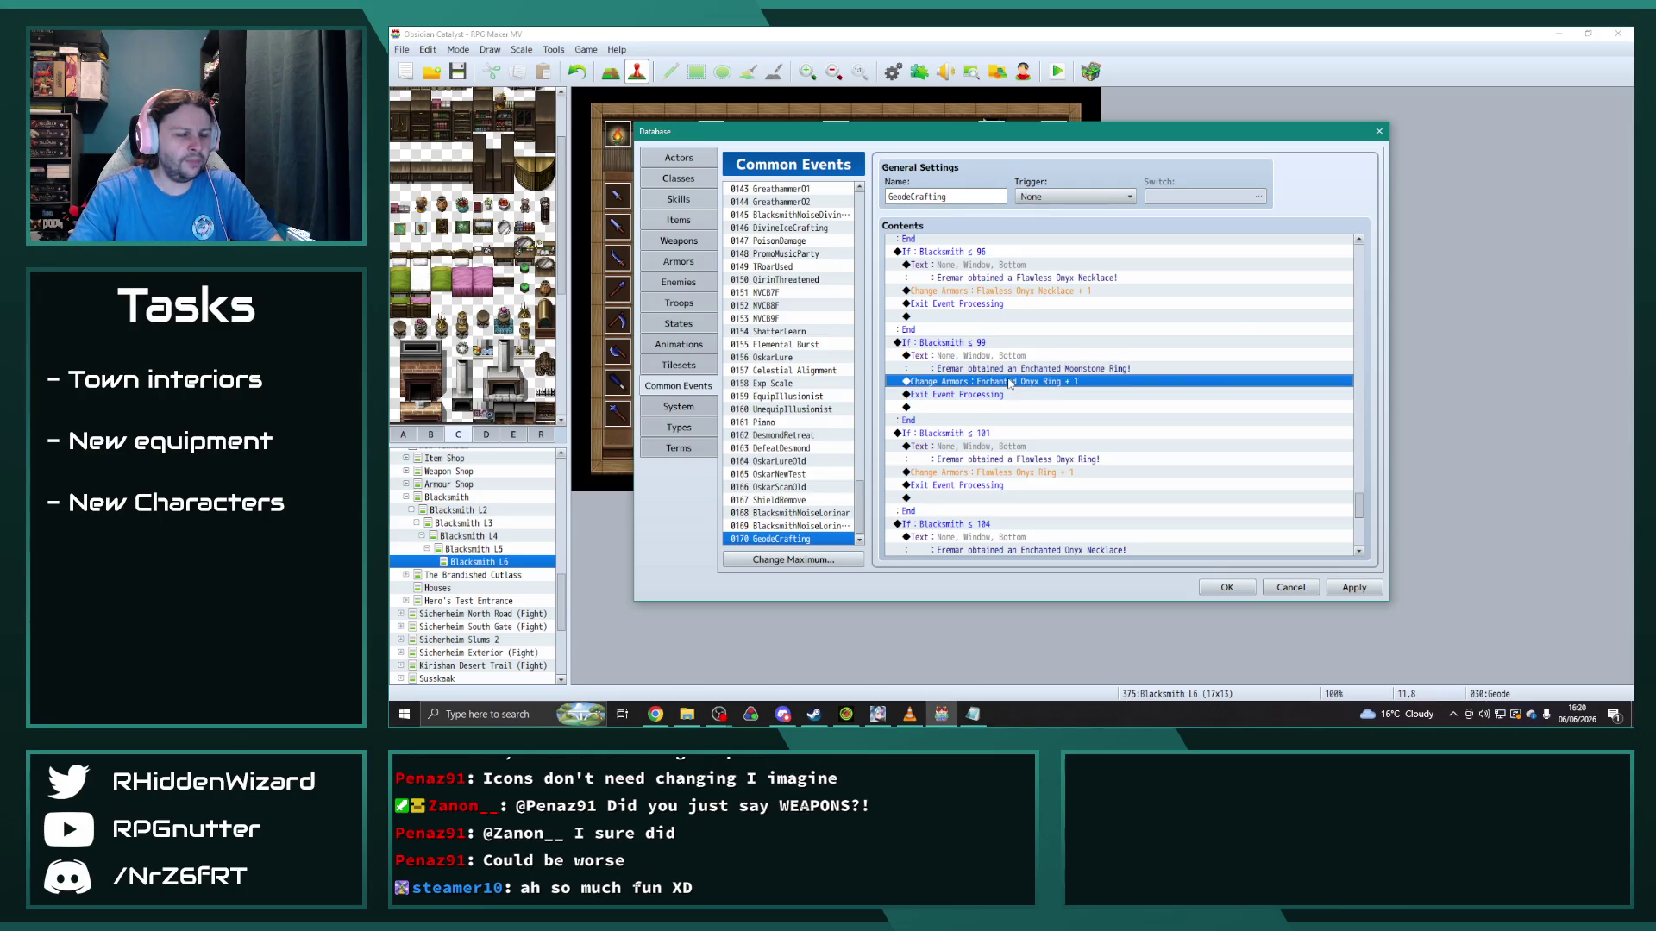
{"action": "left_click", "coordinate": [1093, 328]}
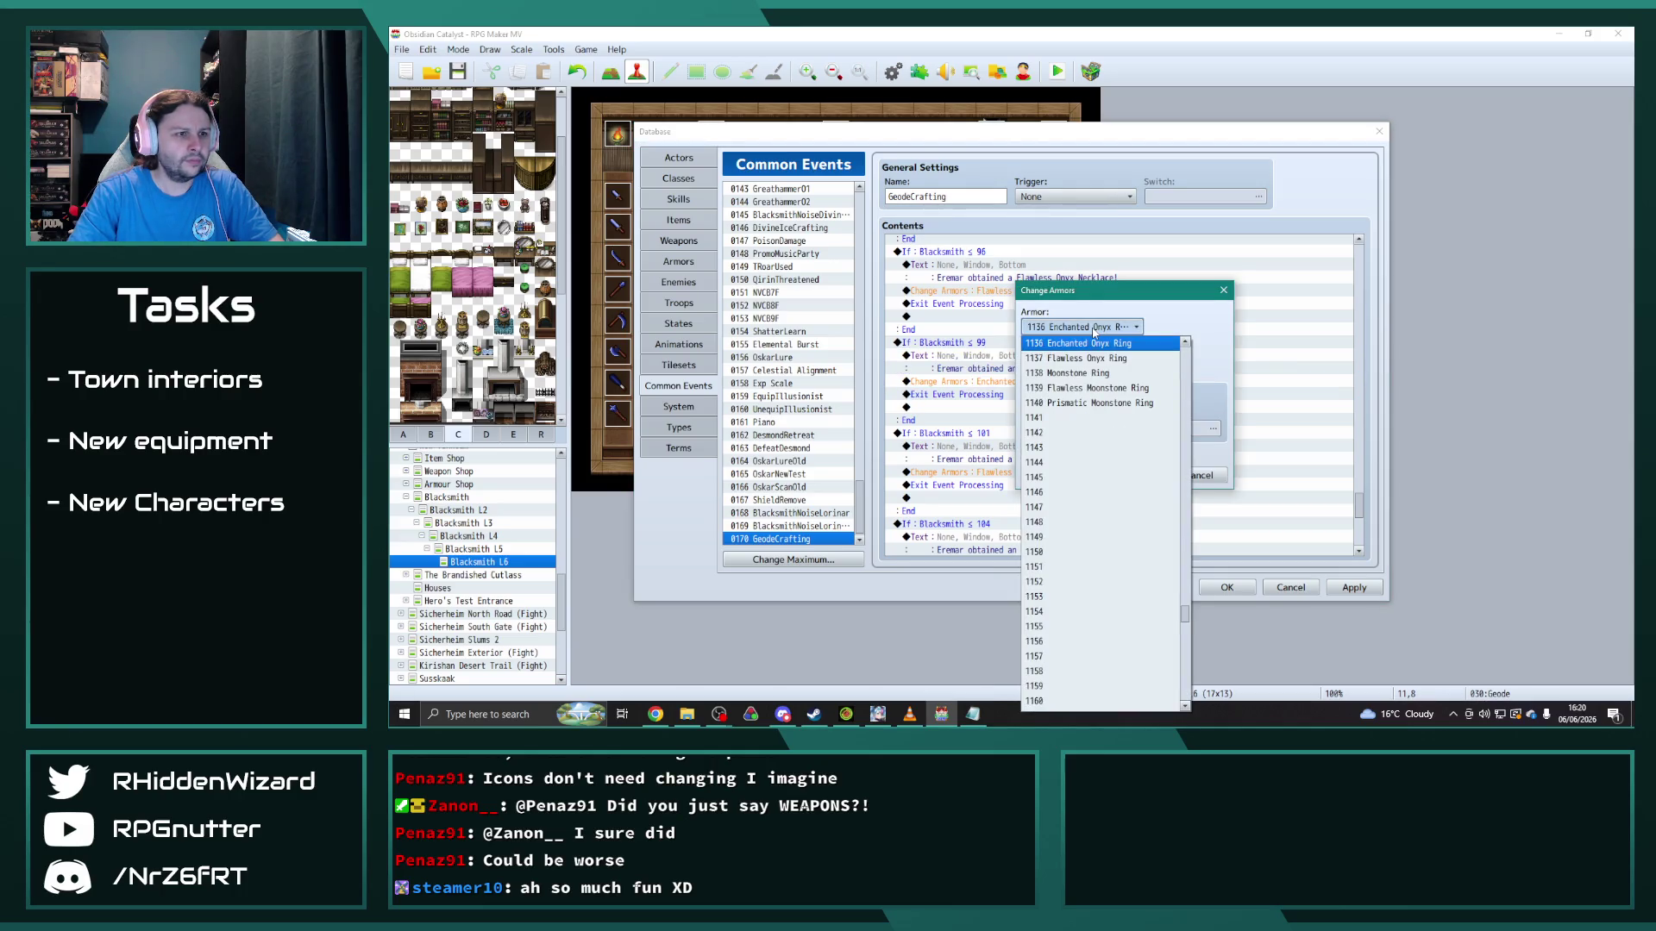
{"action": "left_click", "coordinate": [1092, 373]}
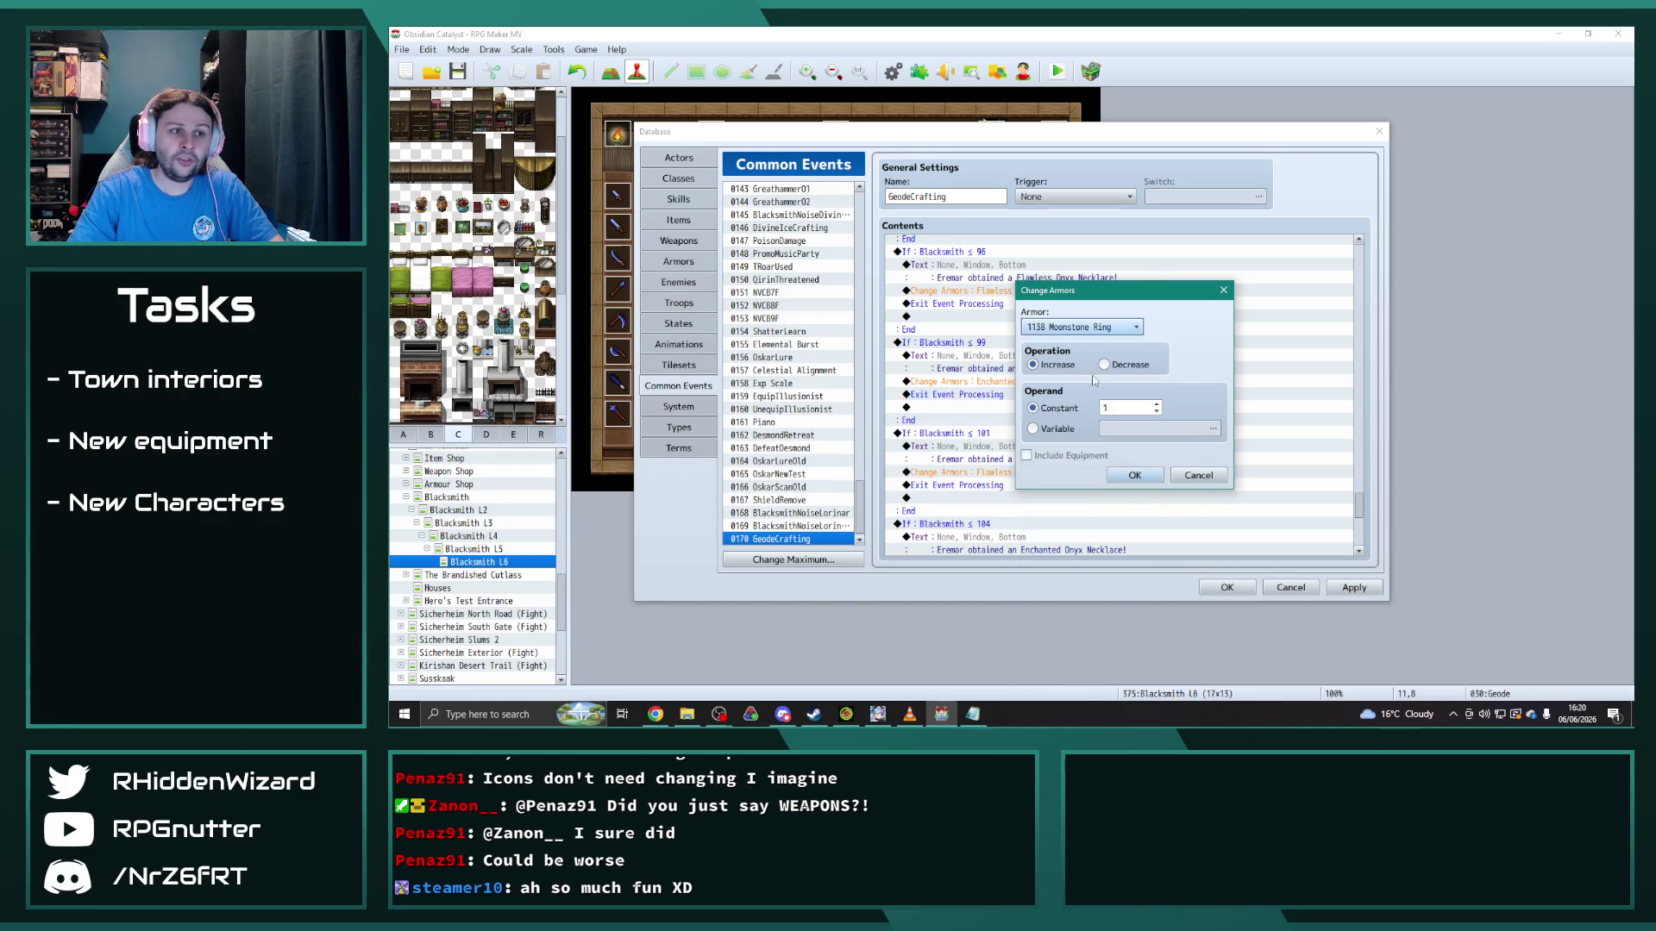
{"action": "left_click", "coordinate": [1136, 475]}
{"action": "double_click", "coordinate": [1078, 368]}
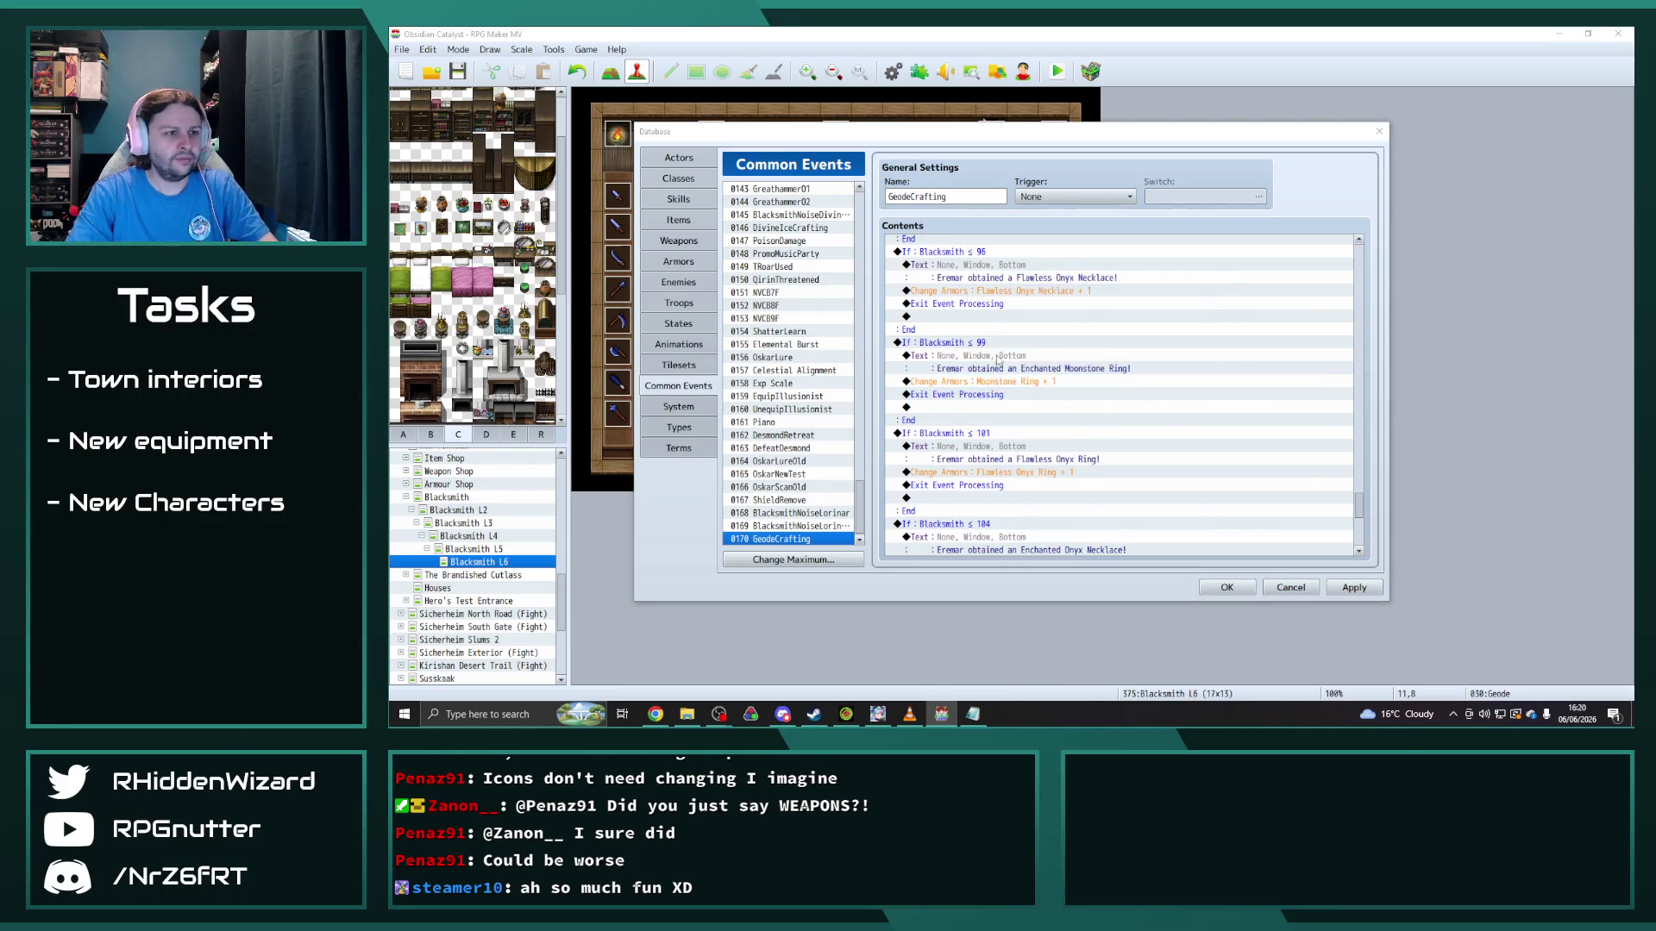
{"action": "left_click_drag", "start_coordinate": [1150, 348], "coordinate": [1098, 348]}
{"action": "key", "text": "BackSpace"}
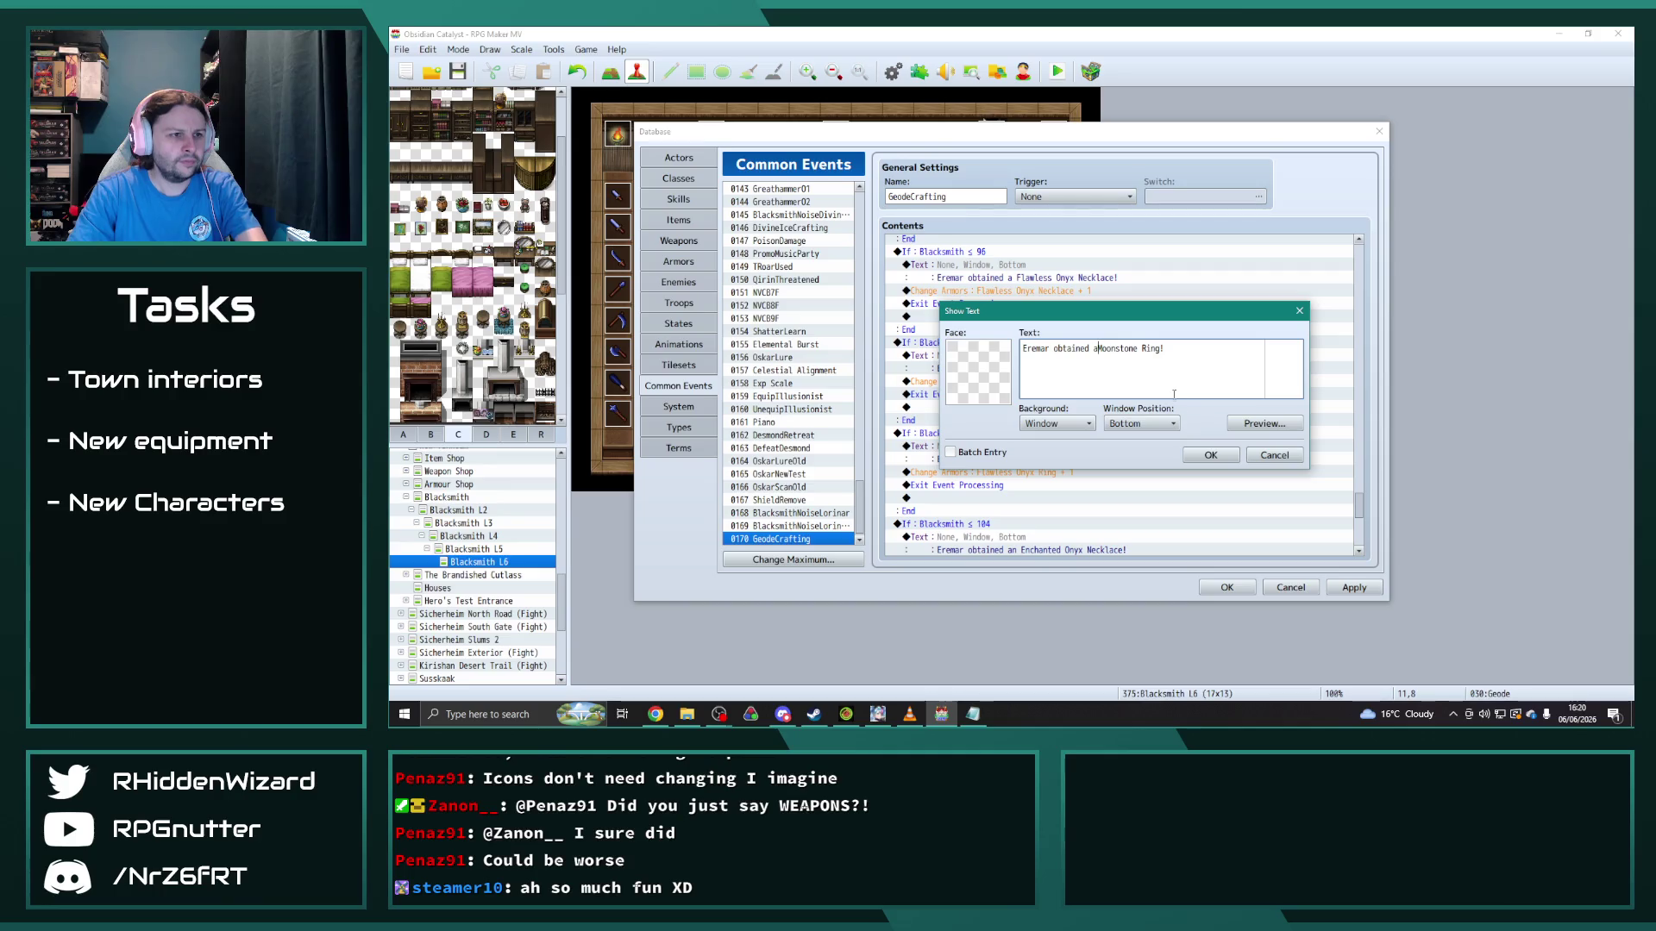
{"action": "left_click", "coordinate": [1203, 454]}
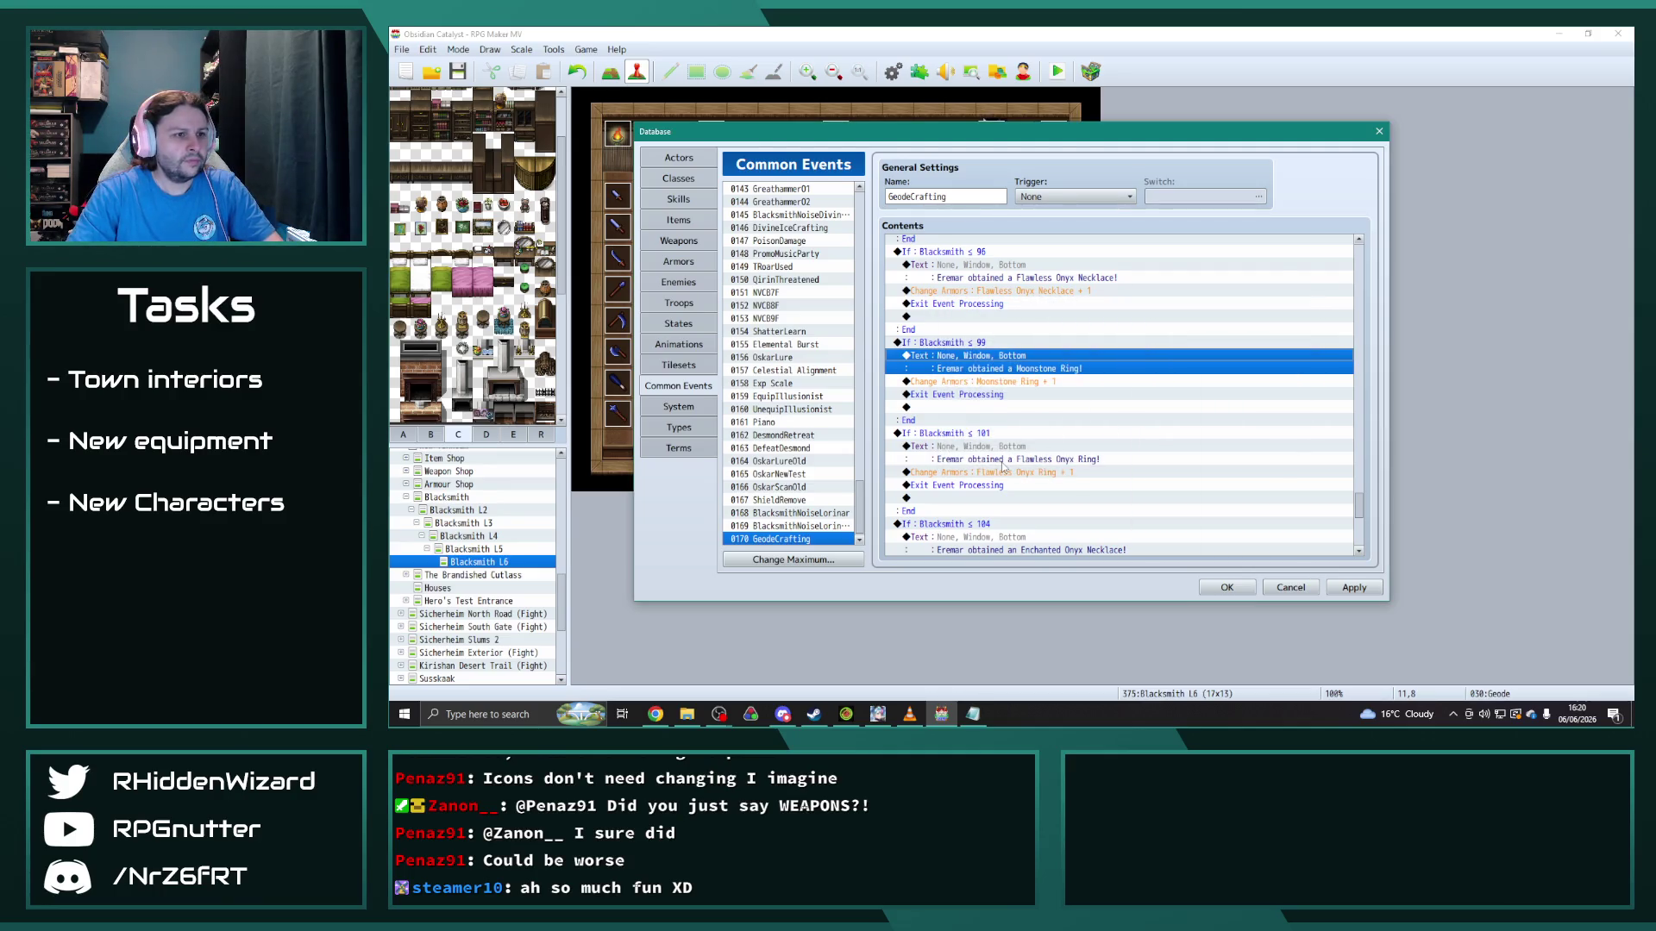
Step: Make the ≤ 101 branch announce and grant the Flawless Moonstone Ring
{"action": "scroll", "coordinate": [1000, 455], "scroll_direction": "down", "scroll_amount": 1}
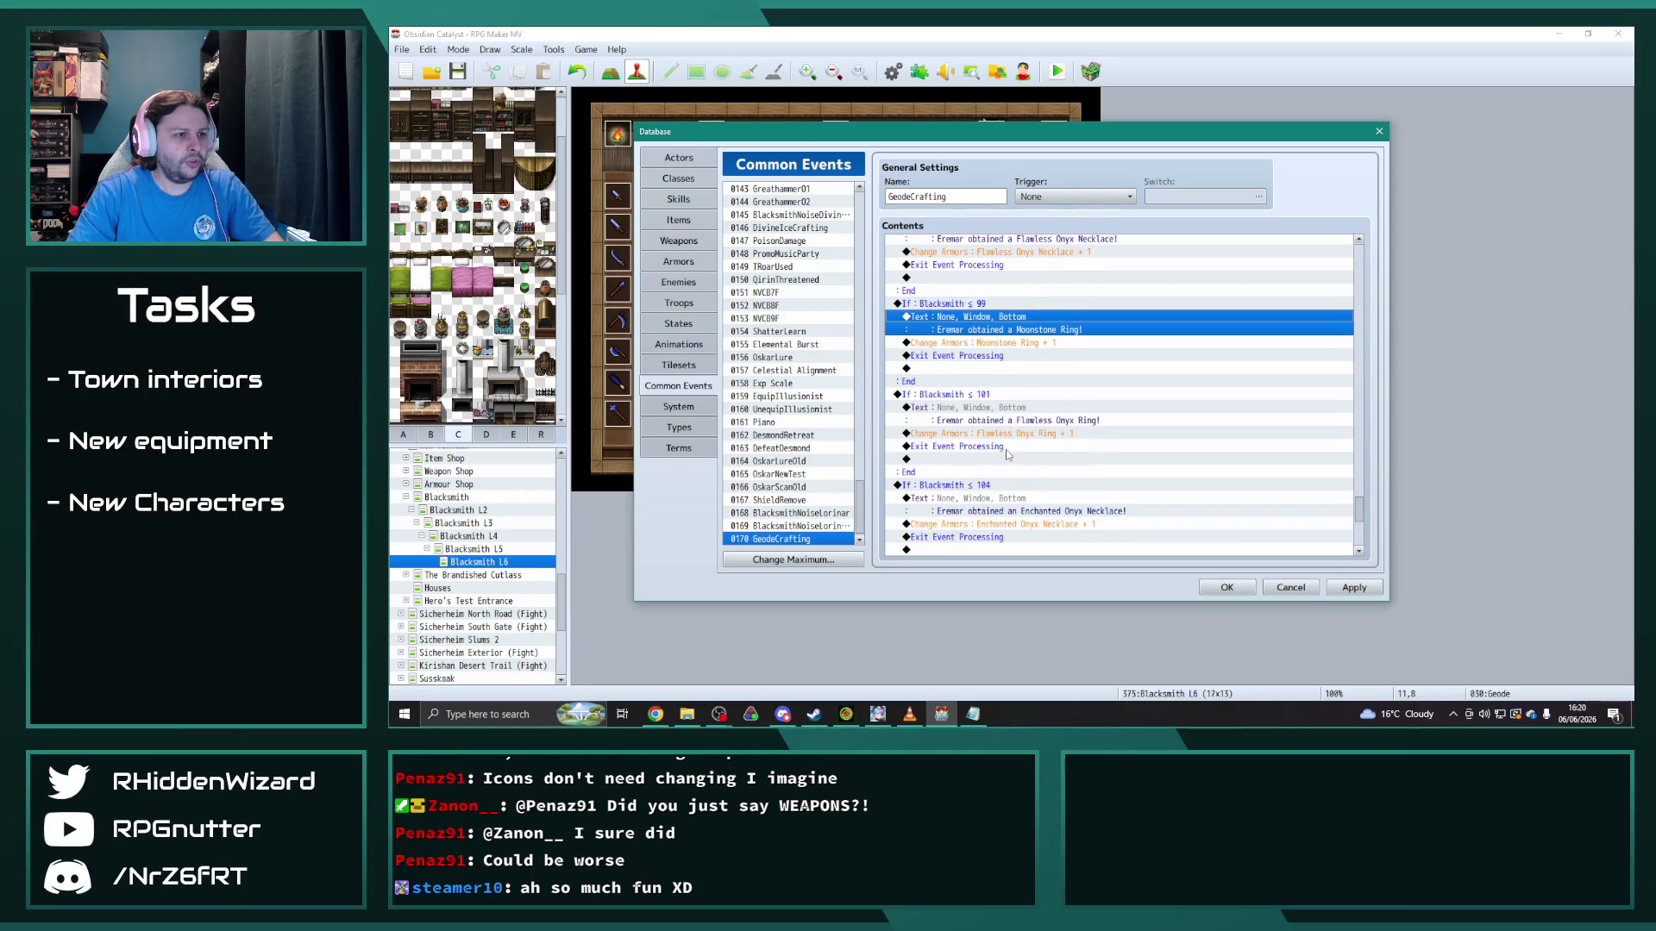
{"action": "double_click", "coordinate": [997, 417]}
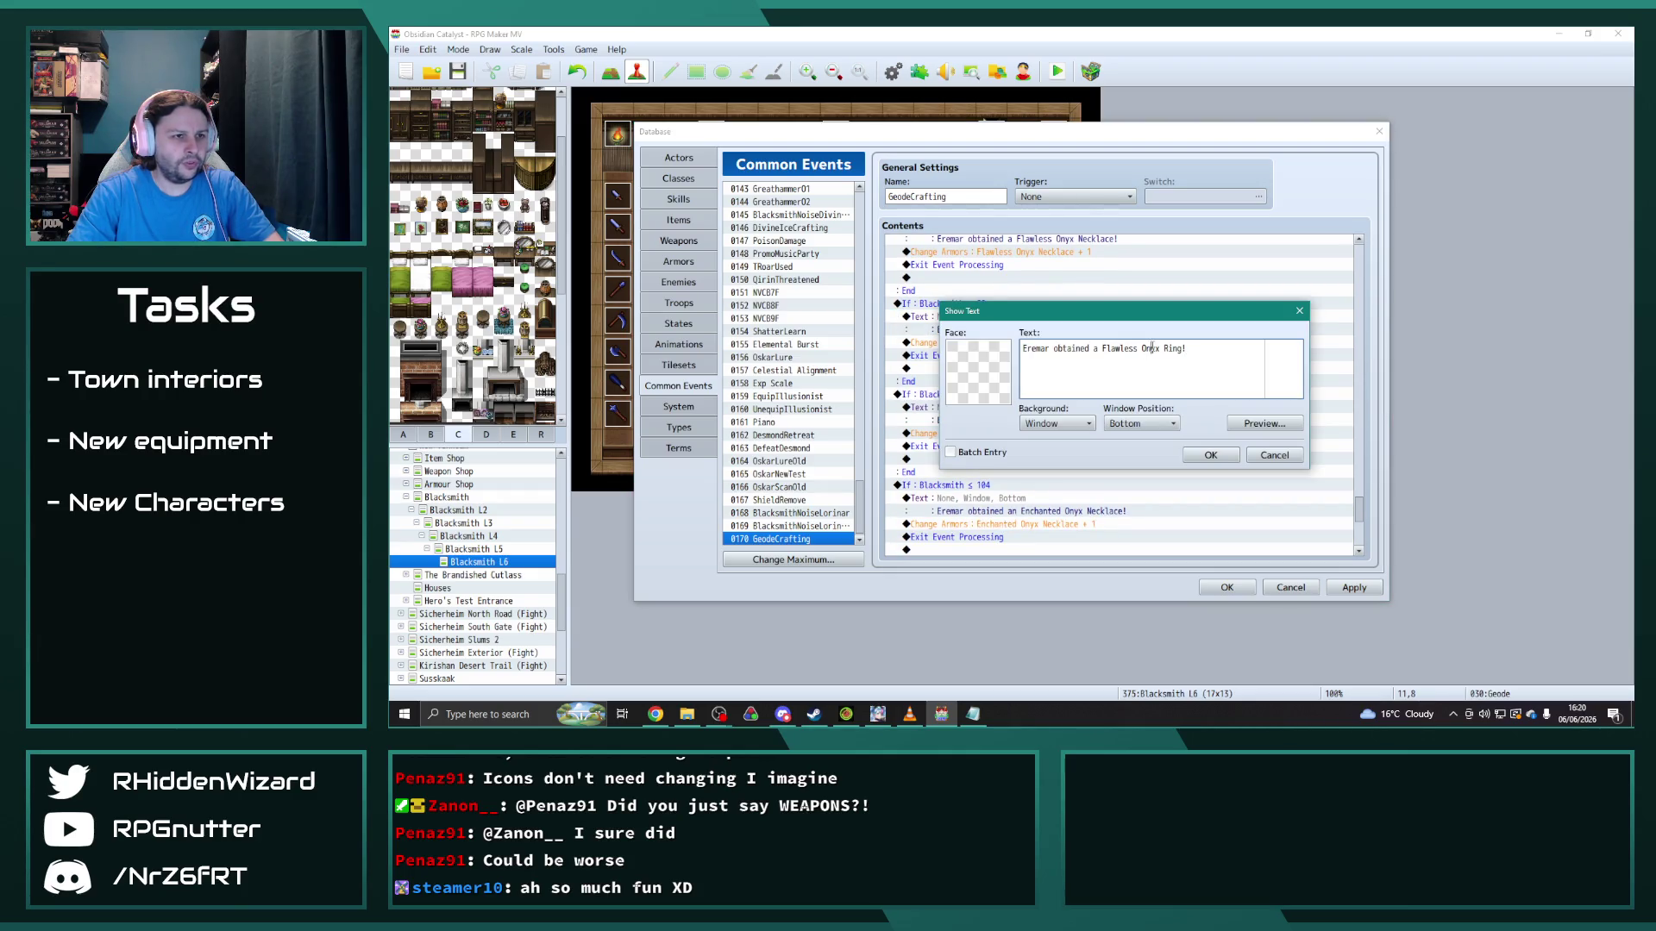
{"action": "double_click", "coordinate": [1153, 348]}
{"action": "type", "text": "Moonstone"}
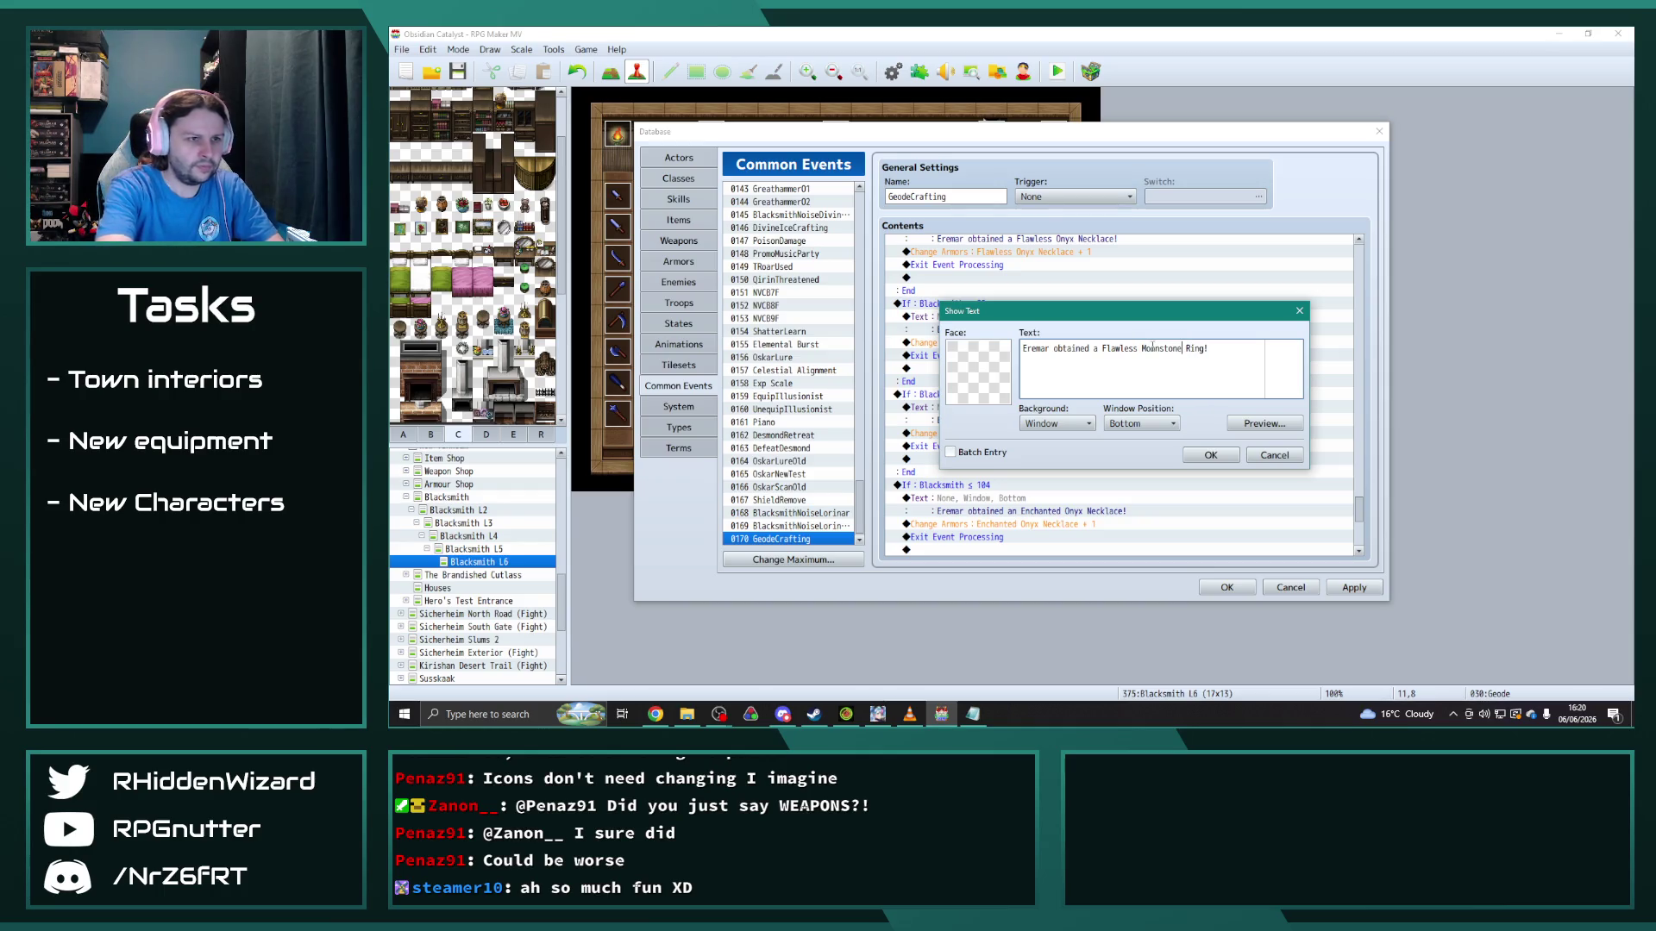
{"action": "double_click", "coordinate": [1152, 348]}
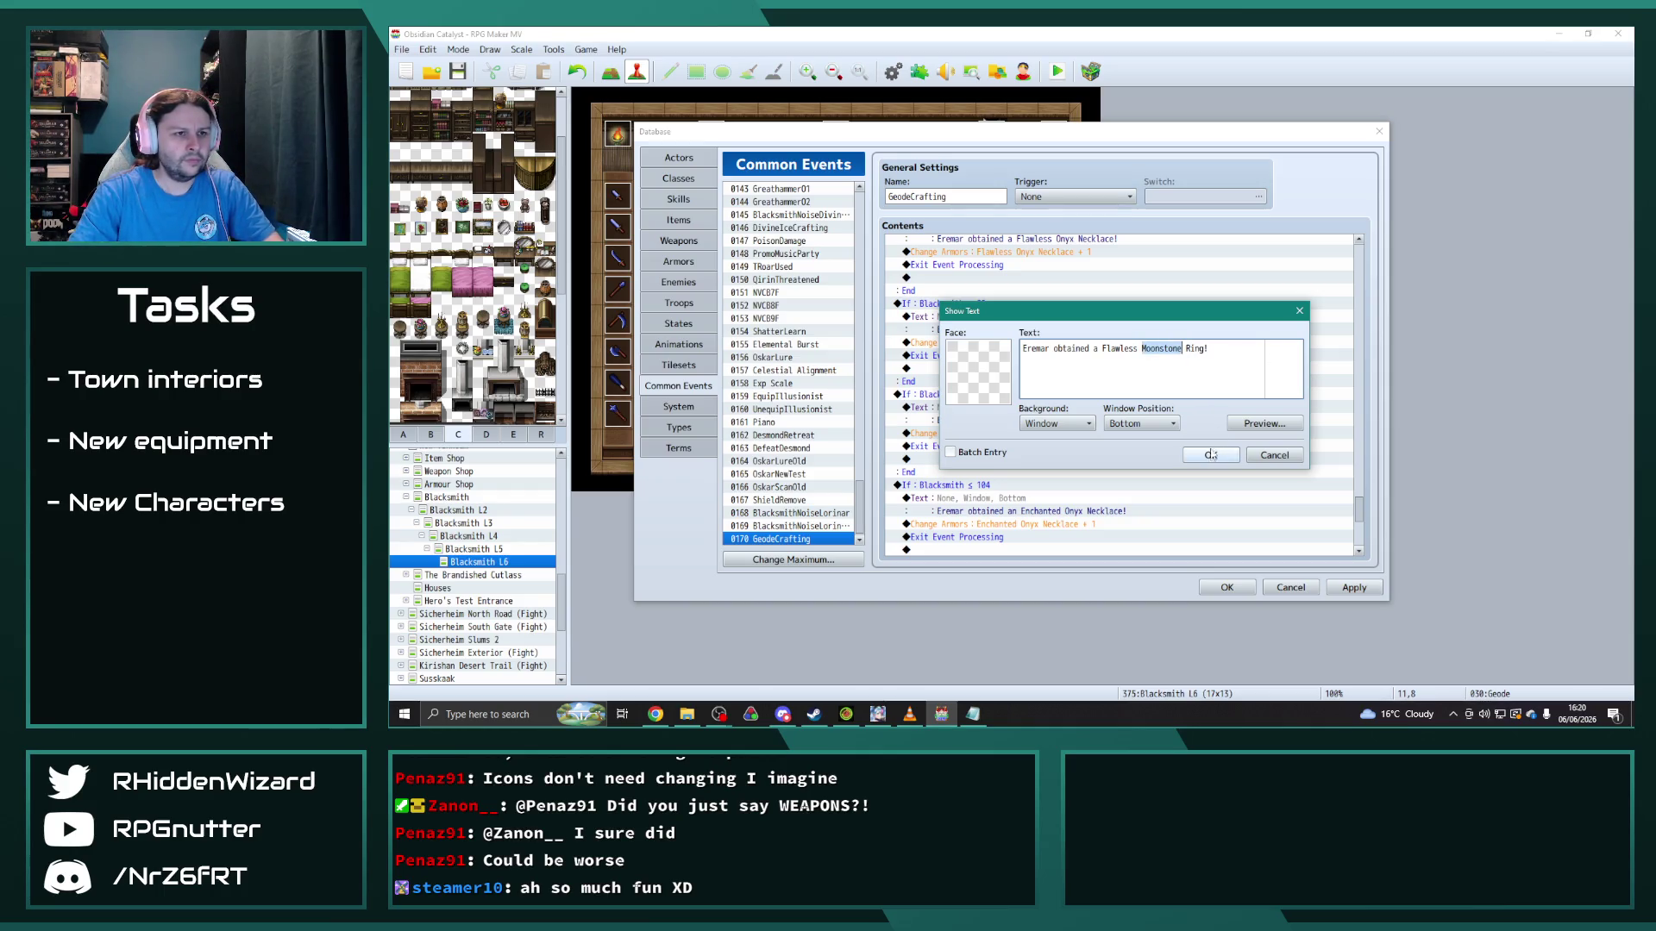
{"action": "left_click", "coordinate": [1211, 454]}
{"action": "double_click", "coordinate": [1035, 433]}
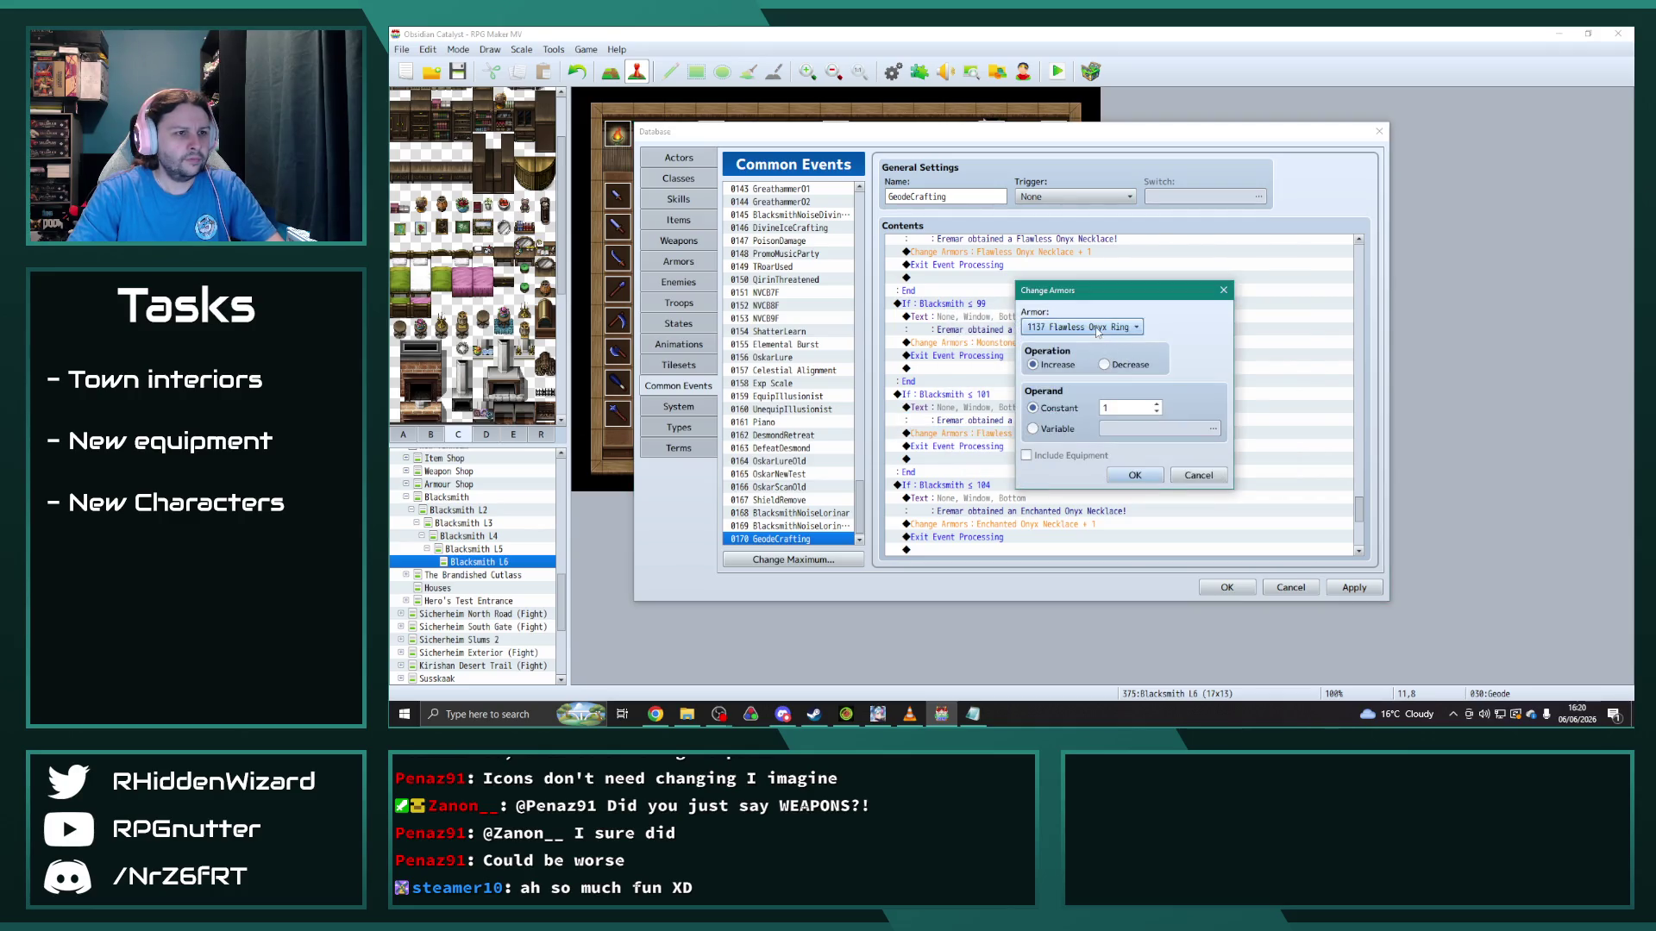
{"action": "left_click", "coordinate": [1097, 332]}
{"action": "left_click", "coordinate": [1100, 348]}
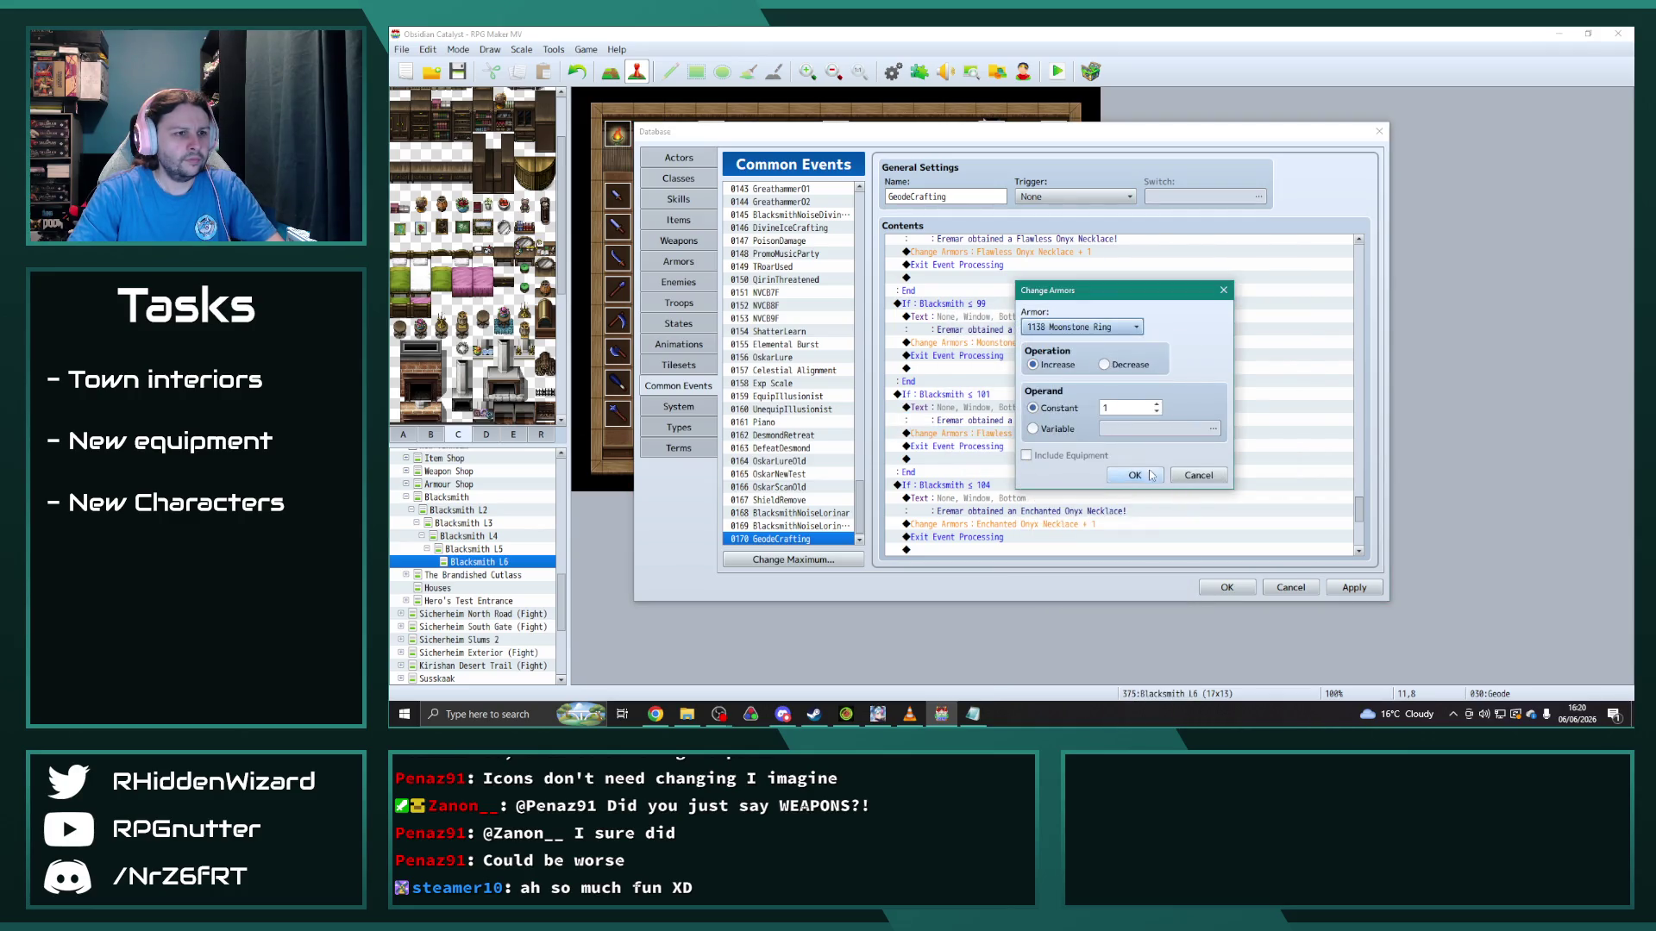
{"action": "left_click", "coordinate": [1101, 330]}
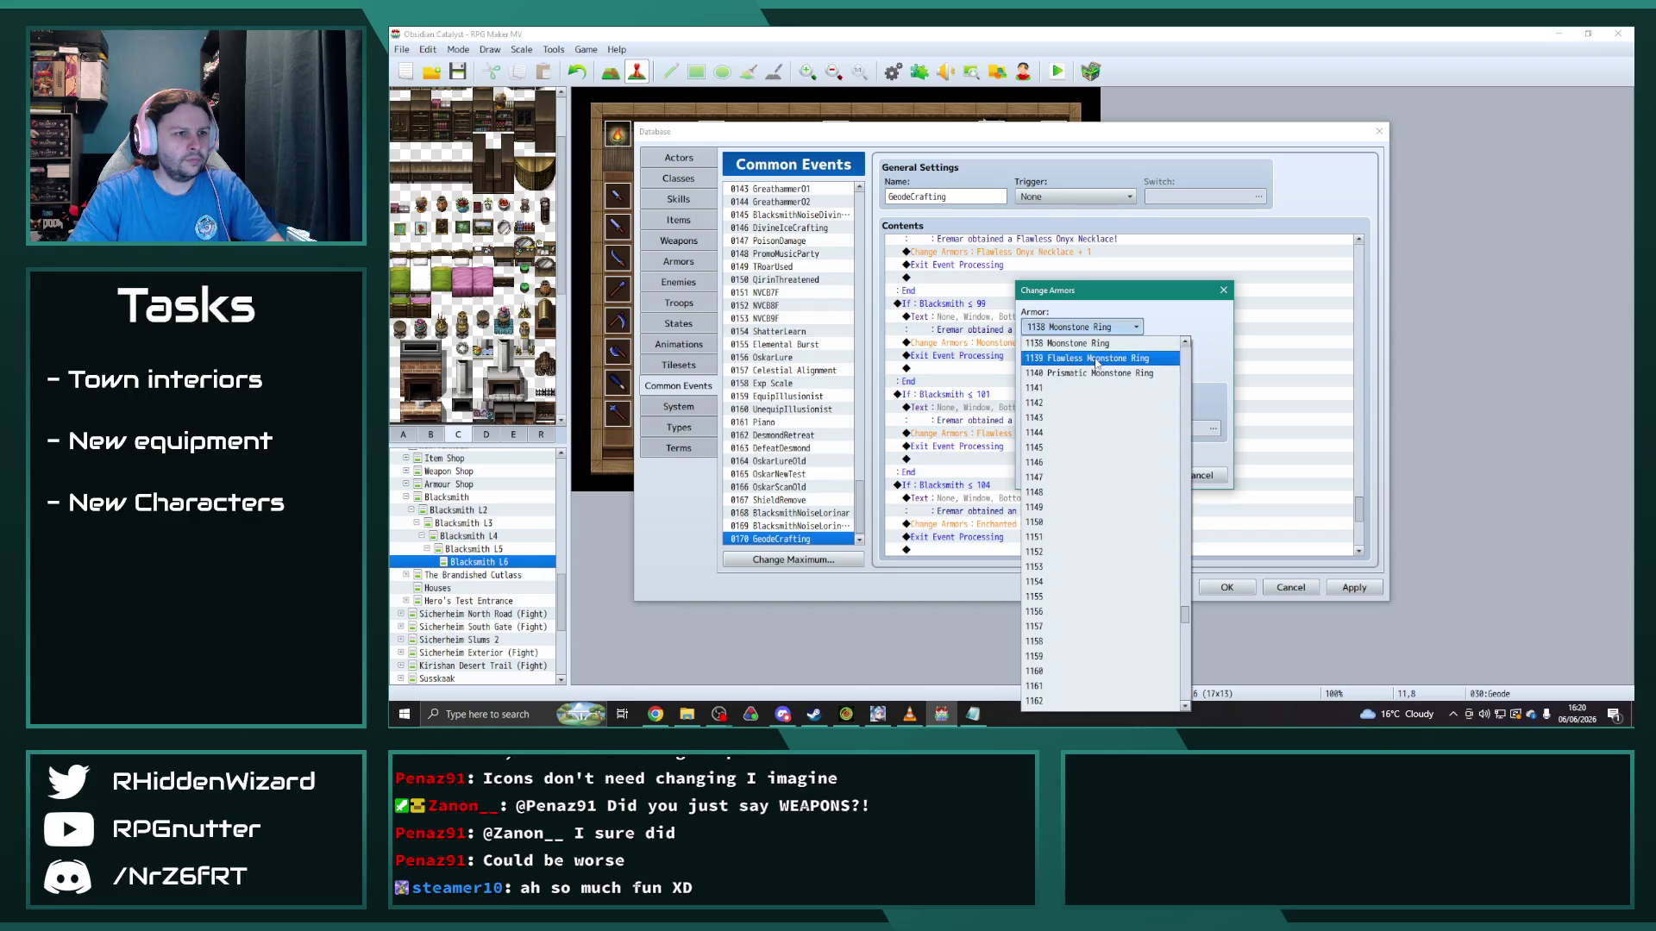
{"action": "left_click", "coordinate": [1087, 351]}
{"action": "key", "text": "Return"}
Step: Make the ≤ 104 branch announce and grant the Moonstone Necklace
{"action": "scroll", "coordinate": [1062, 459], "scroll_direction": "down", "scroll_amount": 4}
{"action": "double_click", "coordinate": [1006, 360]}
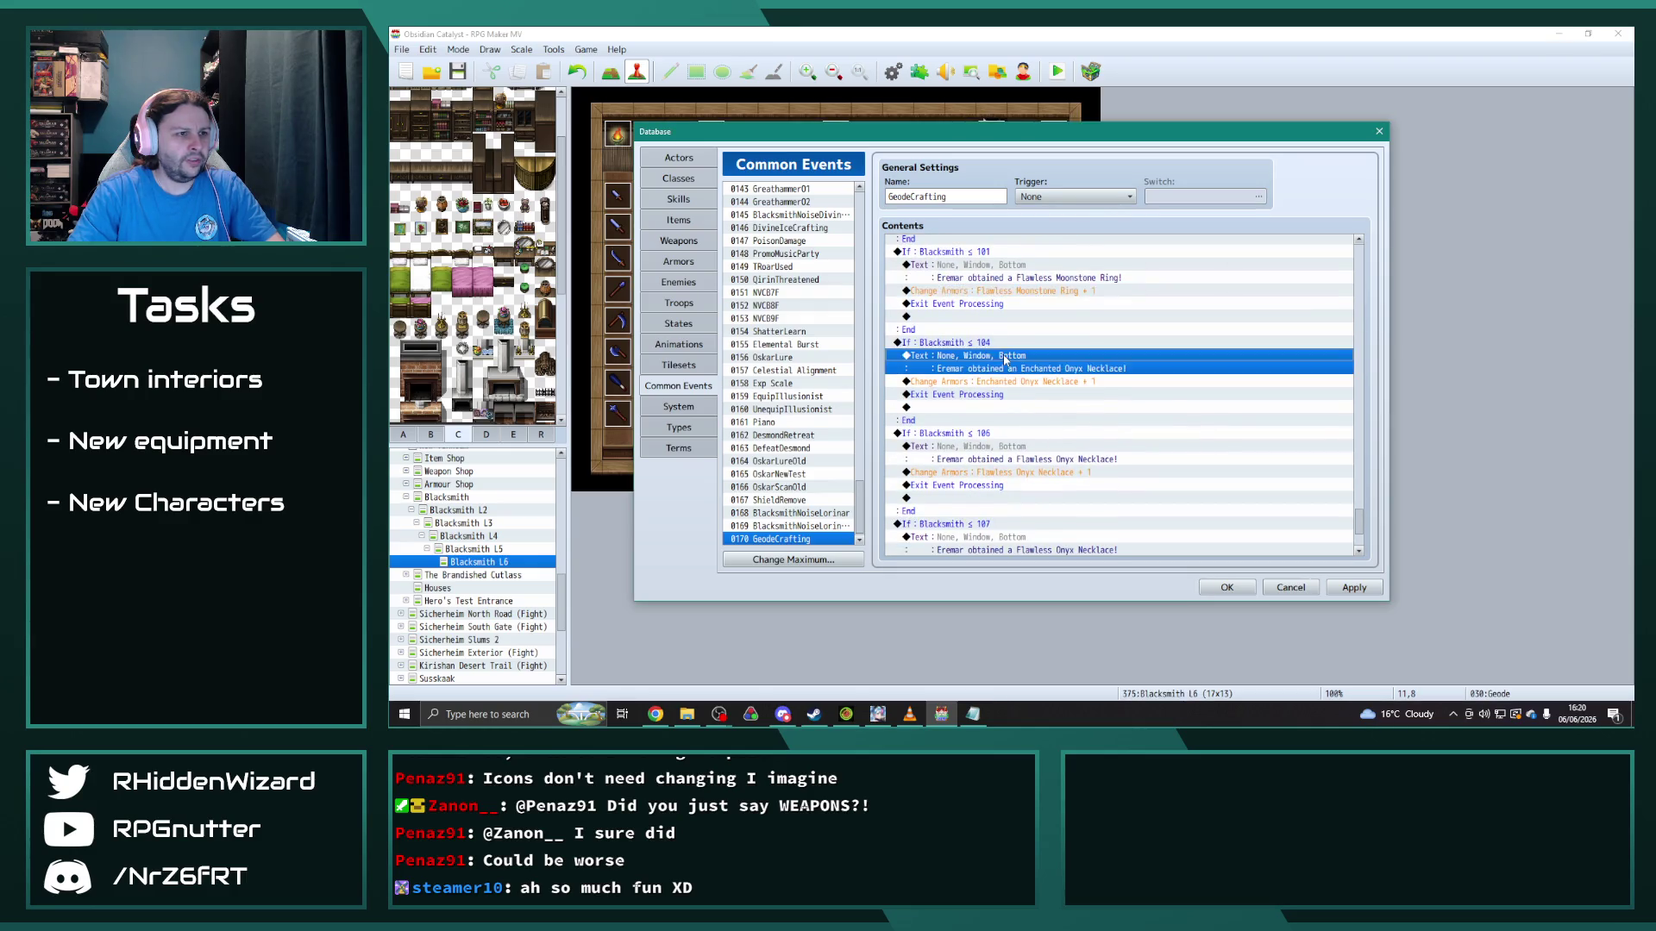
{"action": "left_click_drag", "start_coordinate": [1172, 349], "coordinate": [1080, 350]}
{"action": "type", "text": "Moonstone Necklace!"}
{"action": "left_click", "coordinate": [1211, 455]}
{"action": "double_click", "coordinate": [1022, 384]}
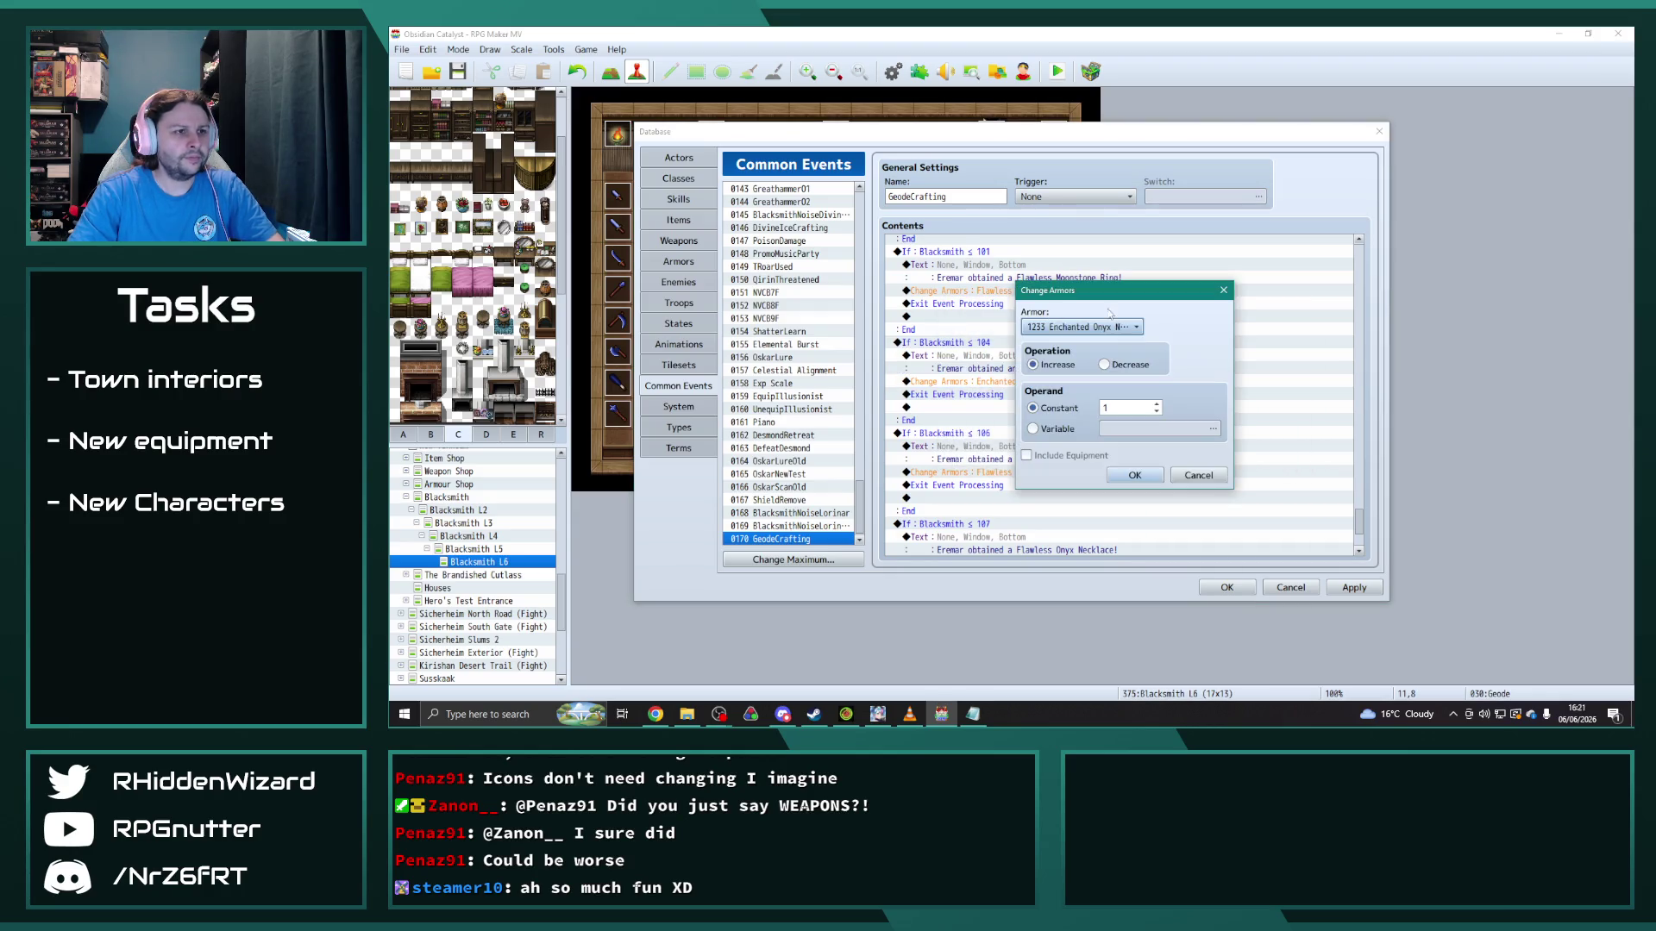
{"action": "left_click", "coordinate": [1081, 331]}
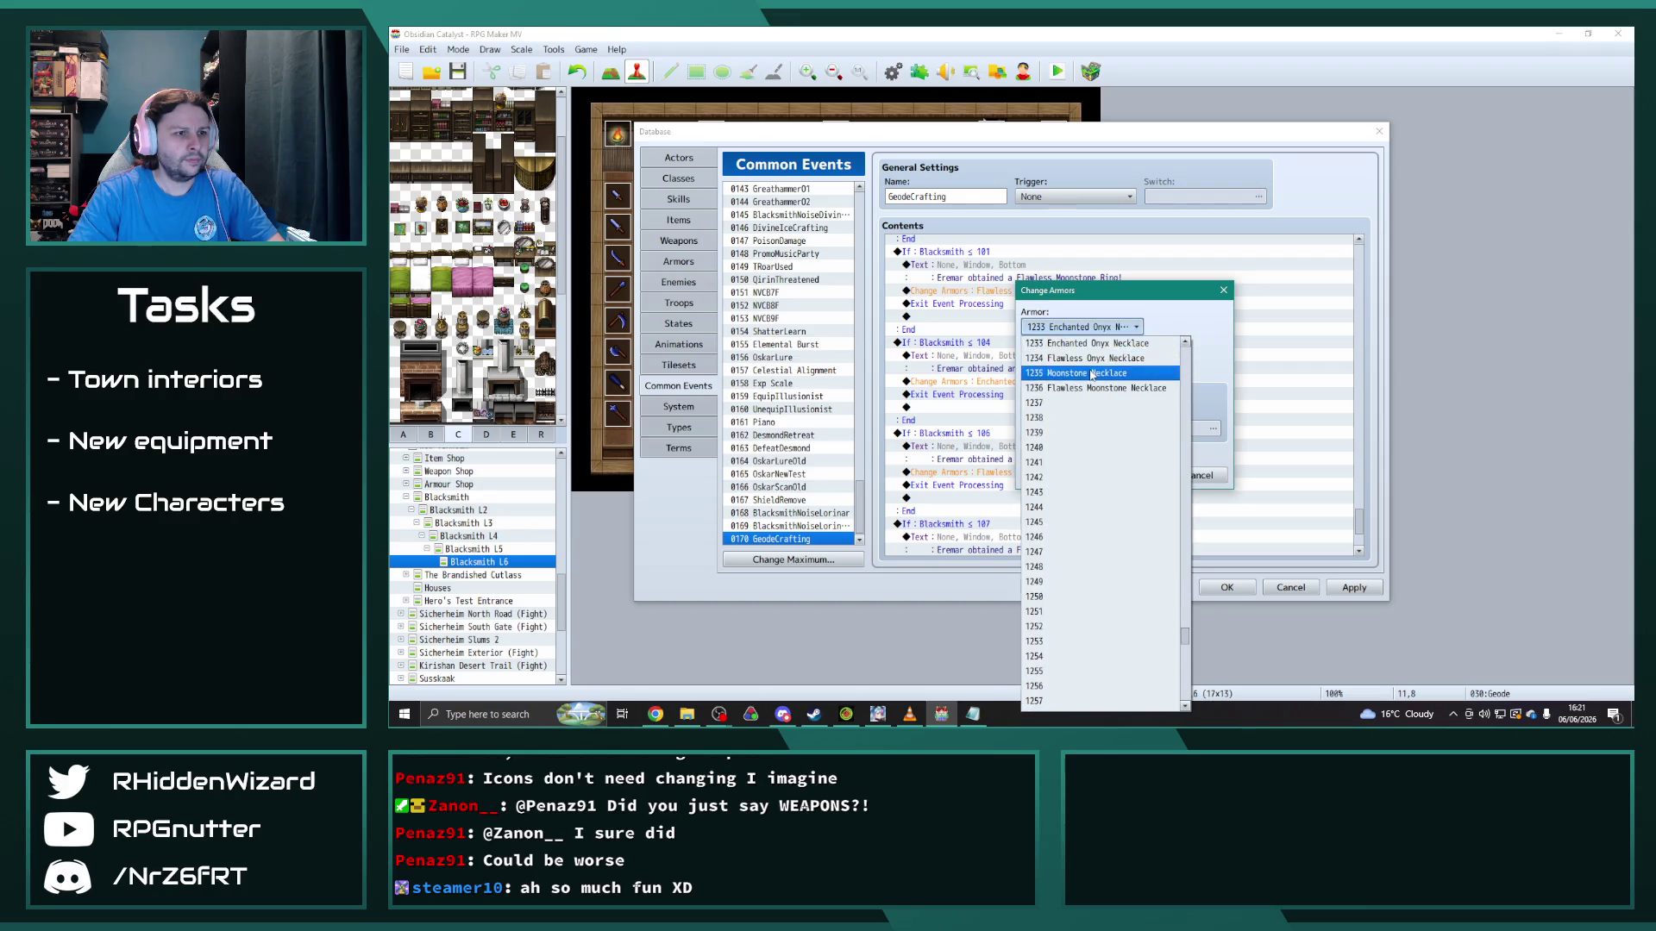
{"action": "left_click", "coordinate": [1083, 368]}
{"action": "left_click", "coordinate": [1134, 475]}
Step: Make the ≤ 106 branch announce and grant the Flawless Moonstone Necklace
{"action": "scroll", "coordinate": [1121, 397], "scroll_direction": "down", "scroll_amount": 2}
{"action": "double_click", "coordinate": [958, 368]}
{"action": "double_click", "coordinate": [1150, 349]}
{"action": "left_click", "coordinate": [1211, 455]}
{"action": "double_click", "coordinate": [1035, 384]}
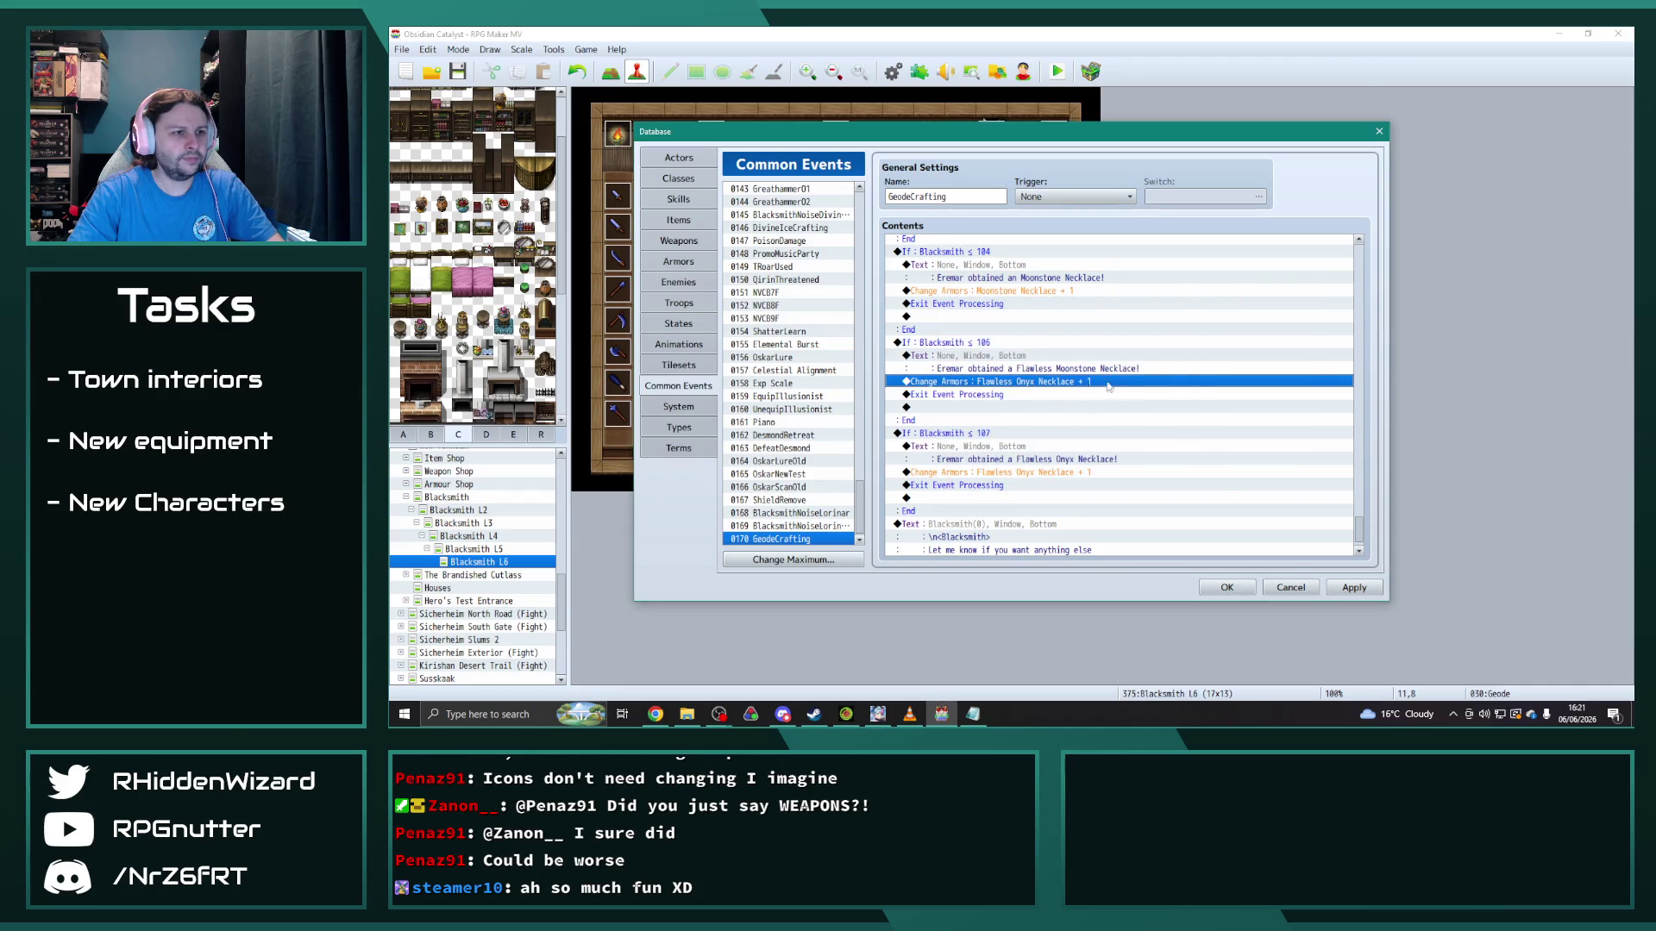
{"action": "left_click", "coordinate": [1082, 327]}
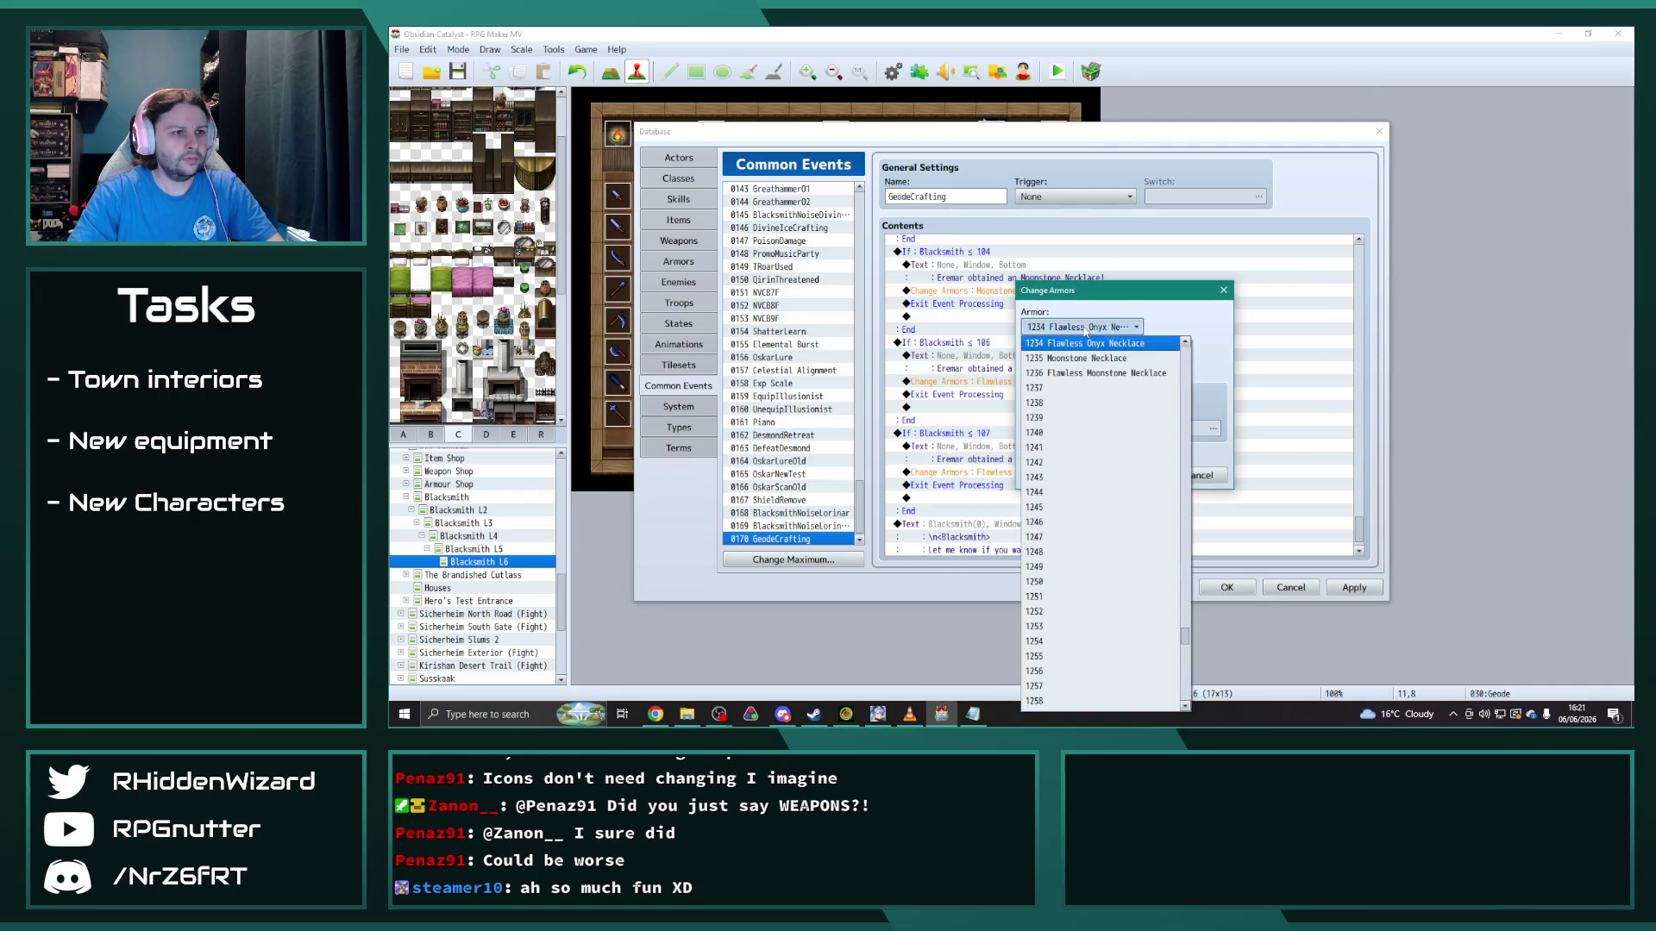
{"action": "left_click", "coordinate": [1104, 373]}
{"action": "left_click", "coordinate": [1135, 475]}
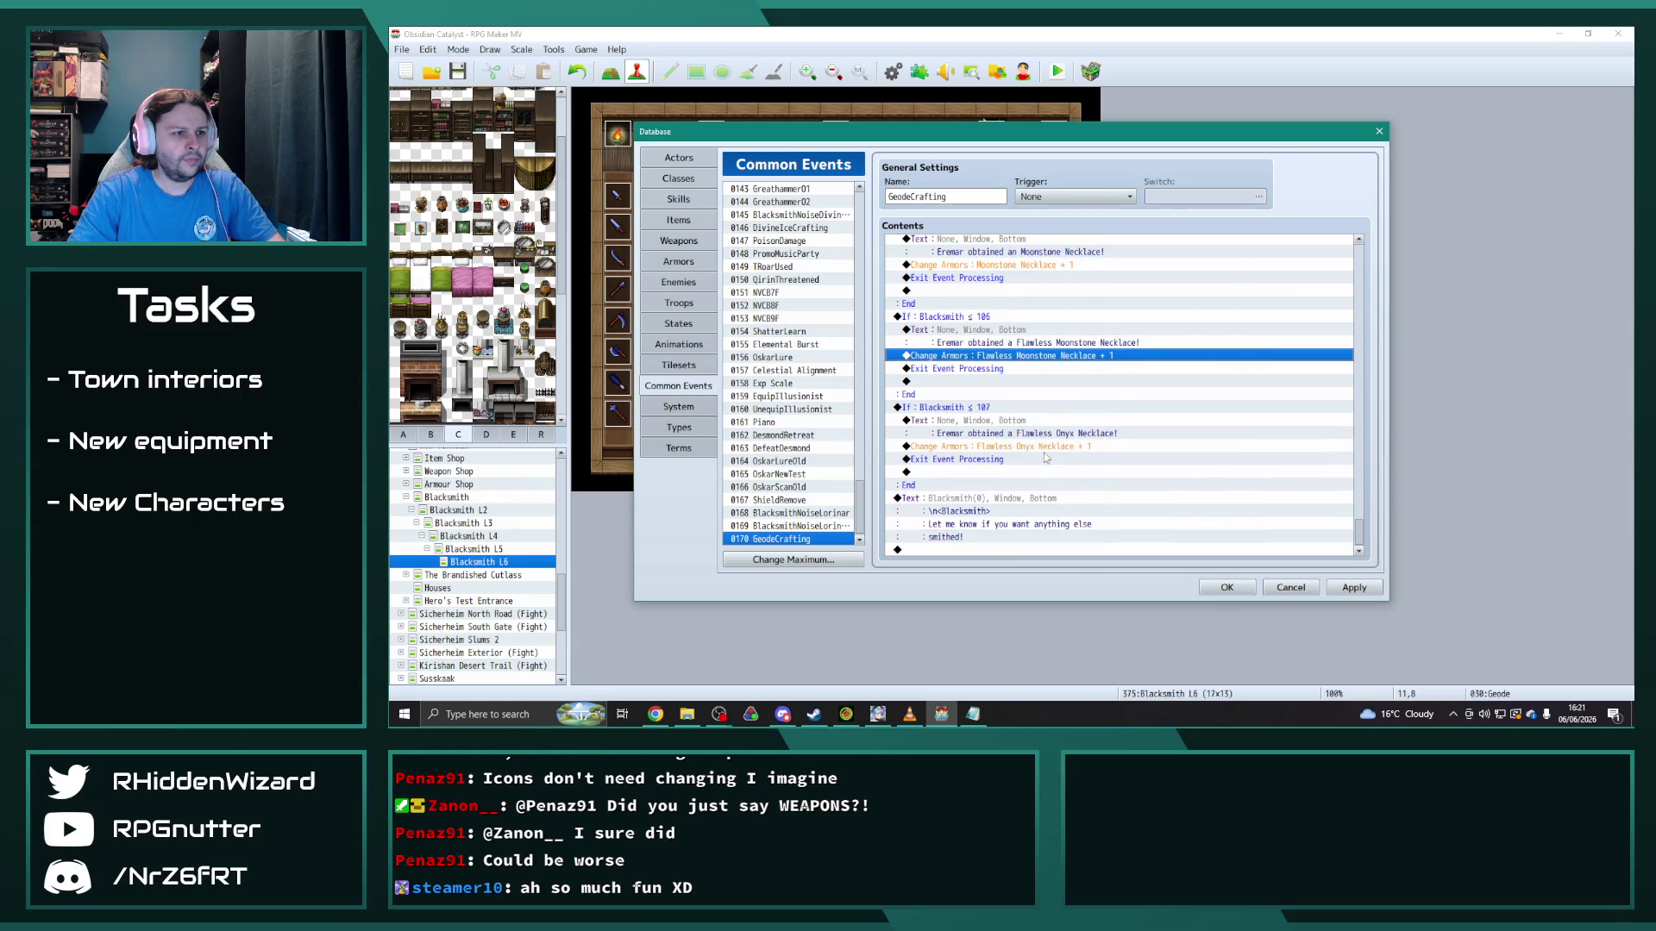
Step: Reword the last branch's message to name the Prismatic Moonstone Ring
{"action": "left_click", "coordinate": [998, 422]}
{"action": "key", "text": "Return"}
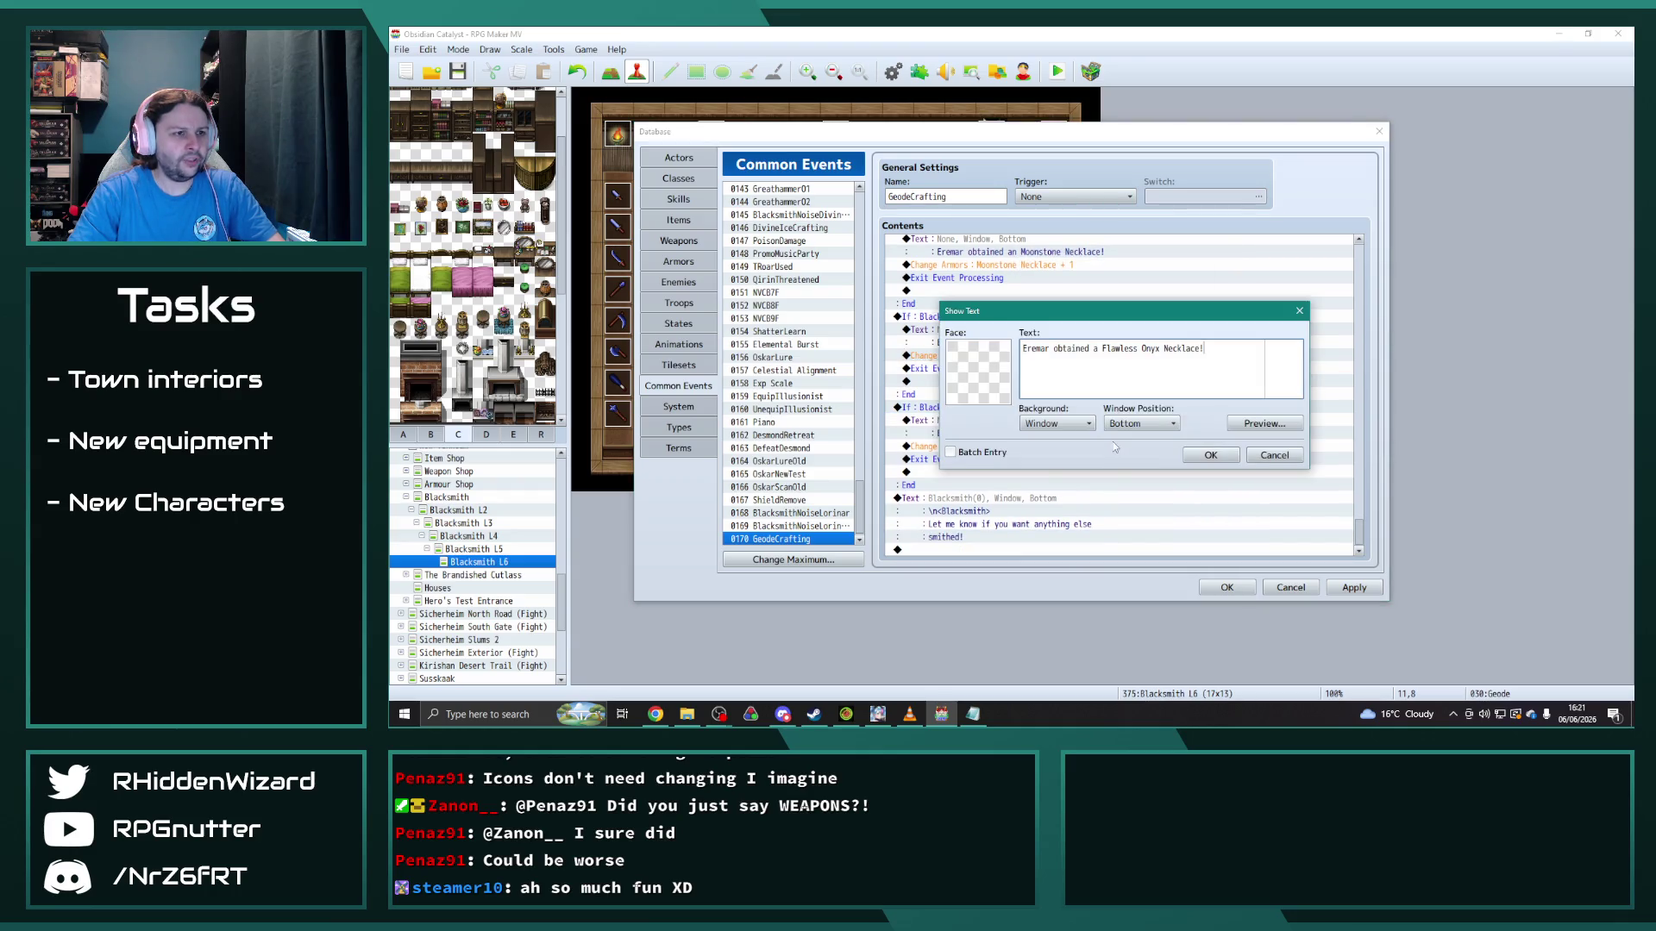
{"action": "double_click", "coordinate": [1119, 349]}
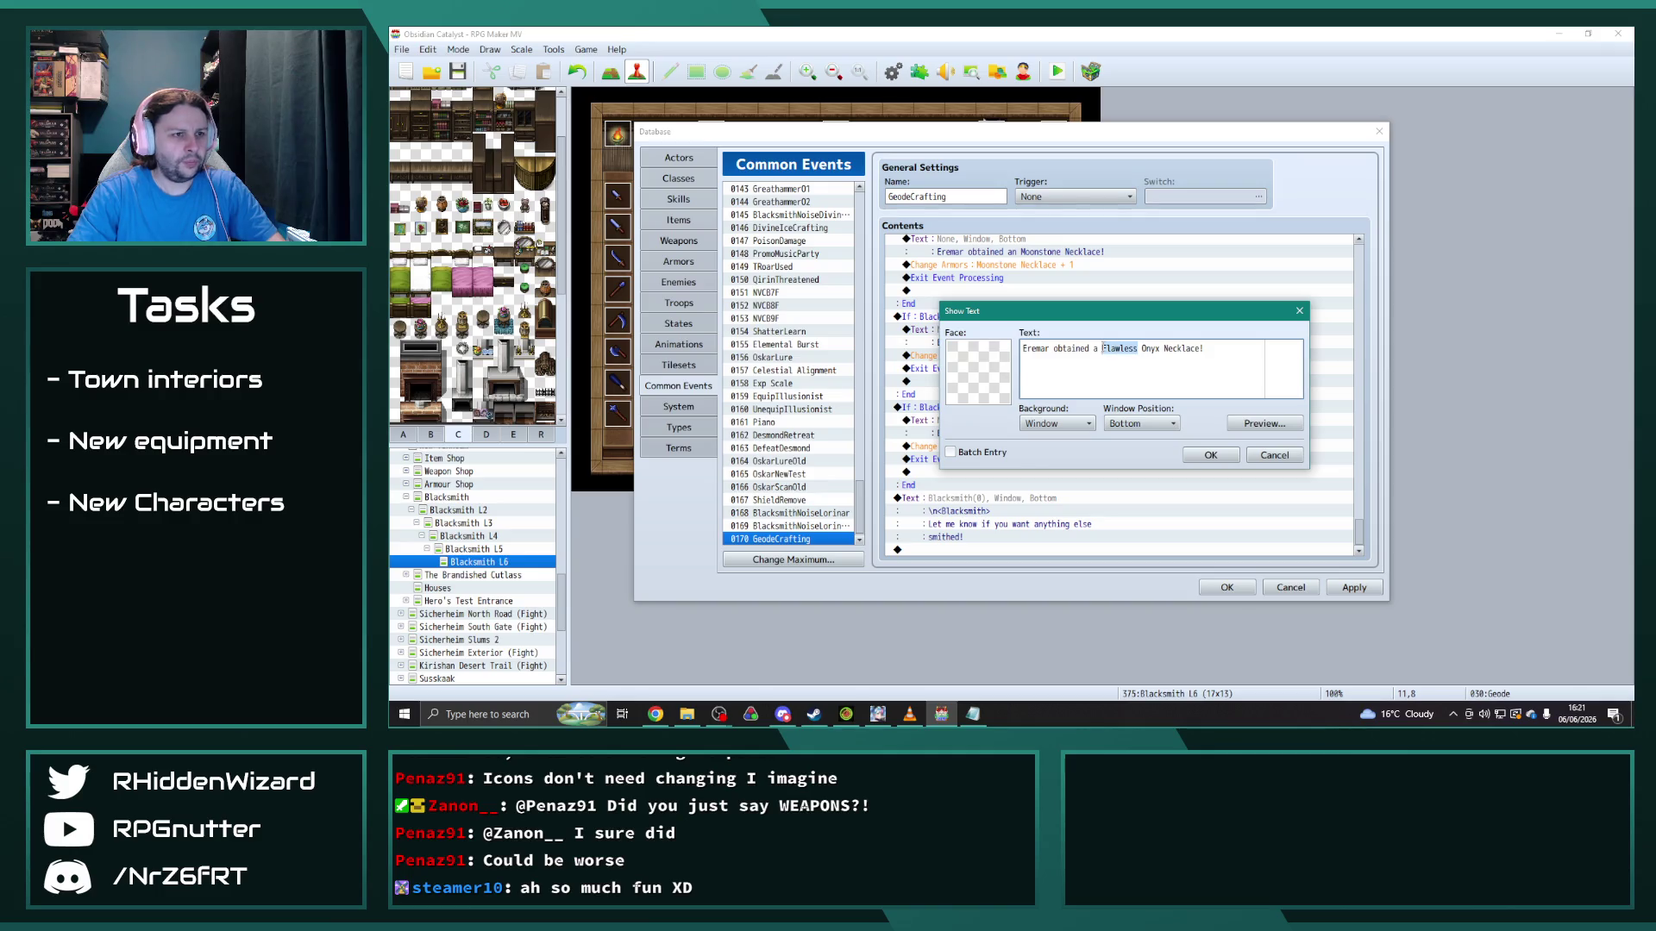
{"action": "left_click_drag", "start_coordinate": [1102, 348], "coordinate": [1200, 353]}
{"action": "type", "text": "Prismatic"}
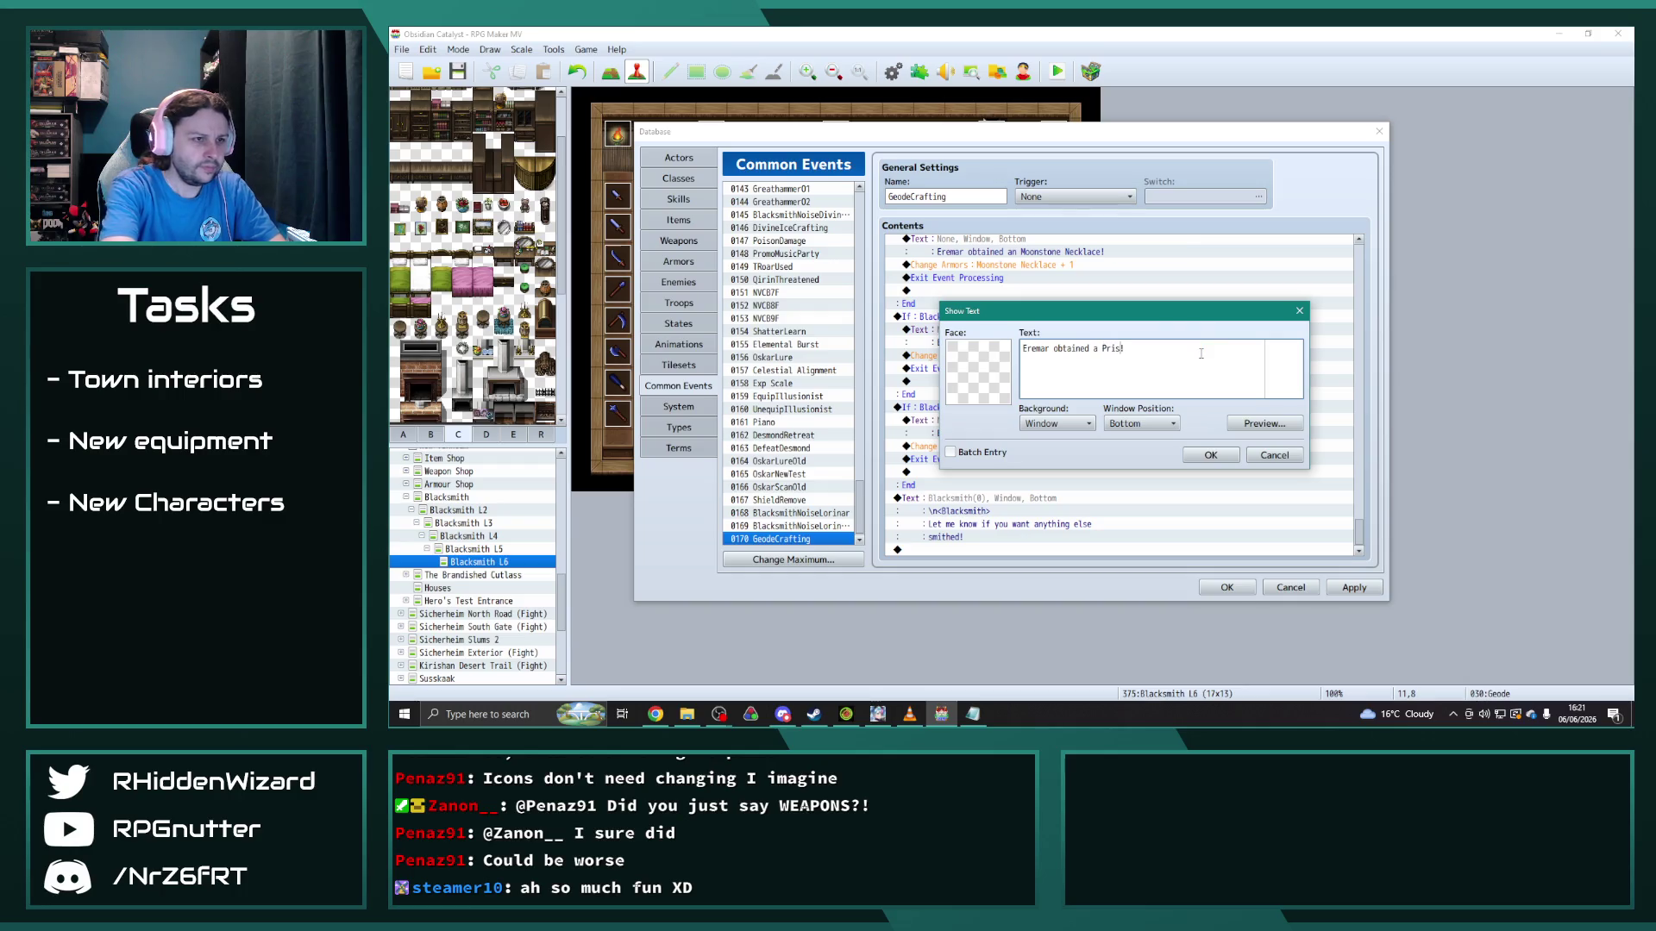
{"action": "type", "text": " Moonstone R"}
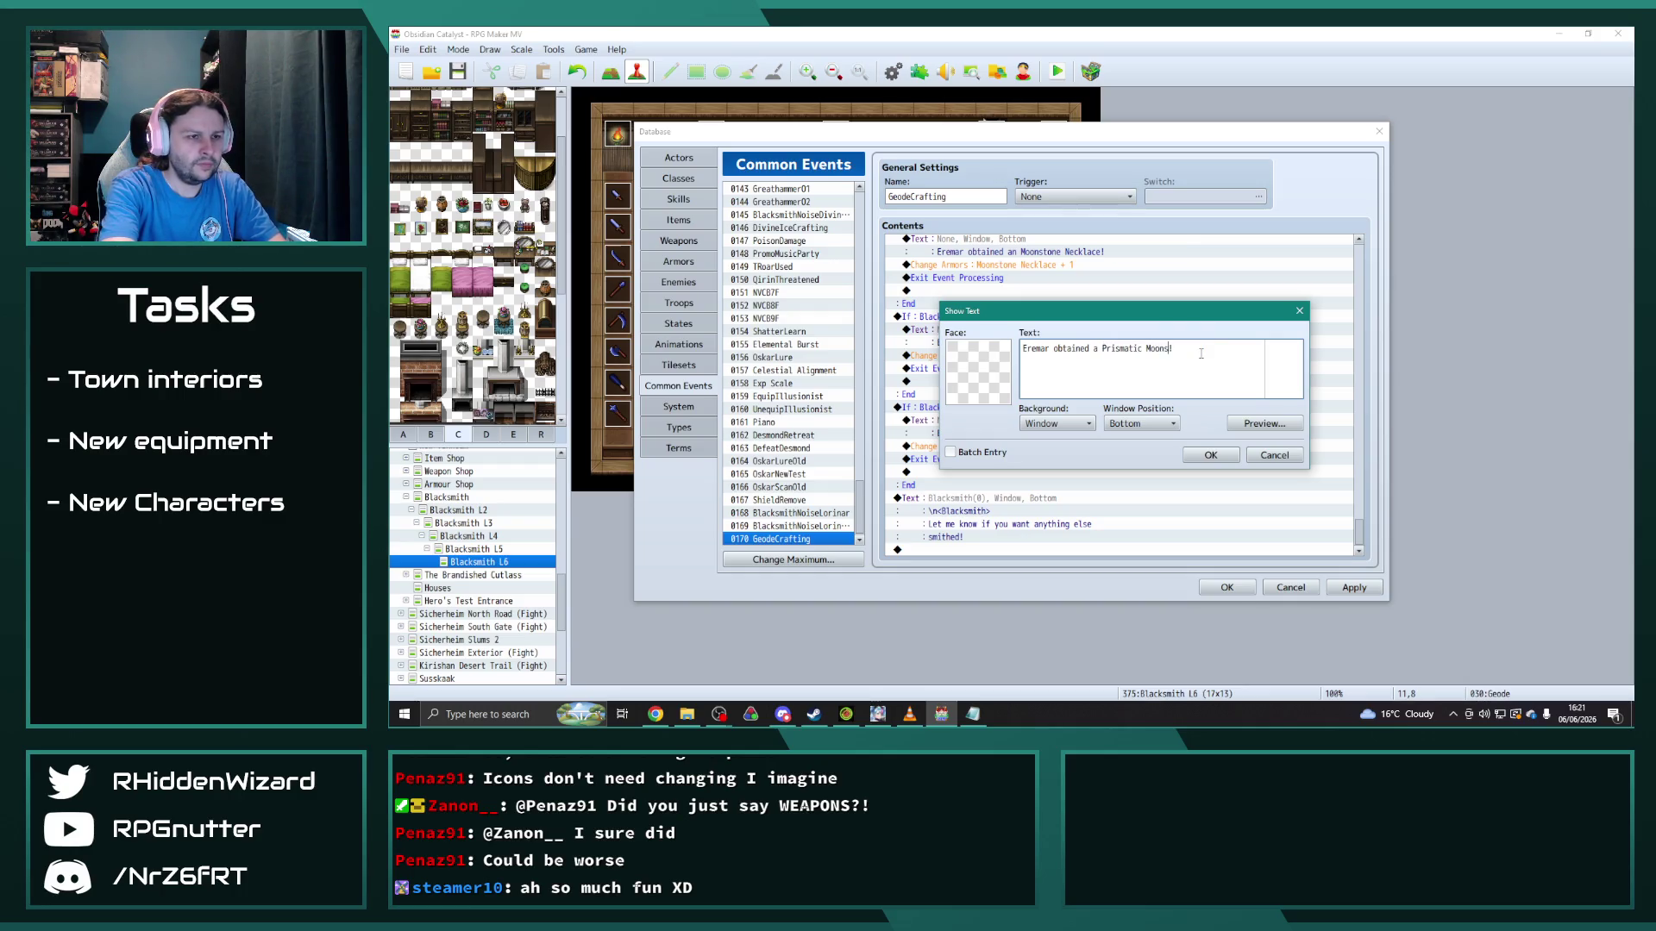
{"action": "type", "text": "ing"}
{"action": "left_click", "coordinate": [1211, 454]}
Step: Set the last branch's reward to the Prismatic Moonstone Ring and apply the common event changes
{"action": "double_click", "coordinate": [1021, 472]}
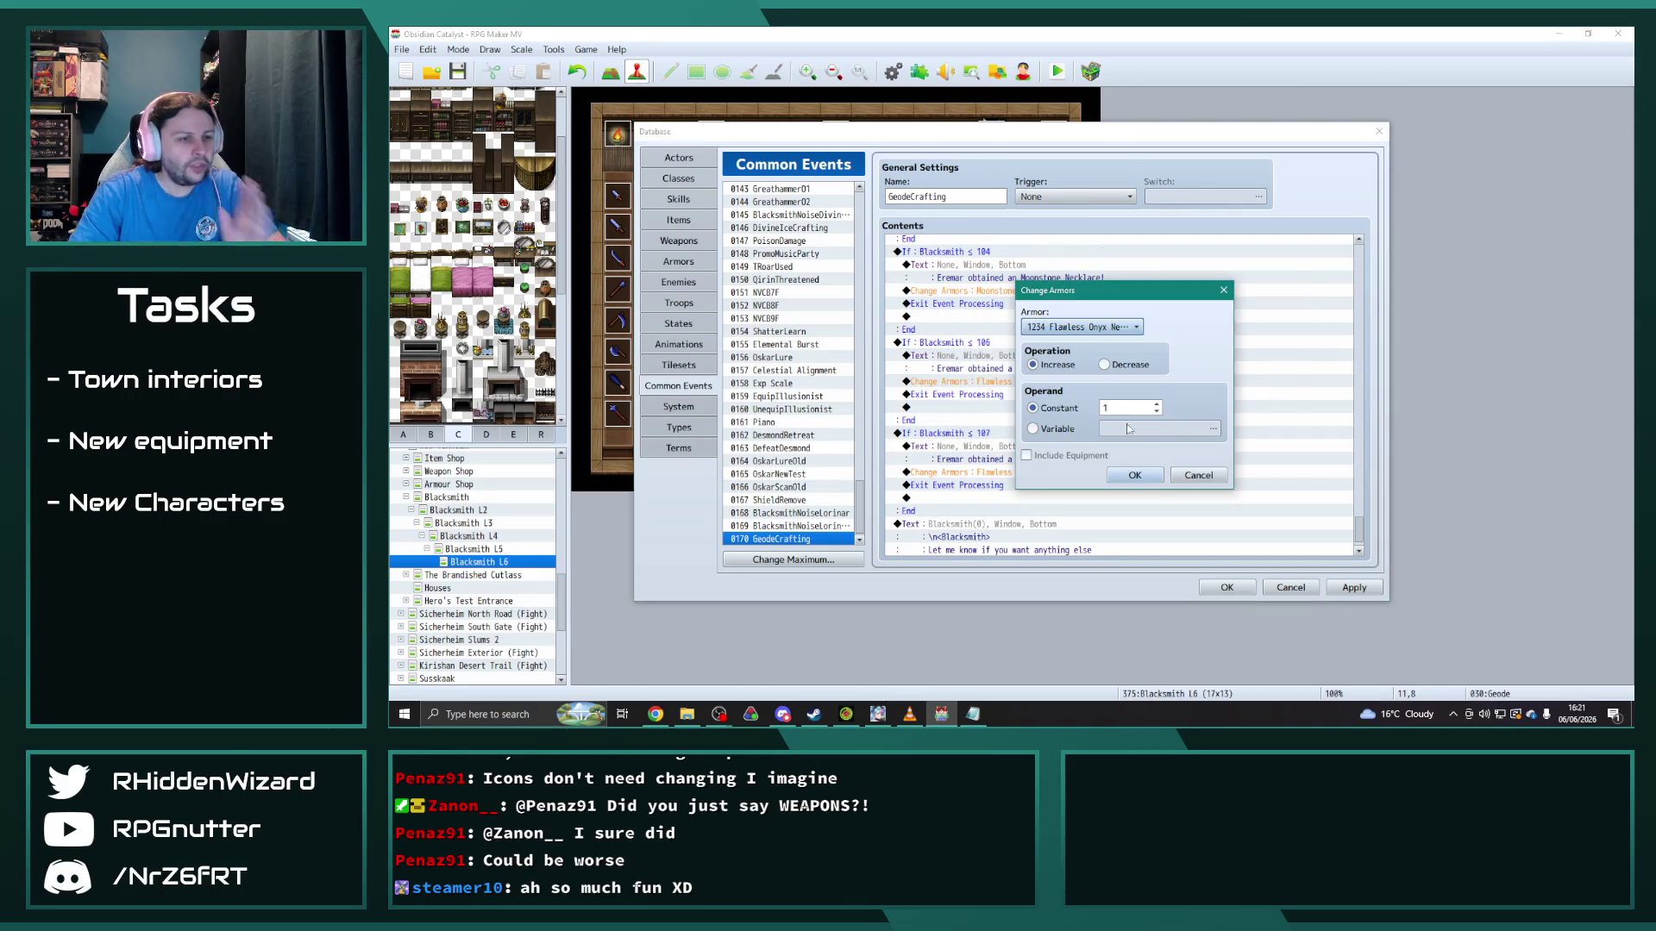
{"action": "left_click", "coordinate": [1098, 329]}
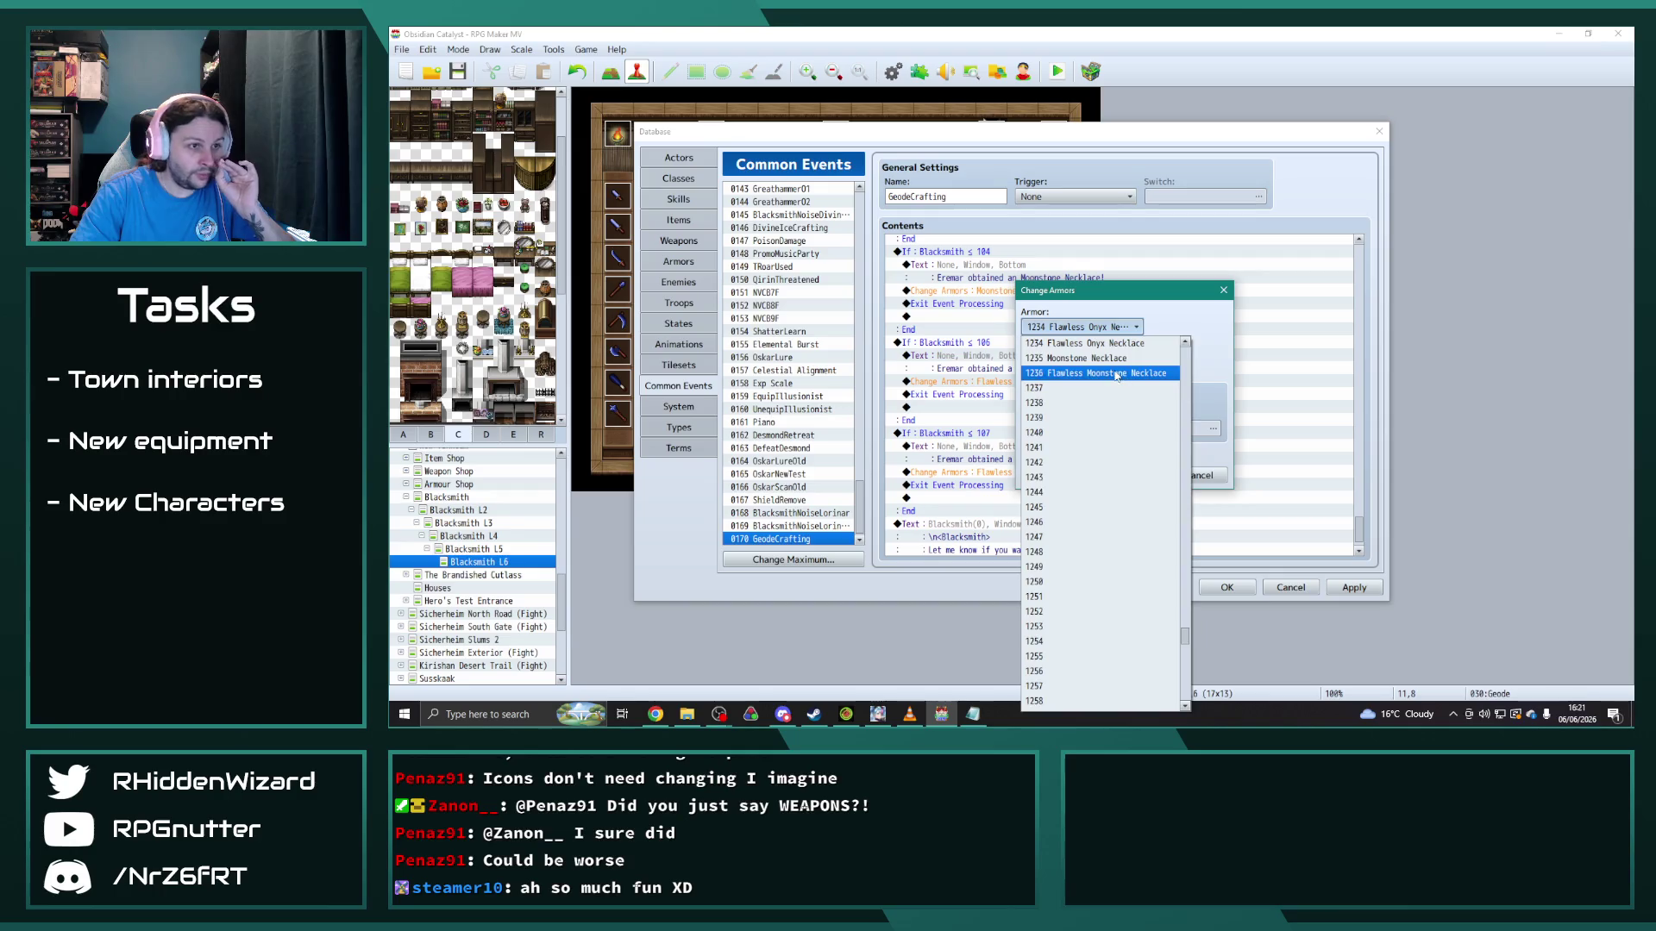
{"action": "left_click", "coordinate": [1118, 369]}
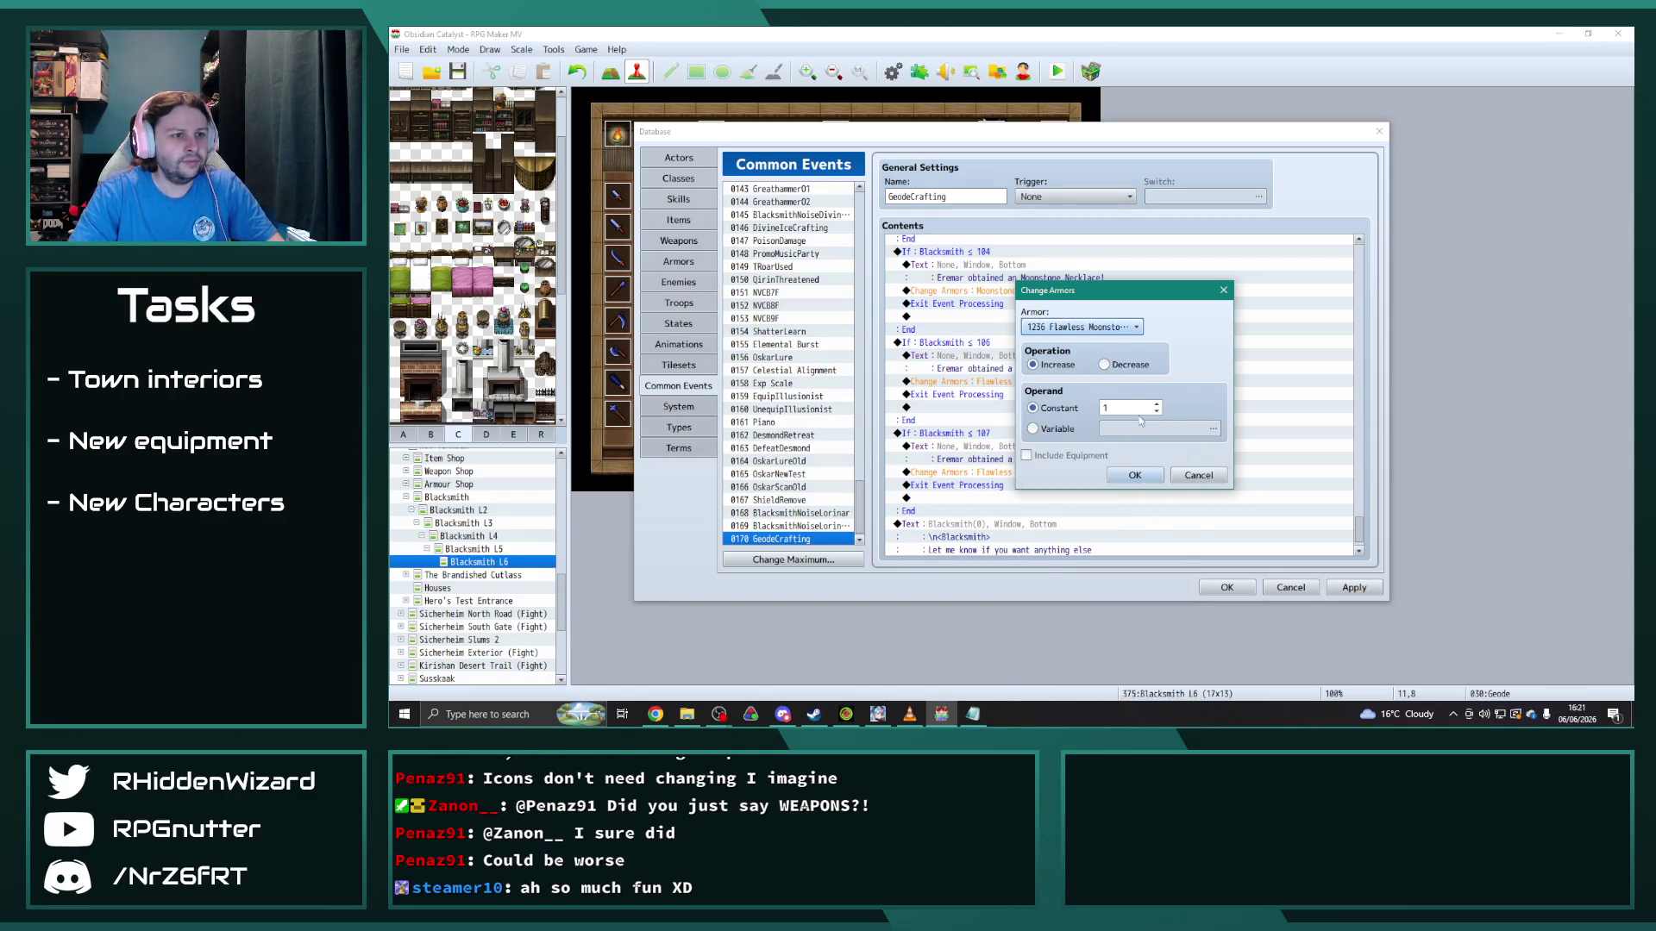
{"action": "left_click", "coordinate": [1121, 327]}
{"action": "mouse_move", "coordinate": [1190, 366]}
{"action": "left_mouse_down"}
{"action": "mouse_move", "coordinate": [1187, 648]}
{"action": "mouse_move", "coordinate": [1178, 598]}
{"action": "mouse_move", "coordinate": [1179, 616]}
{"action": "left_mouse_up"}
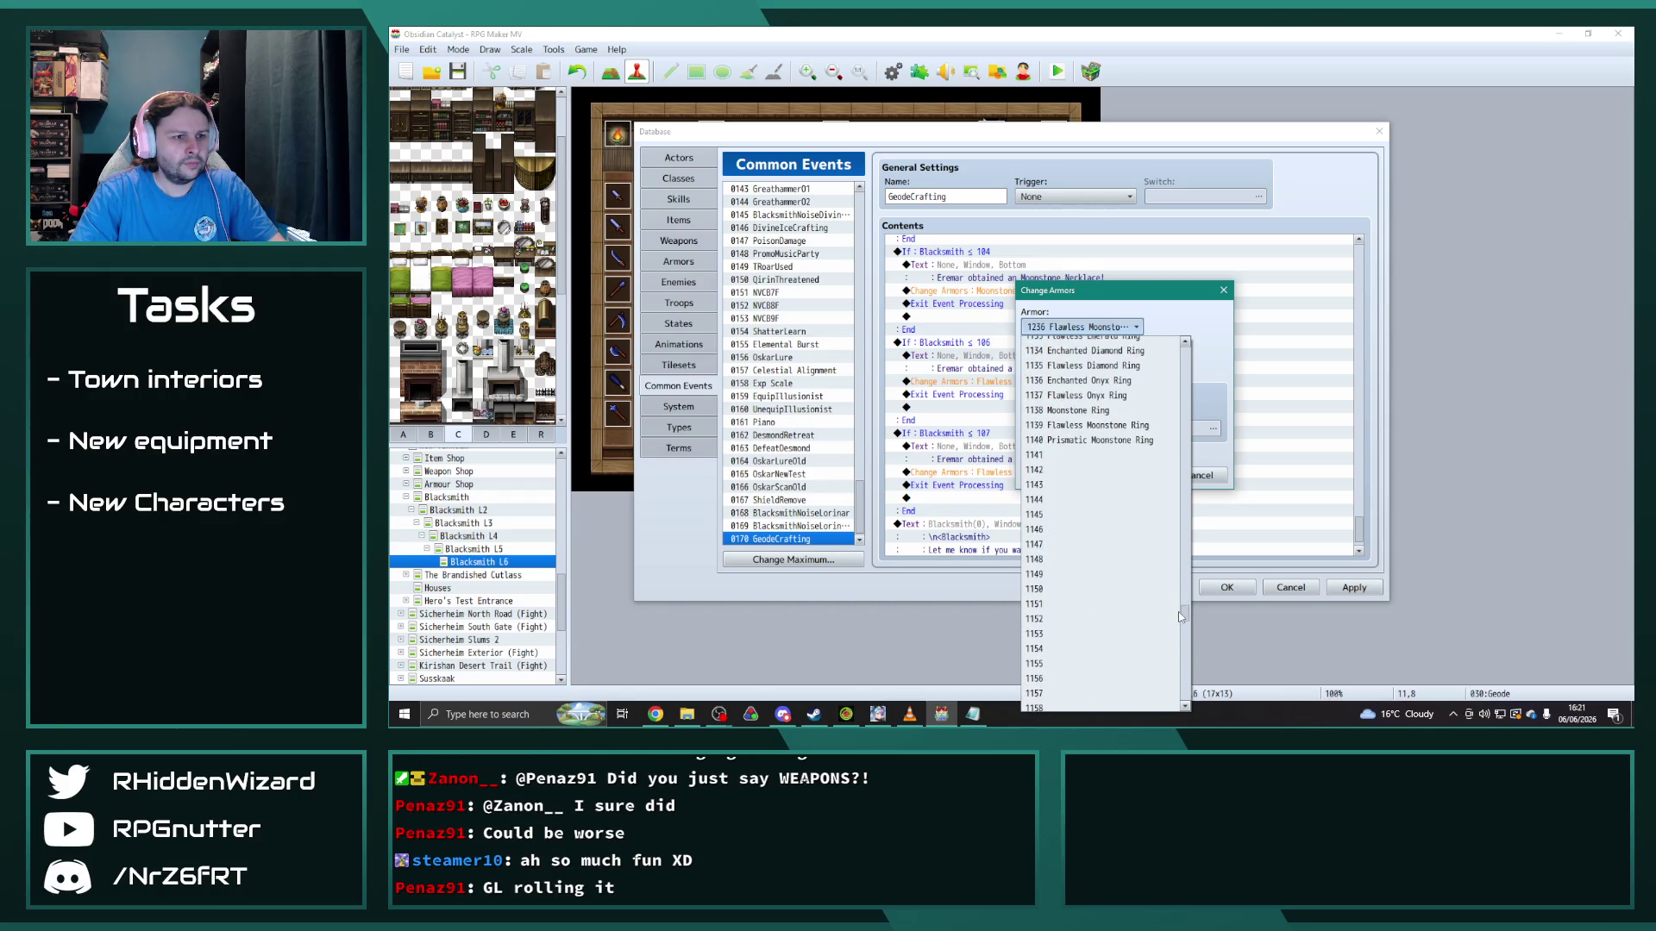
{"action": "left_click", "coordinate": [1094, 439]}
{"action": "left_click", "coordinate": [1145, 480]}
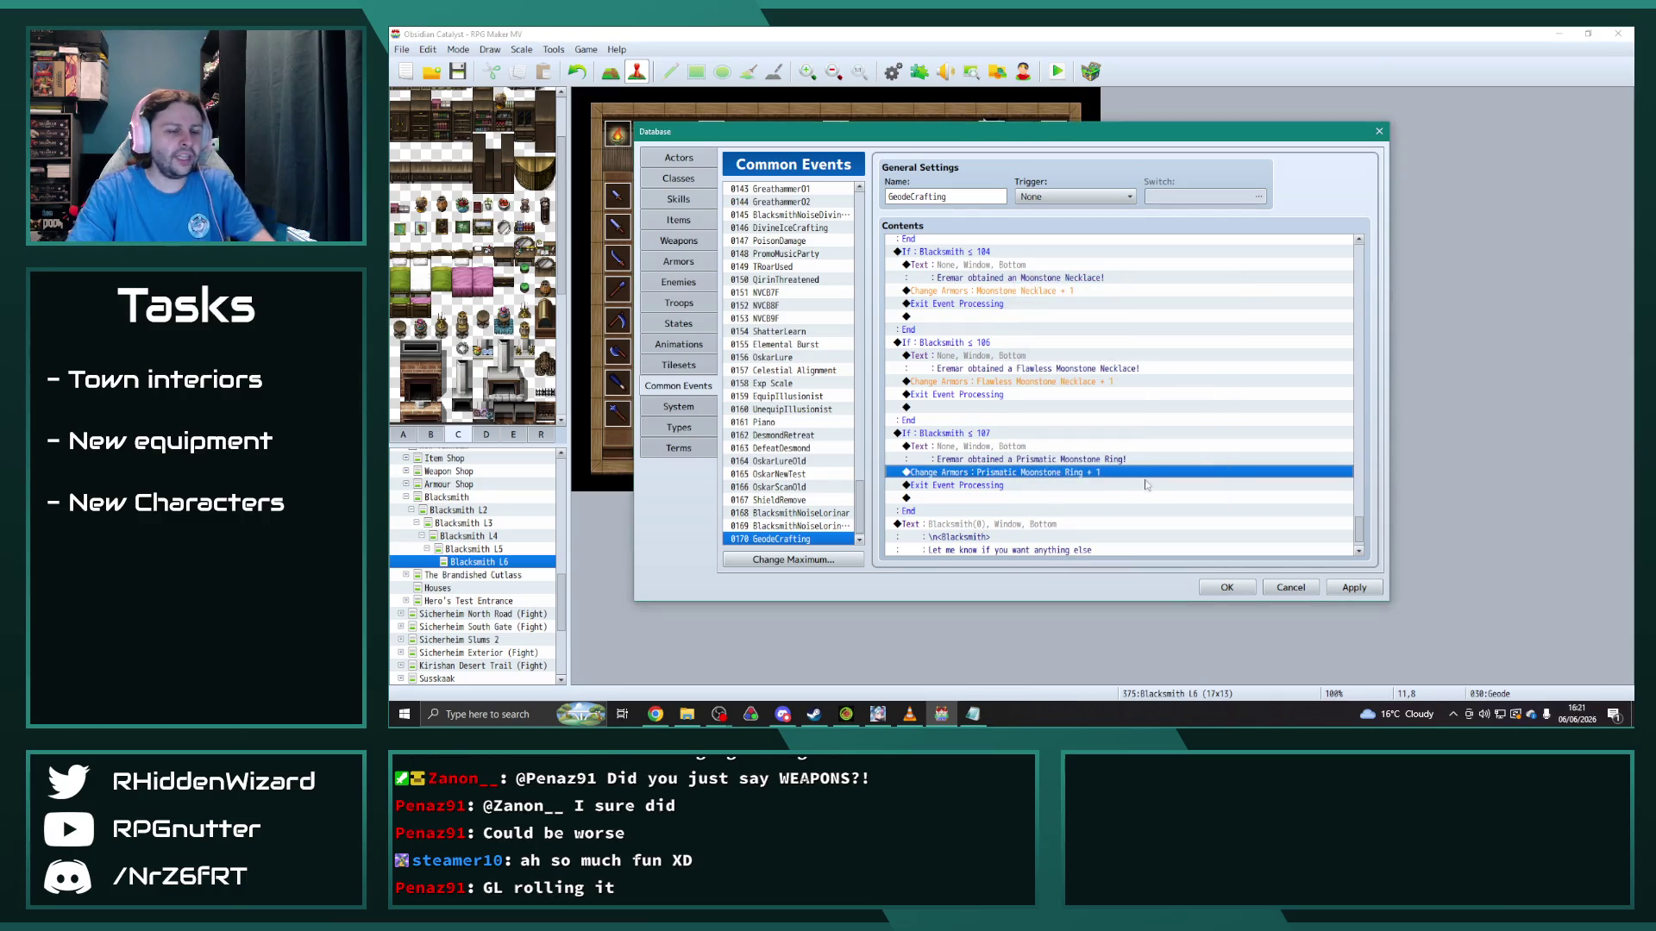
{"action": "scroll", "coordinate": [1147, 483], "scroll_direction": "down", "scroll_amount": 1}
{"action": "left_click", "coordinate": [1151, 481]}
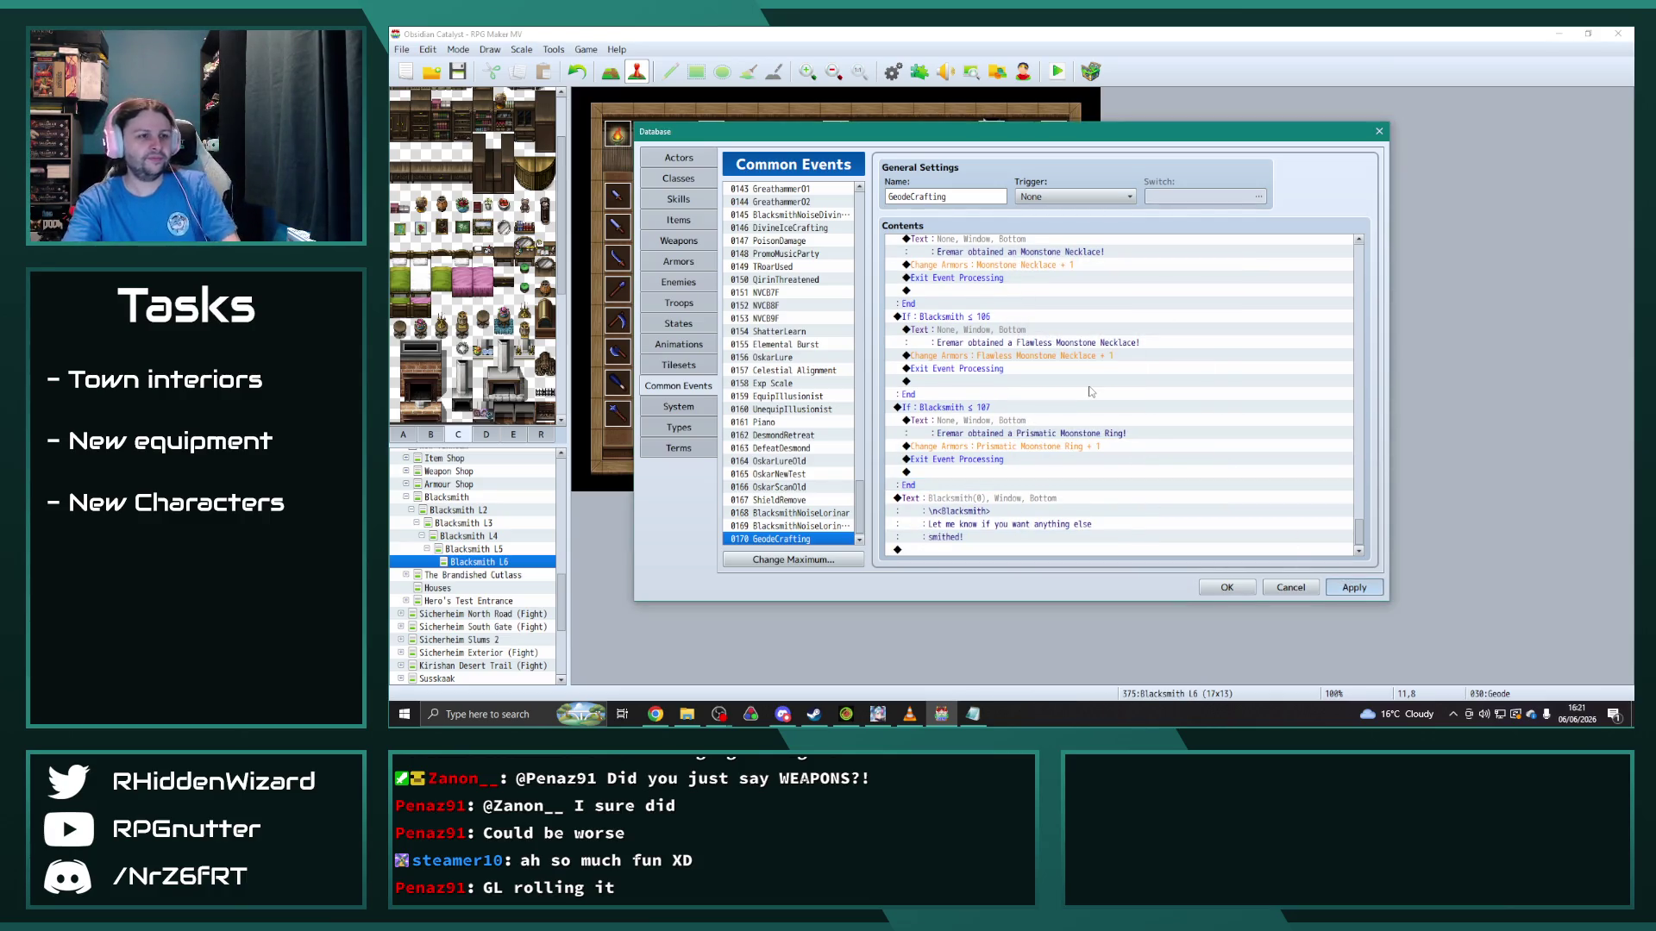
{"action": "key", "text": "Return"}
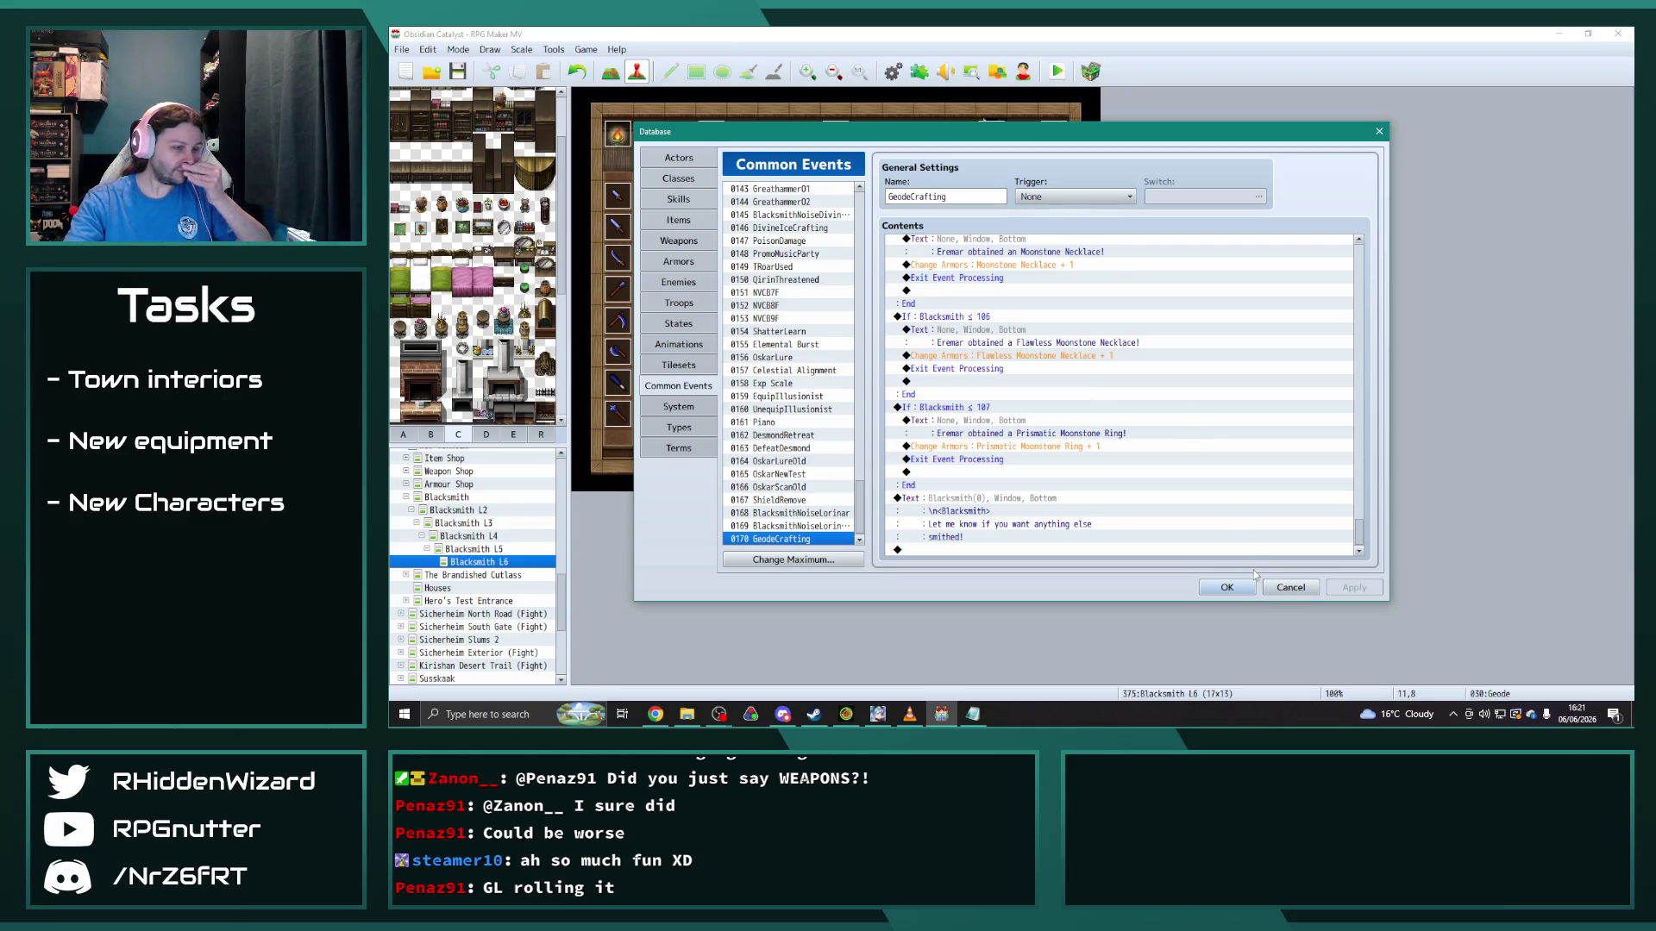
Step: Close the Database, save the RPG Maker project, and bring the OC Kanban sheet up full screen
{"action": "left_click", "coordinate": [1226, 587]}
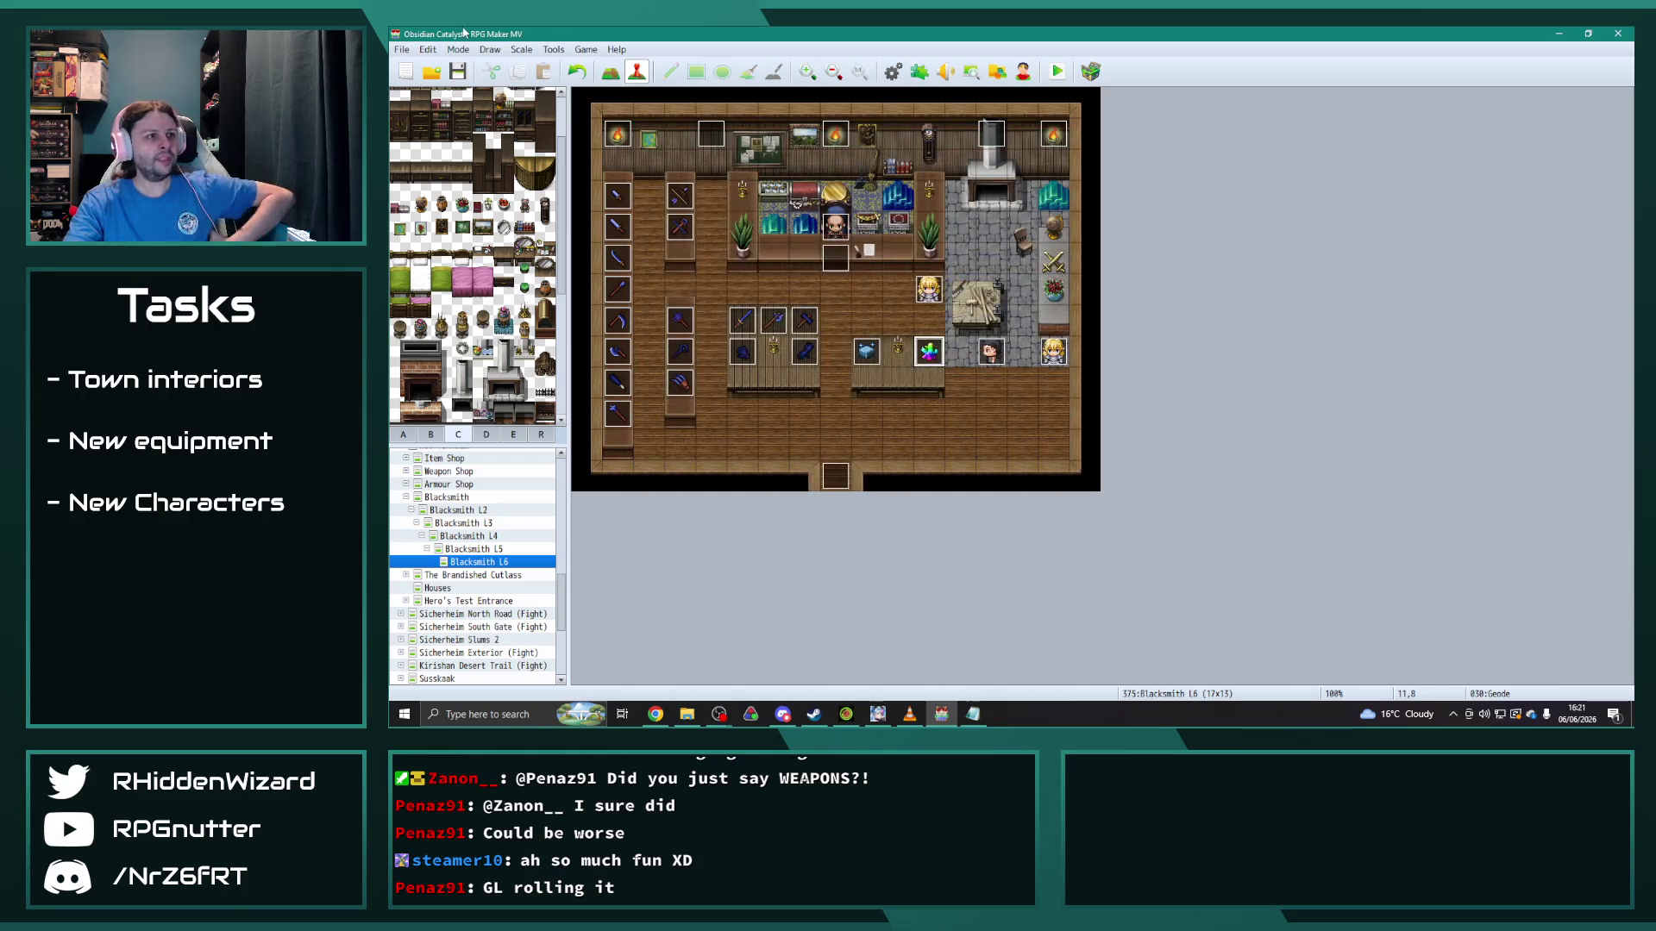
{"action": "left_click", "coordinate": [457, 73]}
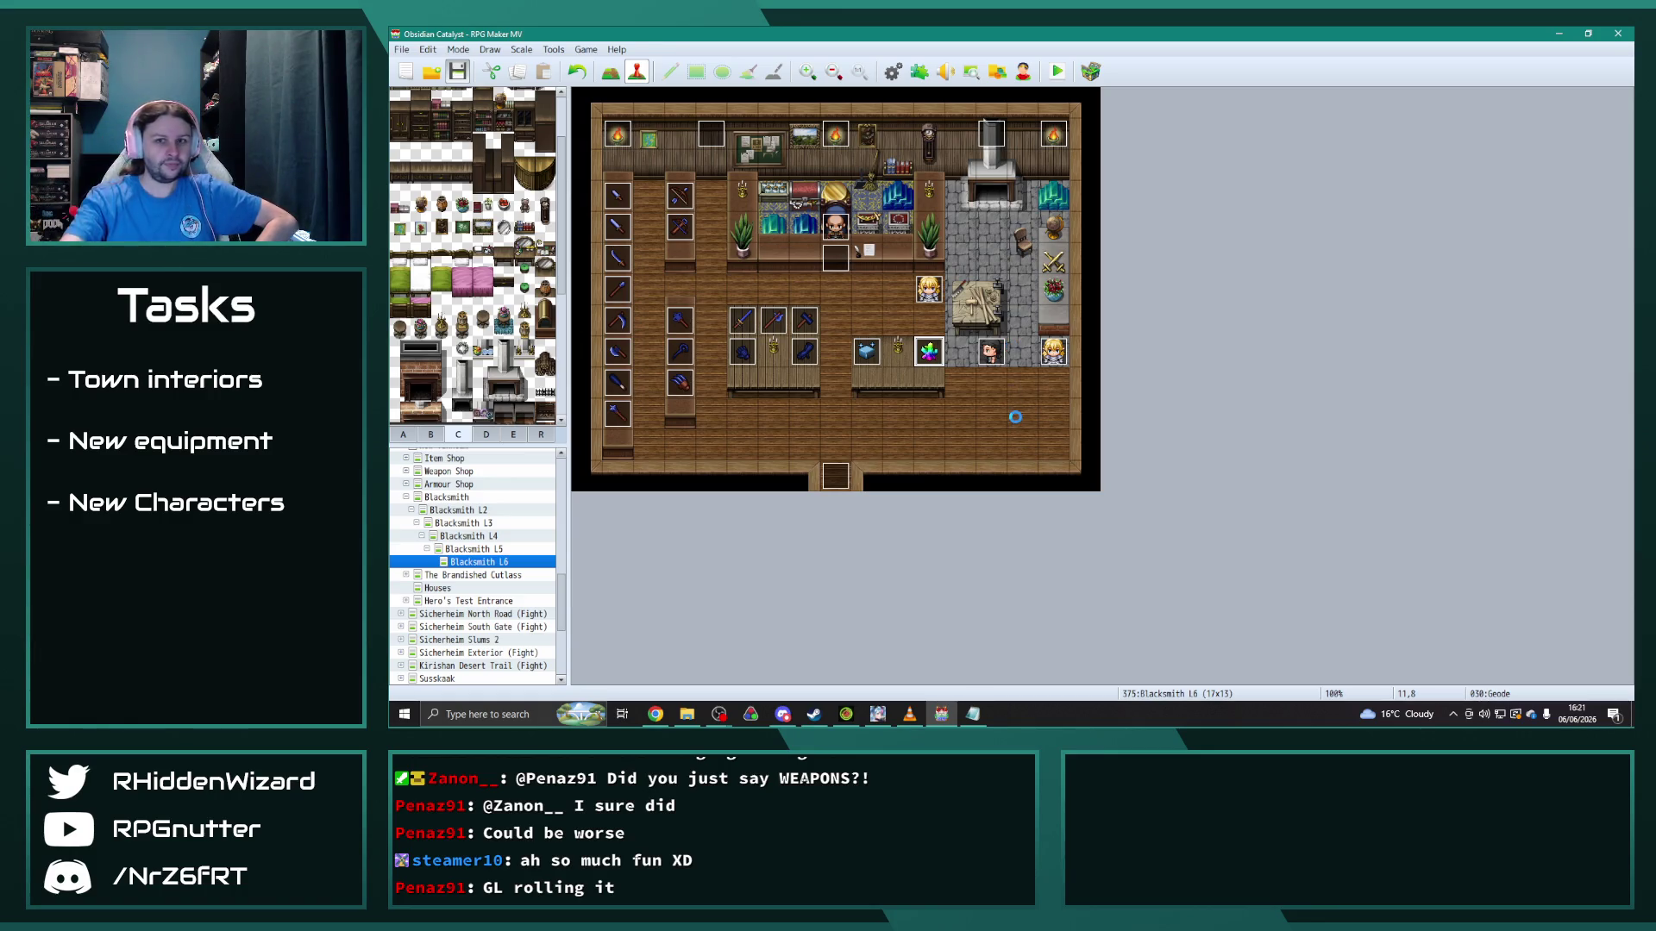
{"action": "key", "text": "alt+Tab"}
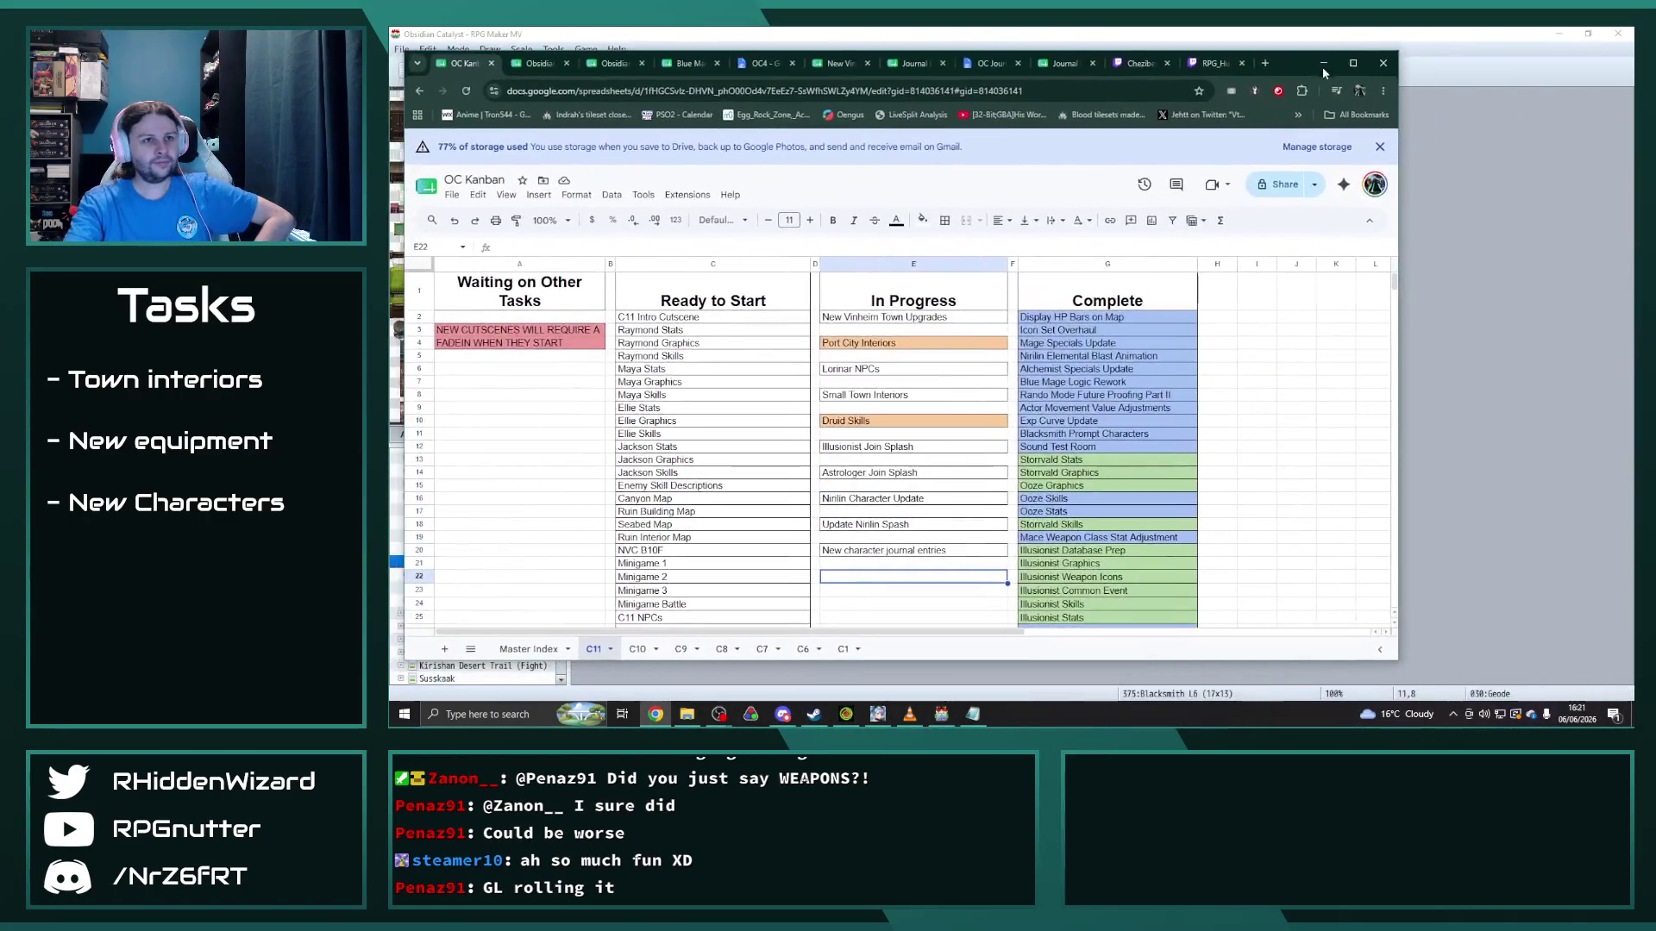
{"action": "double_click", "coordinate": [1322, 65]}
Step: Cut New Vinheim Town Upgrades from E2 and paste it into G56 in Complete
{"action": "left_click", "coordinate": [886, 297]}
{"action": "key", "text": "ctrl+x"}
{"action": "scroll", "coordinate": [1113, 438], "scroll_direction": "down", "scroll_amount": 8}
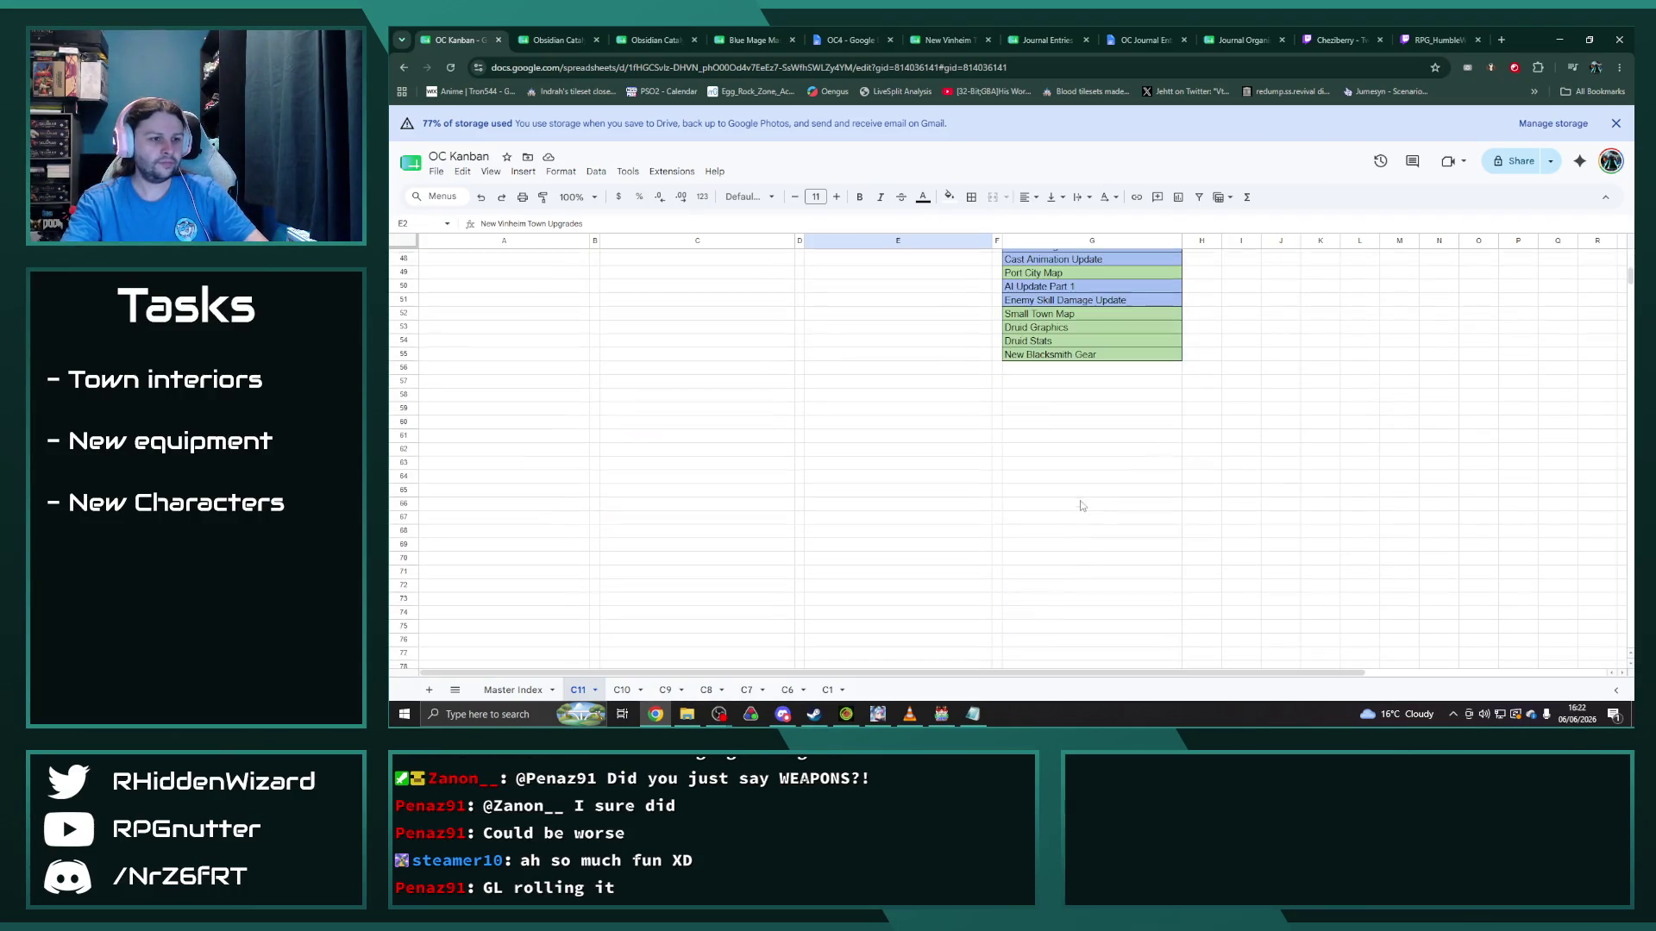
{"action": "left_click", "coordinate": [1034, 371]}
{"action": "key", "text": "ctrl+v"}
Step: Give the G56 New Vinheim Town Upgrades cell a pale green fill
{"action": "left_click", "coordinate": [949, 197]}
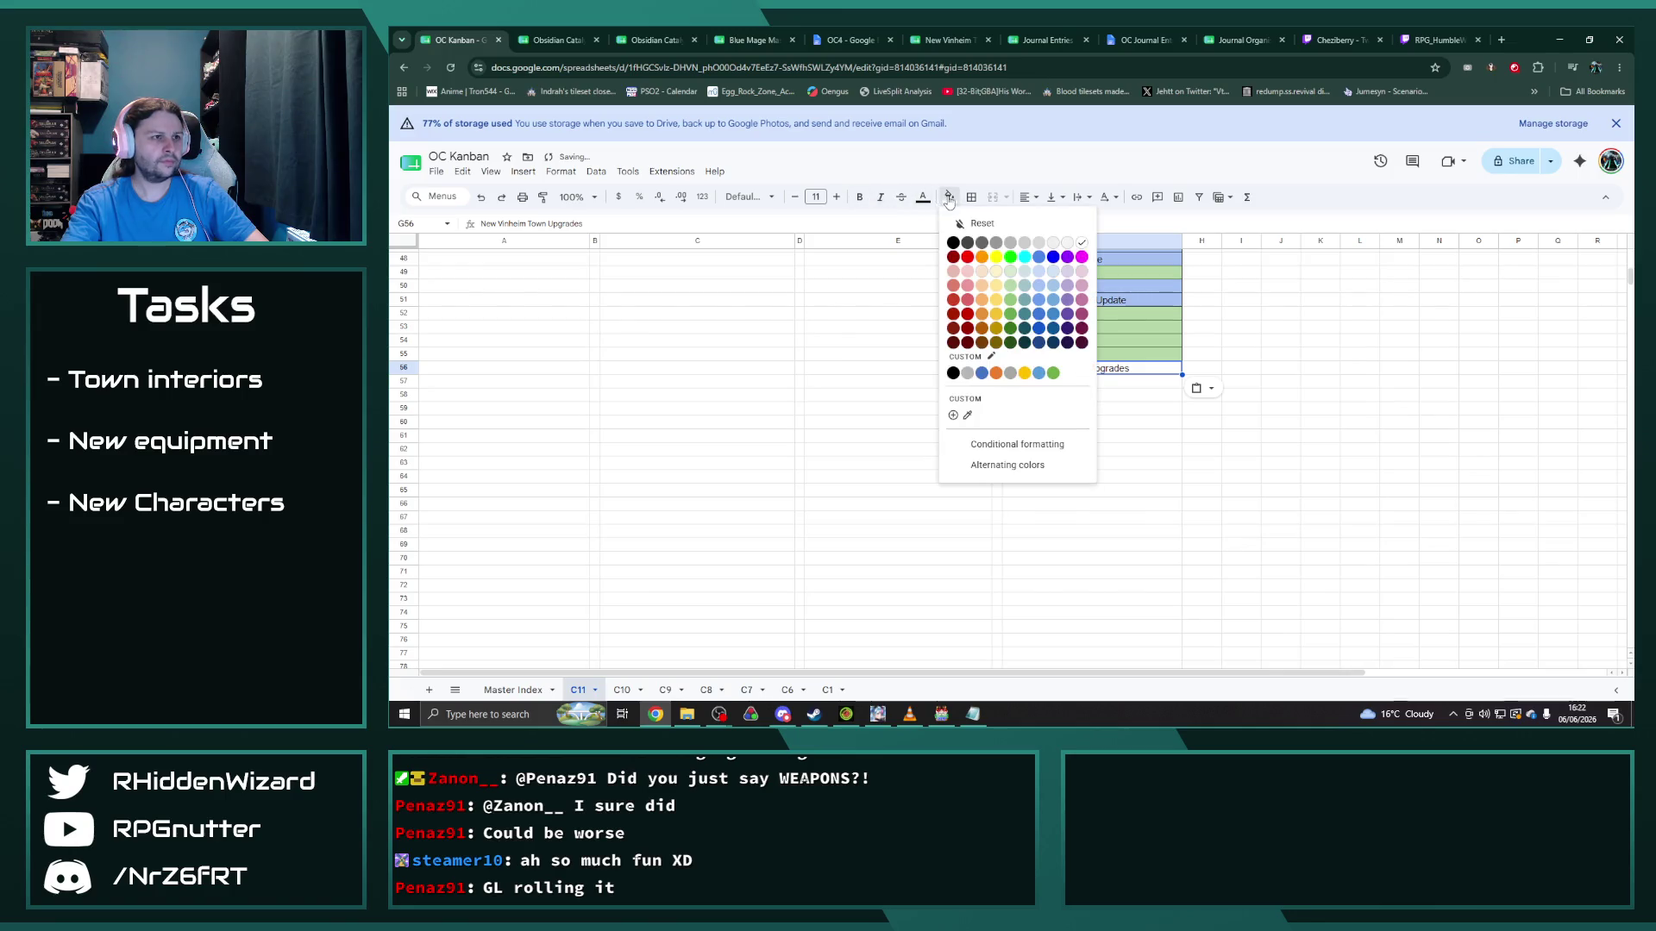
{"action": "left_click", "coordinate": [1021, 314]}
{"action": "left_click", "coordinate": [1091, 422]}
{"action": "left_click", "coordinate": [1045, 369]}
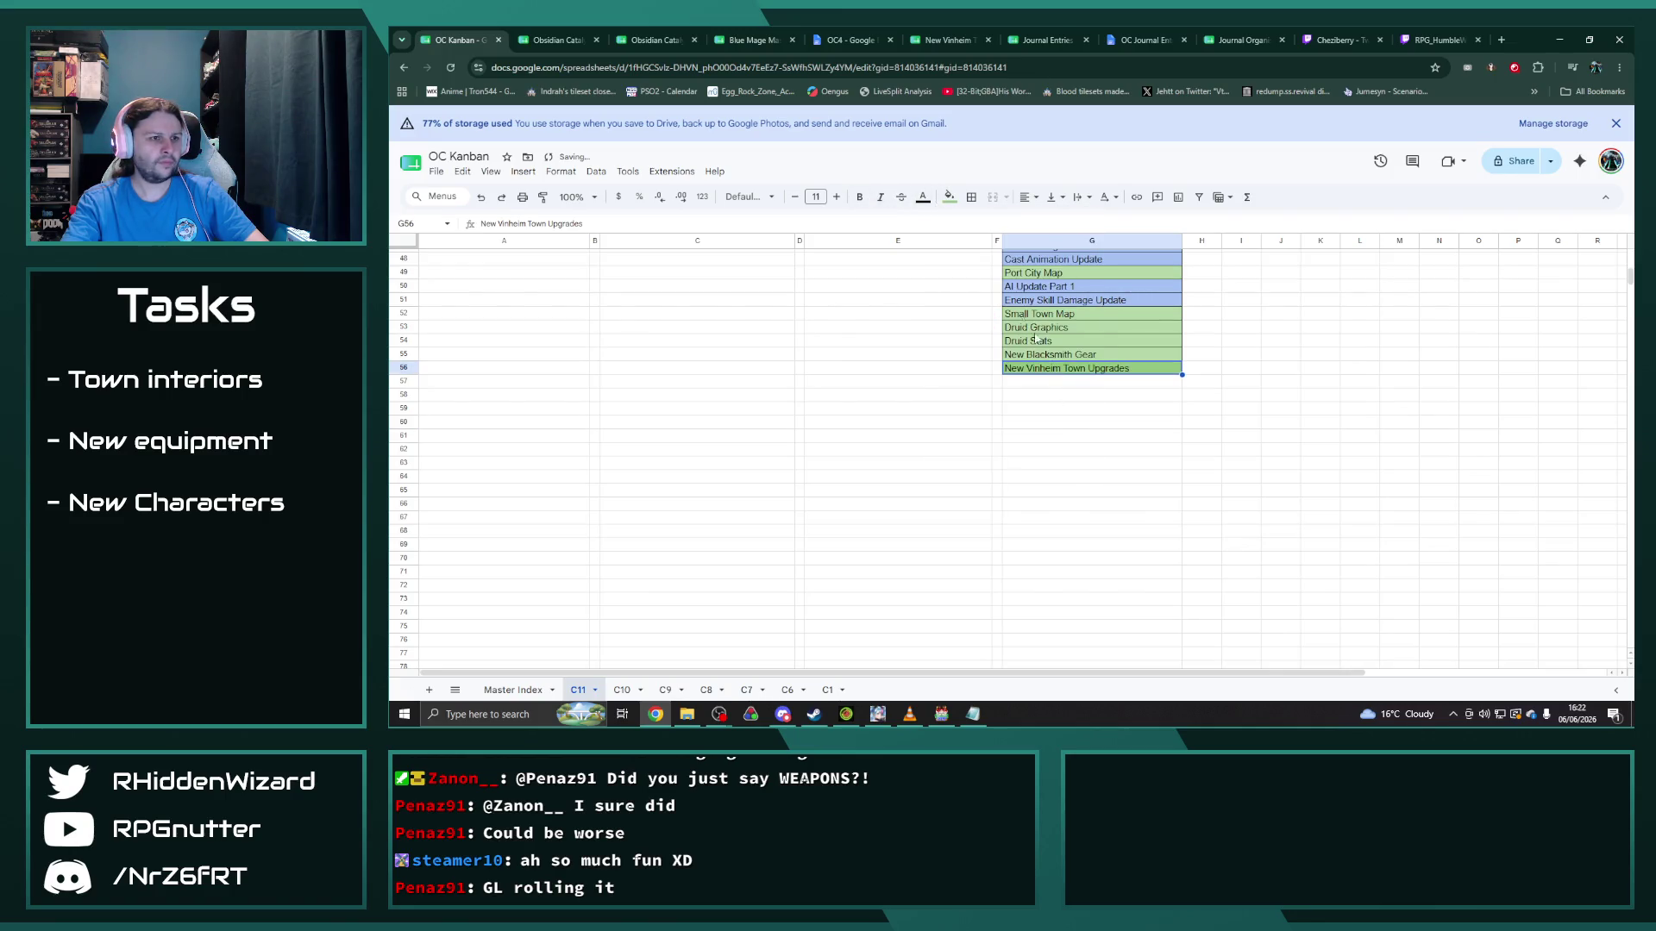
{"action": "left_click", "coordinate": [948, 197]}
{"action": "left_click", "coordinate": [1003, 275]}
{"action": "scroll", "coordinate": [889, 611], "scroll_direction": "up", "scroll_amount": 15}
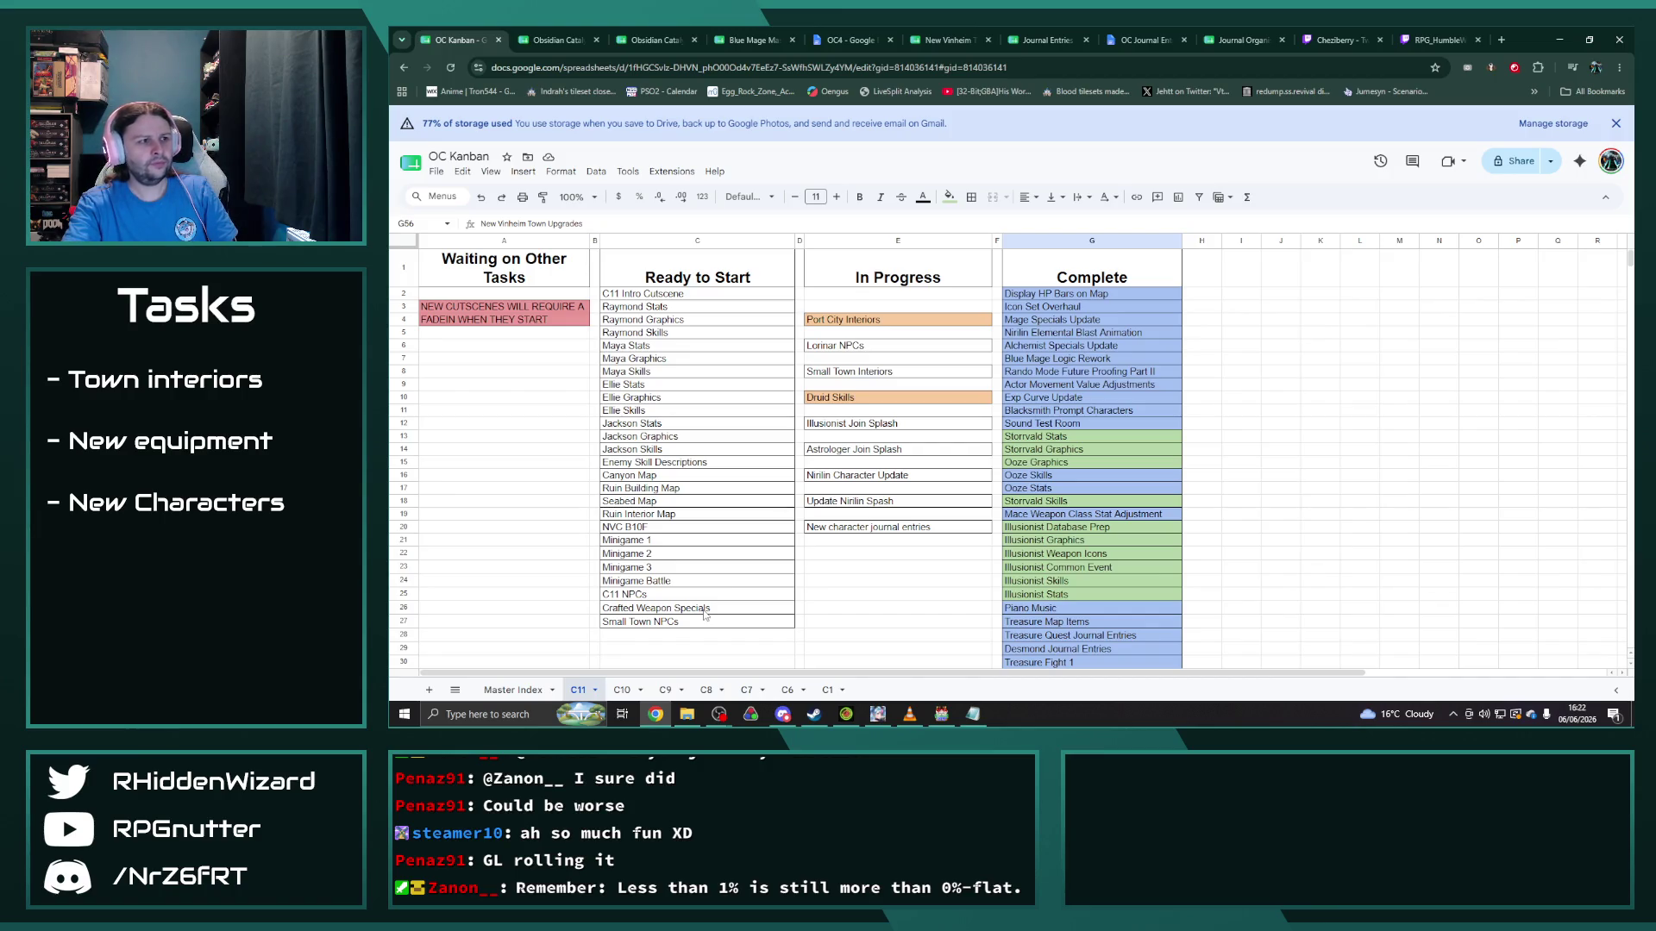
Step: Copy the Lorinar NPCs entry into E2 and rename it 'New Vinheim Town Character Recruits'
{"action": "left_click", "coordinate": [820, 297]}
{"action": "left_click", "coordinate": [854, 347]}
{"action": "key", "text": "ctrl+c"}
{"action": "left_click", "coordinate": [865, 296]}
{"action": "key", "text": "ctrl+v"}
{"action": "triple_click", "coordinate": [874, 295]}
{"action": "type", "text": "New Vinheim"}
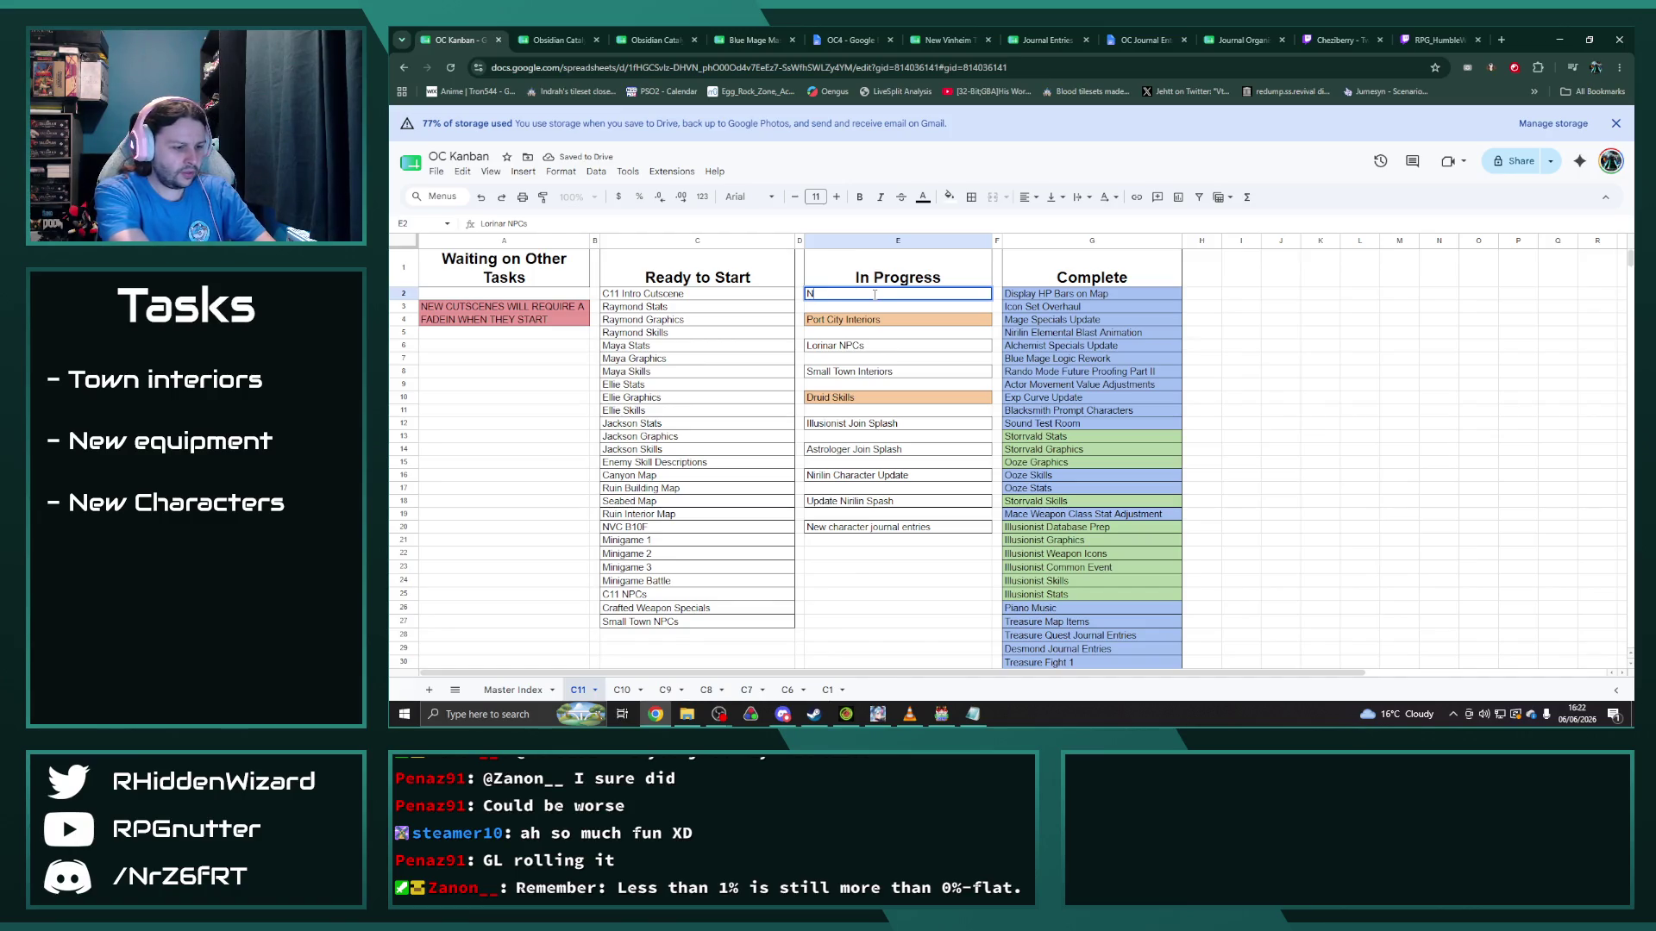
{"action": "type", "text": " Town NPC"}
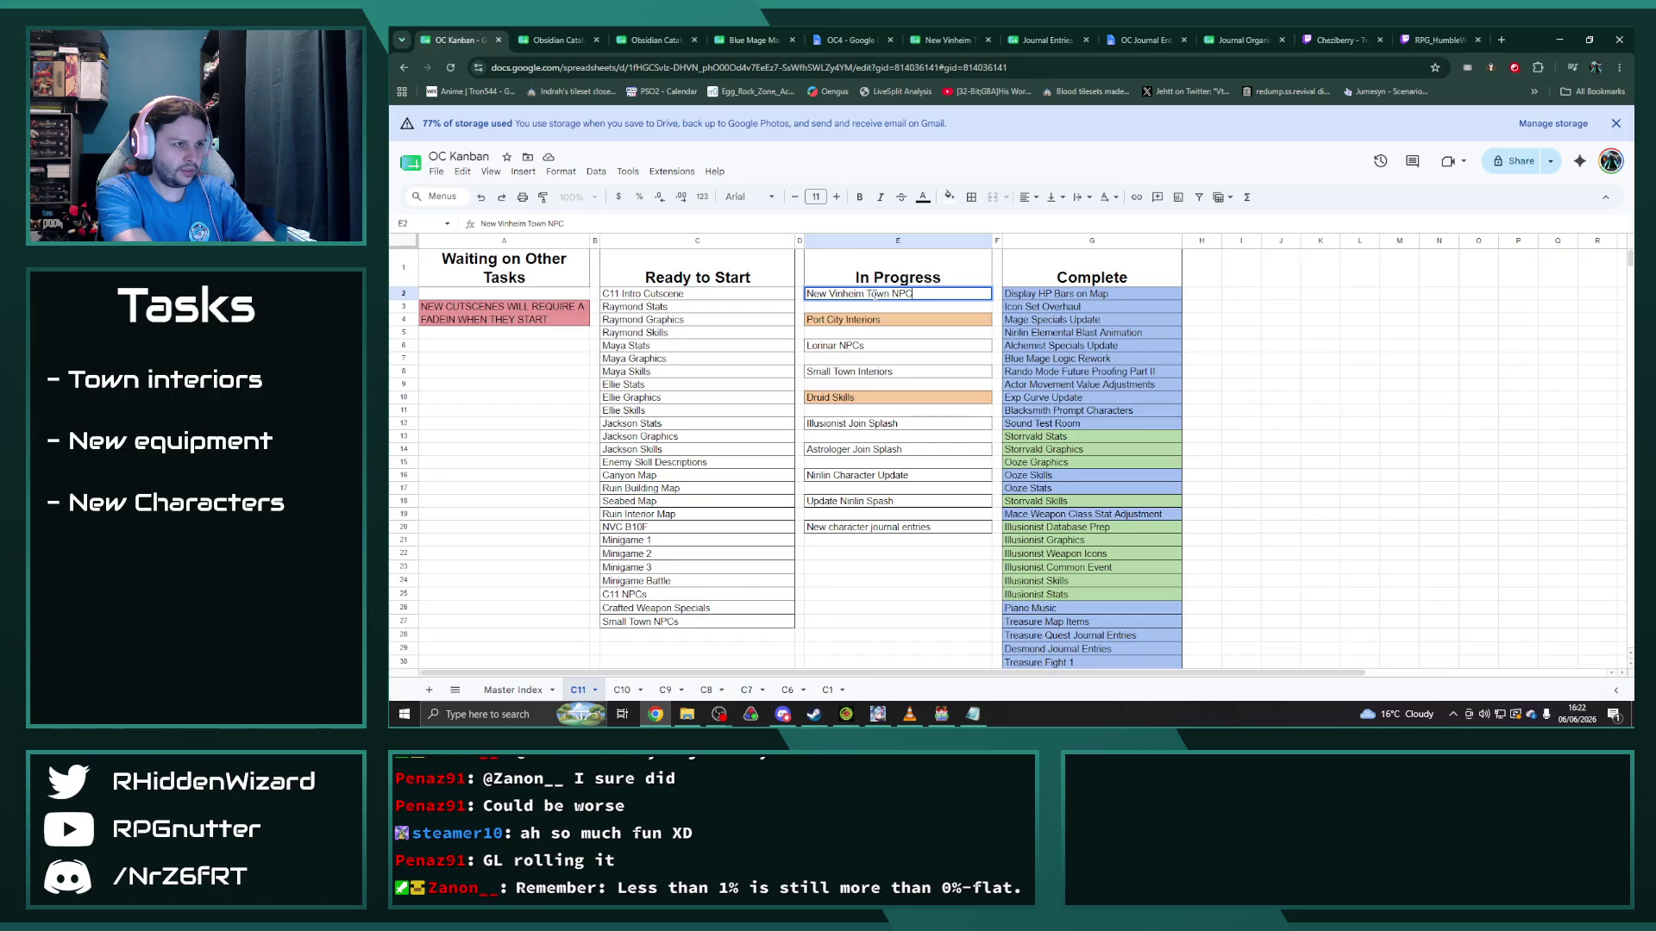
{"action": "key", "text": "BackSpace"}
{"action": "key", "text": "BackSpace"}
{"action": "key", "text": "BackSpace"}
{"action": "type", "text": "Characte"}
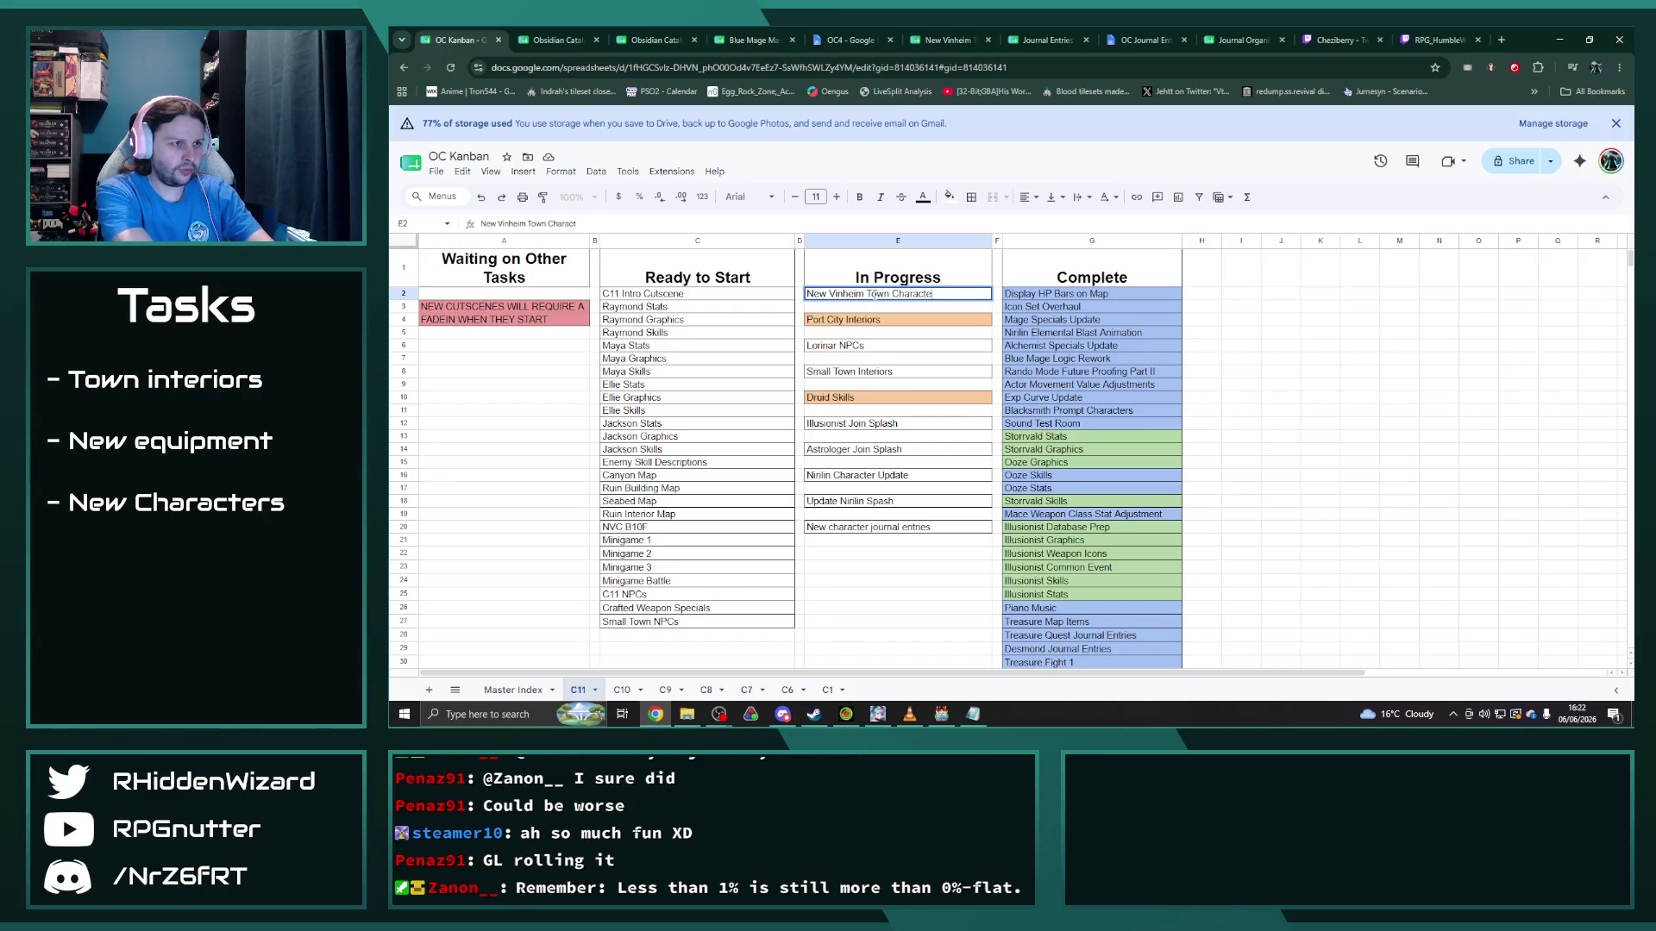
{"action": "type", "text": "ecruits"}
{"action": "key", "text": "Return"}
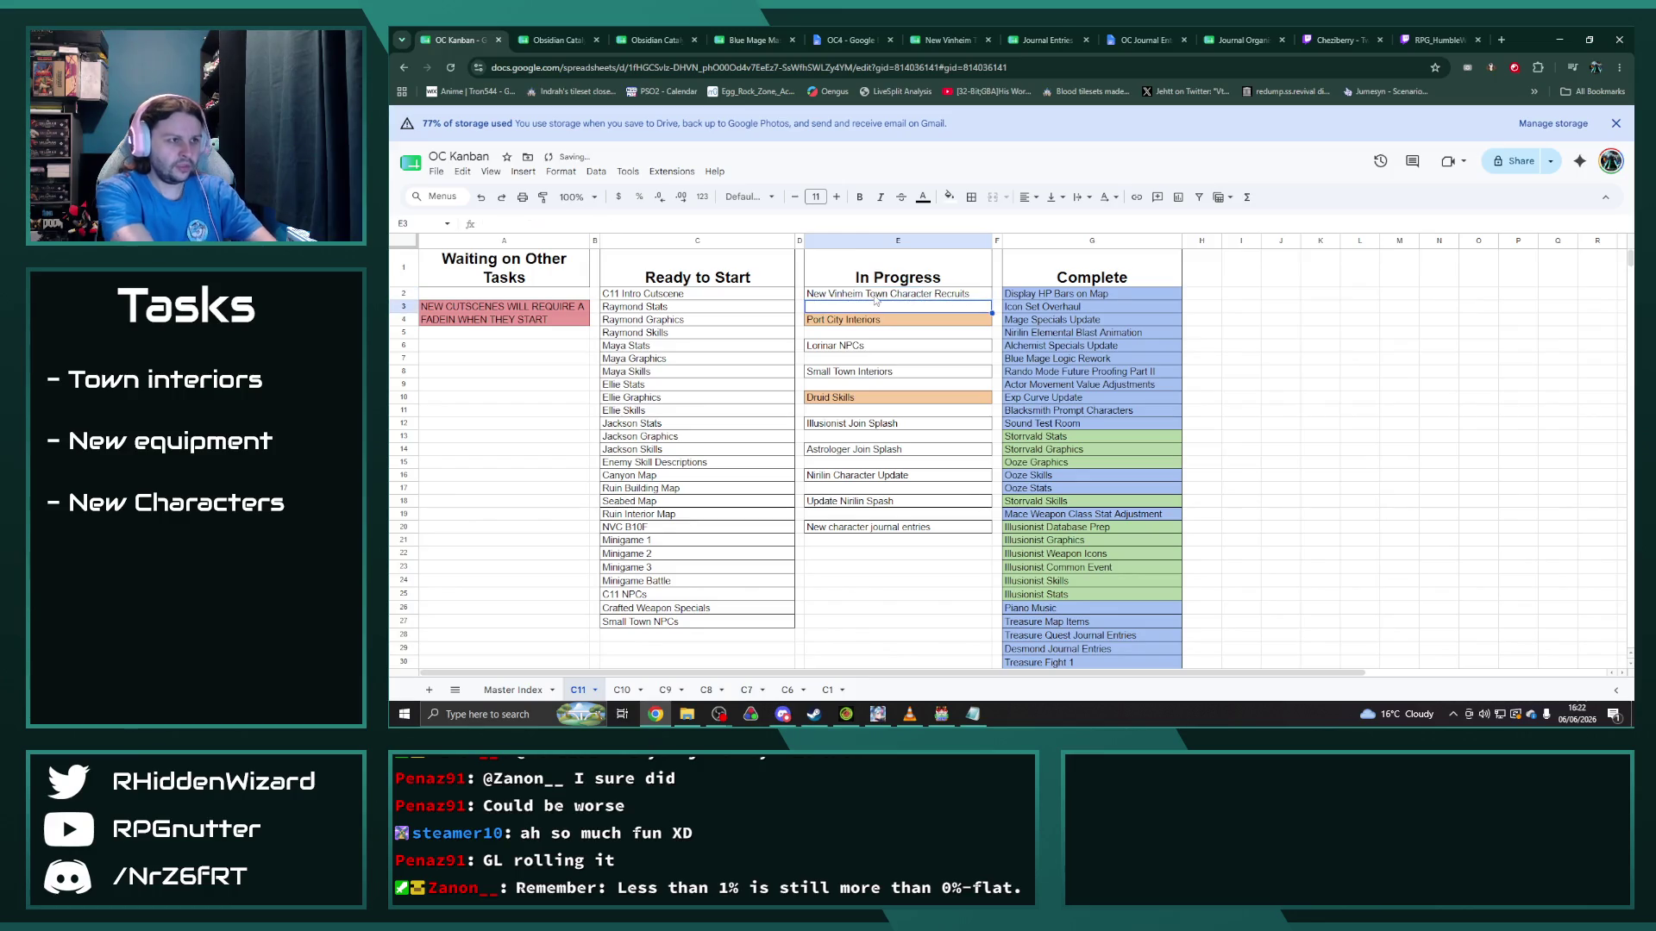
Step: Check the empty cells below the list, then select Astrologer Join Splash in E14
{"action": "left_click", "coordinate": [897, 541]}
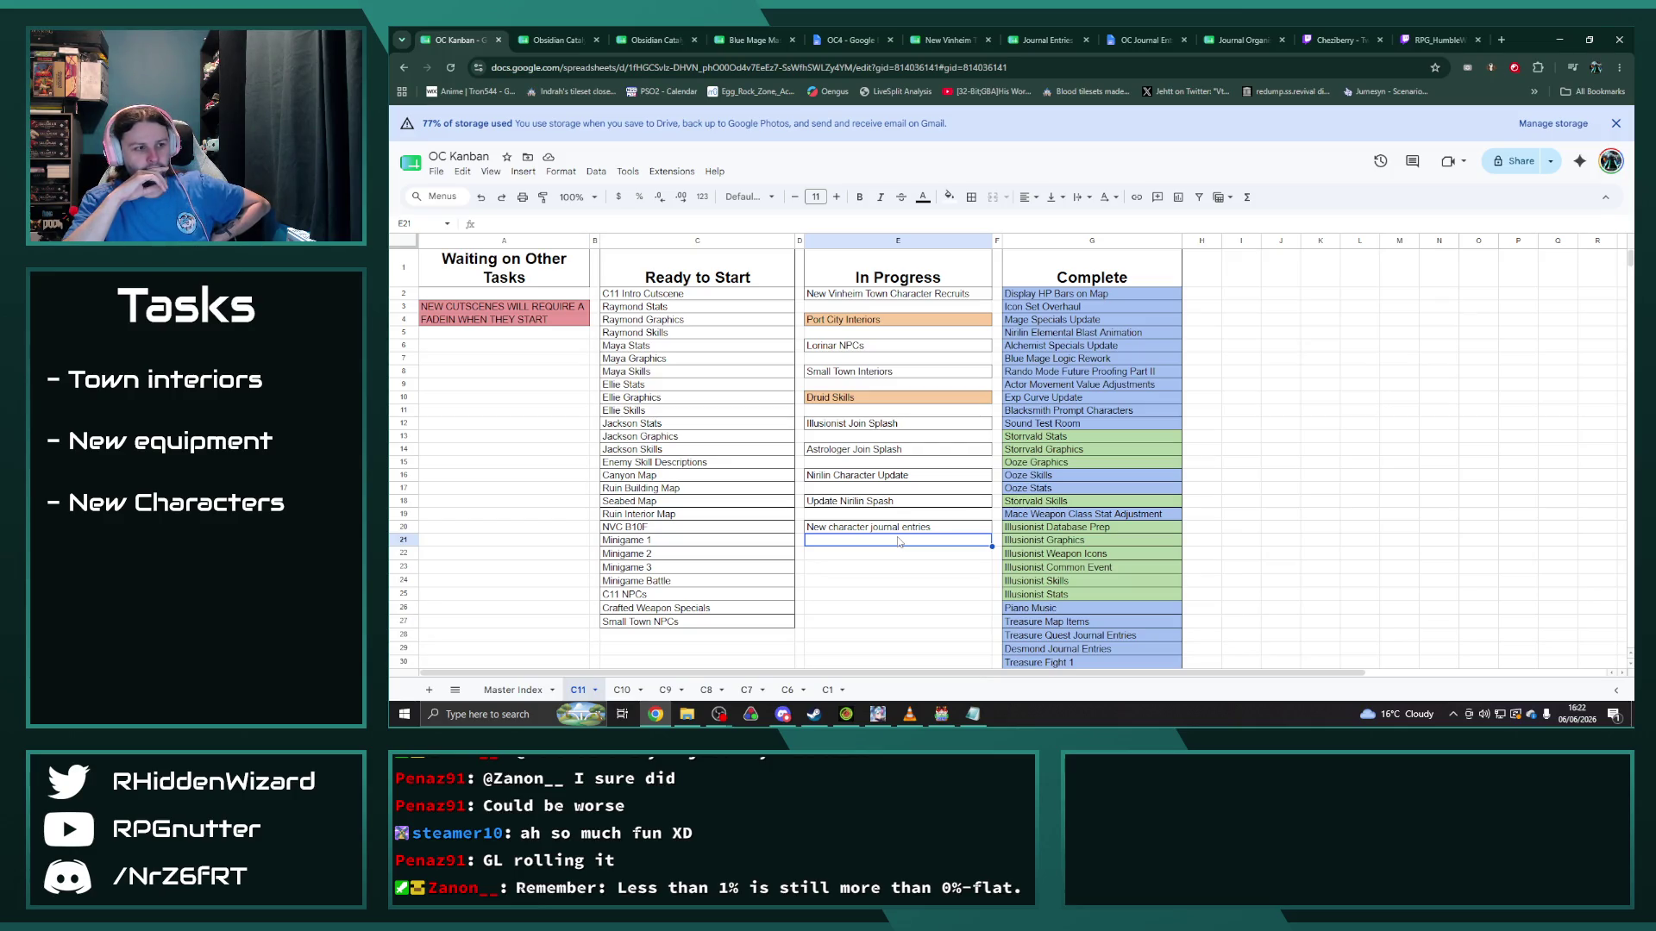
{"action": "left_click", "coordinate": [884, 555]}
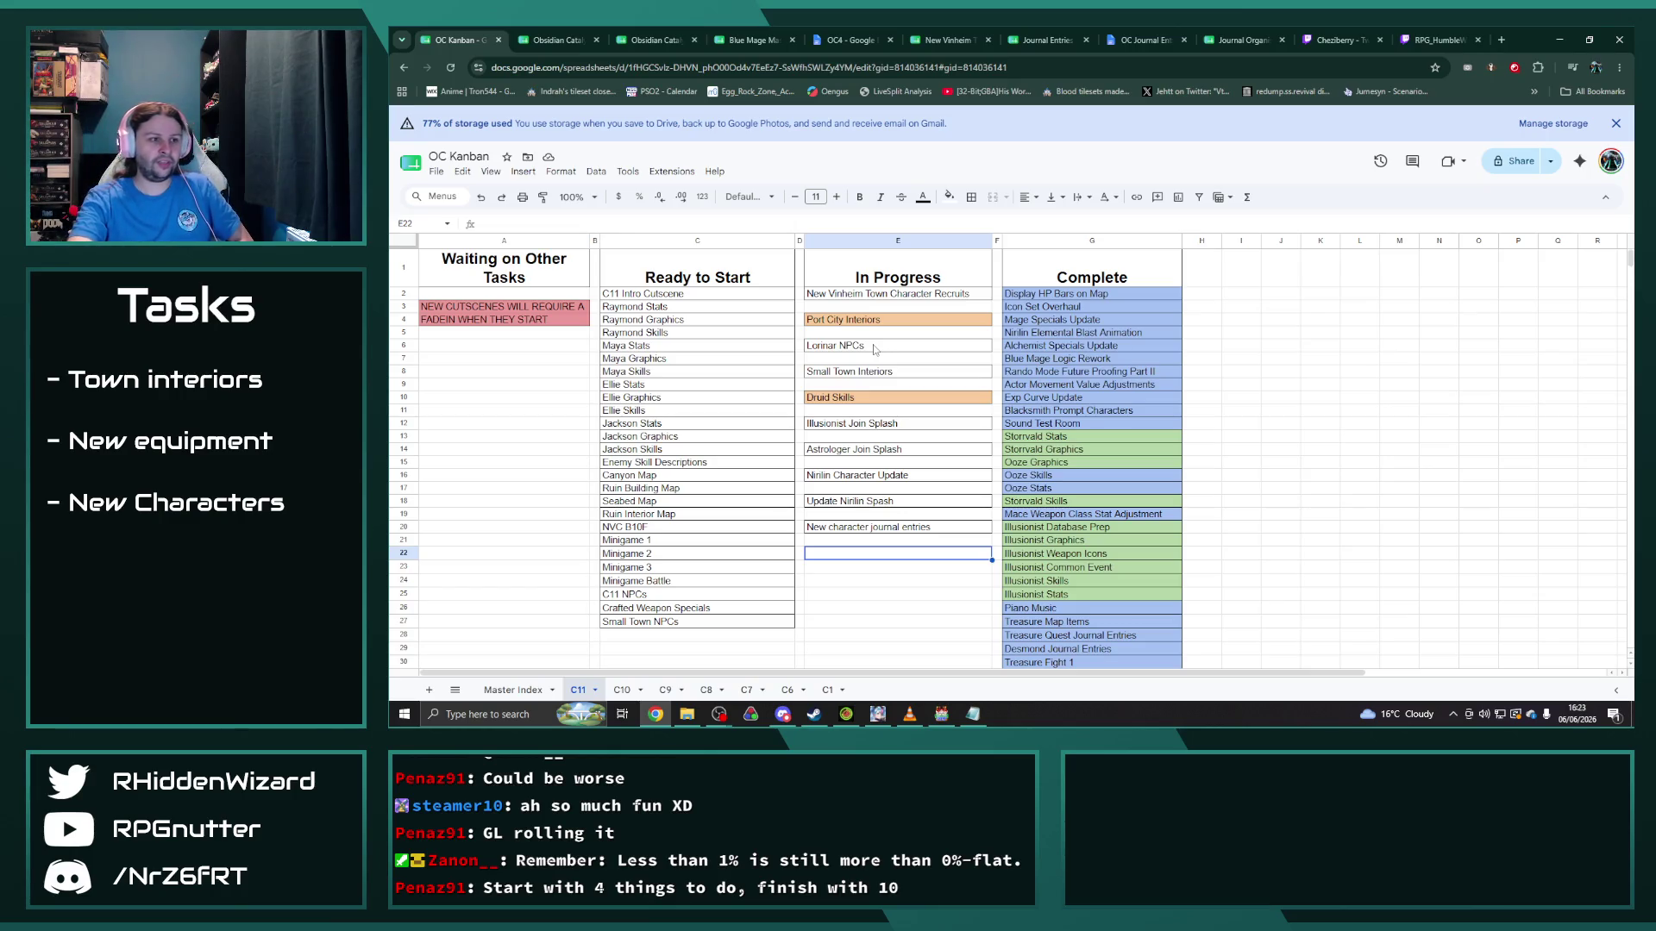
{"action": "left_click", "coordinate": [898, 455]}
Step: Delete Astrologer Join Splash from E14 and shift the E16–E20 tasks up to start at E14
{"action": "key", "text": "Delete"}
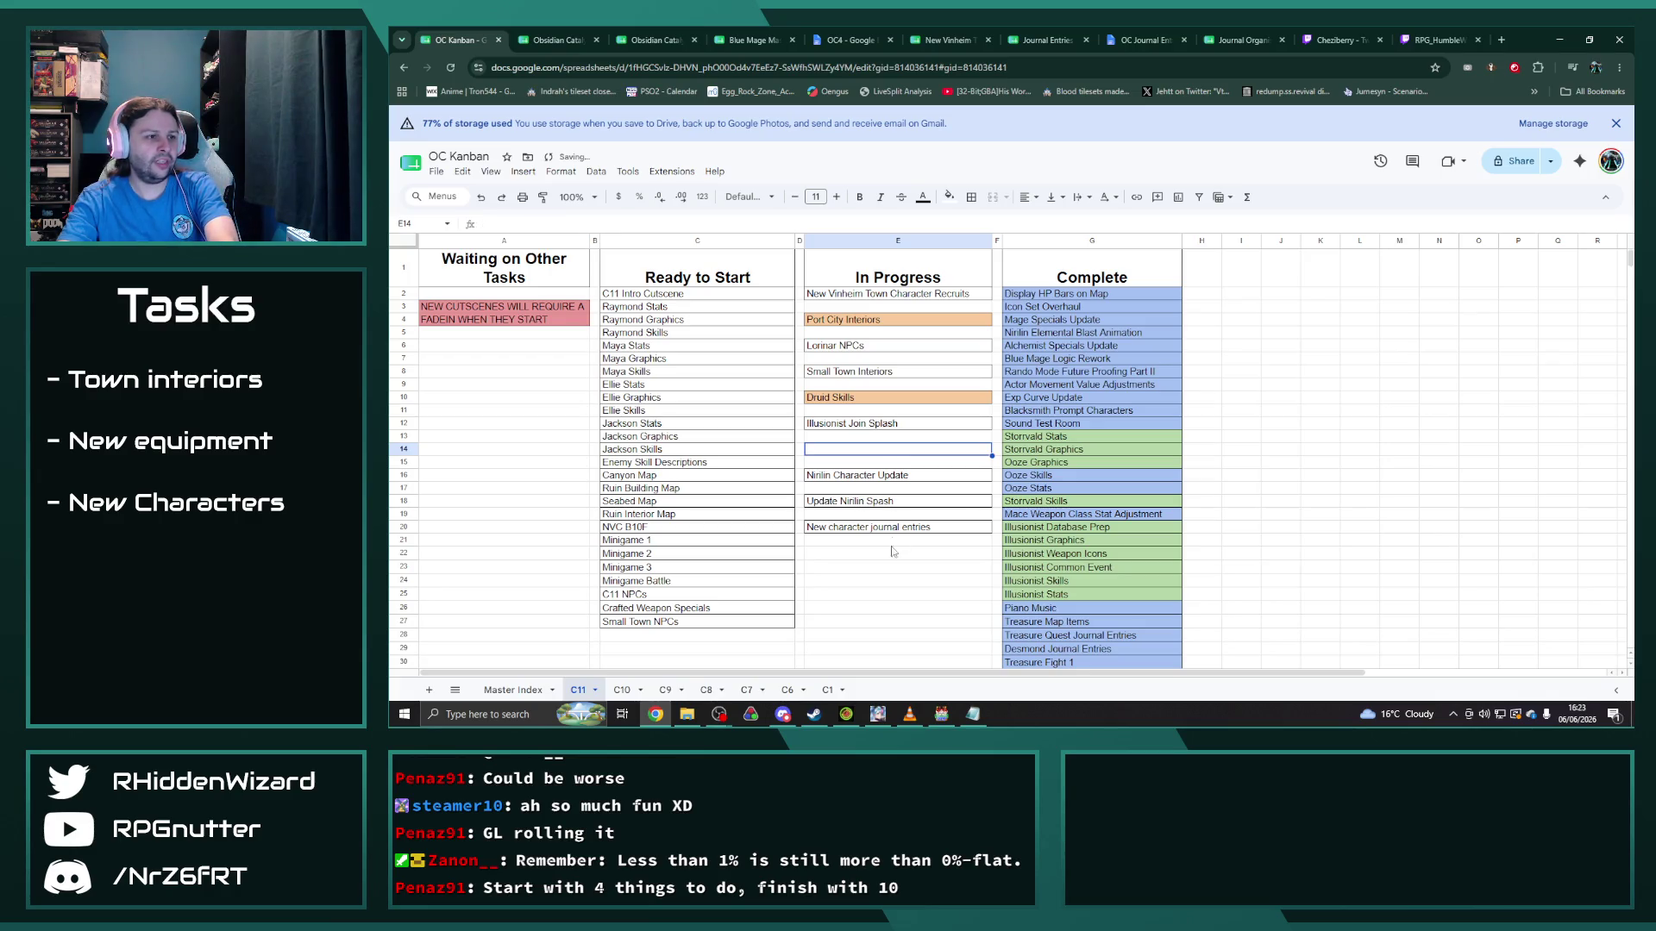
{"action": "left_click_drag", "start_coordinate": [897, 475], "coordinate": [897, 527]}
{"action": "key", "text": "ctrl+x"}
{"action": "left_click", "coordinate": [869, 448]}
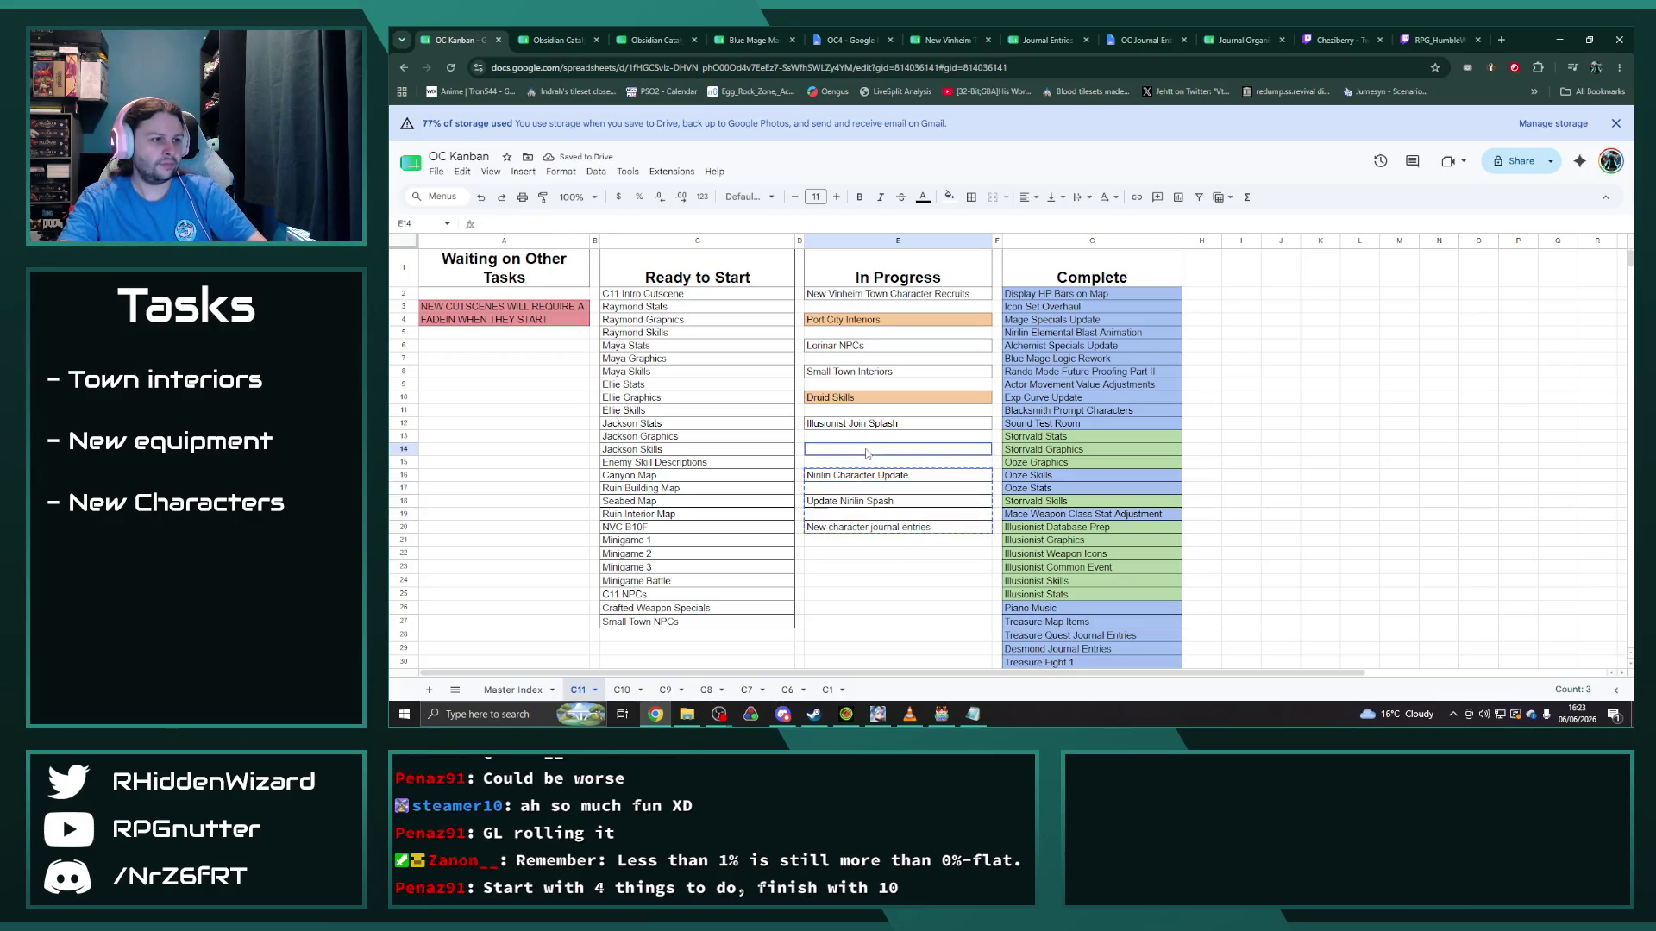
{"action": "key", "text": "ctrl+v"}
Step: Replace the Illusionist Join Splash task in E12 with 'New Character Splash Graphics'
{"action": "left_click", "coordinate": [925, 424]}
{"action": "double_click", "coordinate": [924, 424]}
{"action": "key", "text": "ctrl+a"}
{"action": "type", "text": "New Character "}
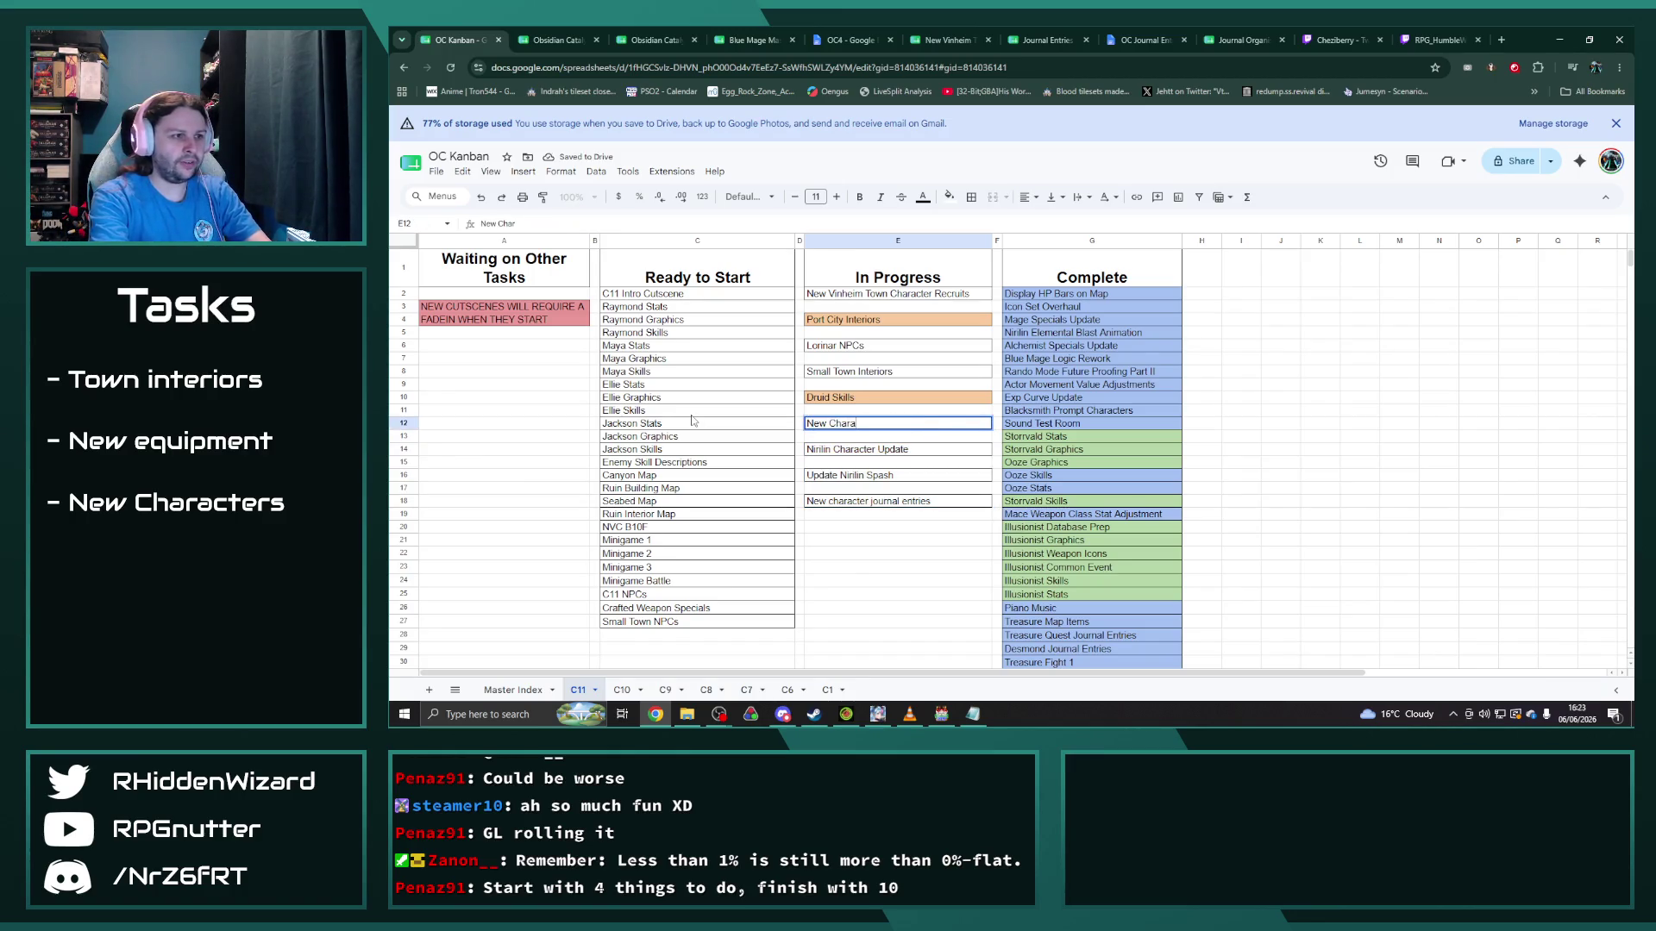
{"action": "type", "text": "Splash"}
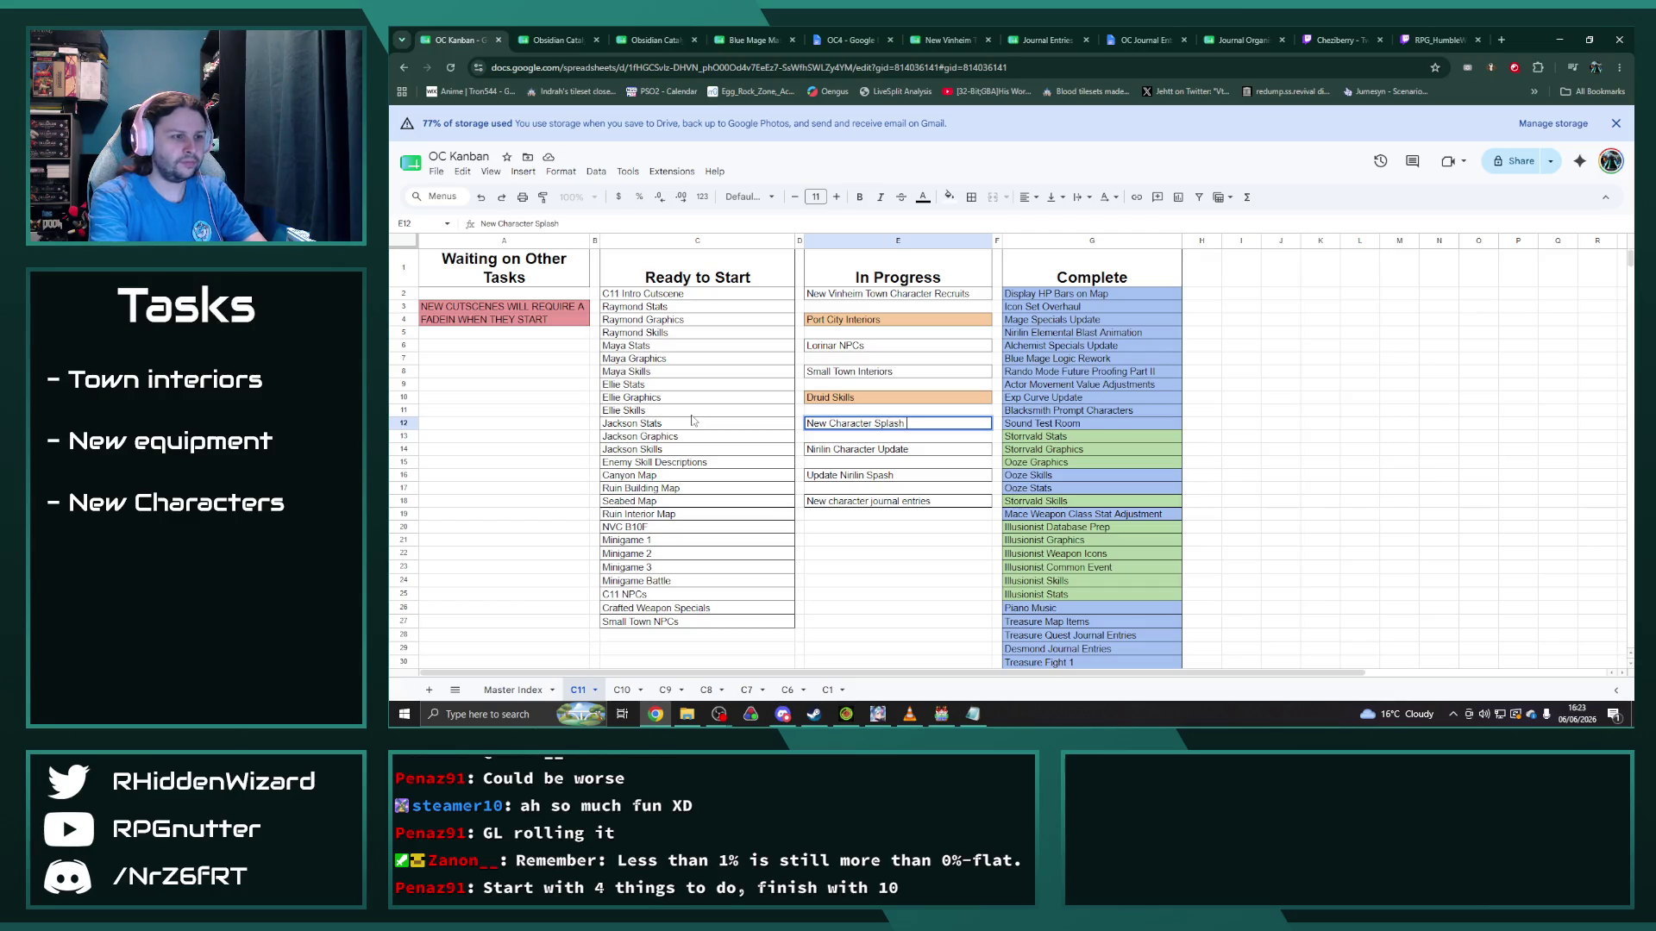
{"action": "type", "text": " Graphics"}
{"action": "key", "text": "Return"}
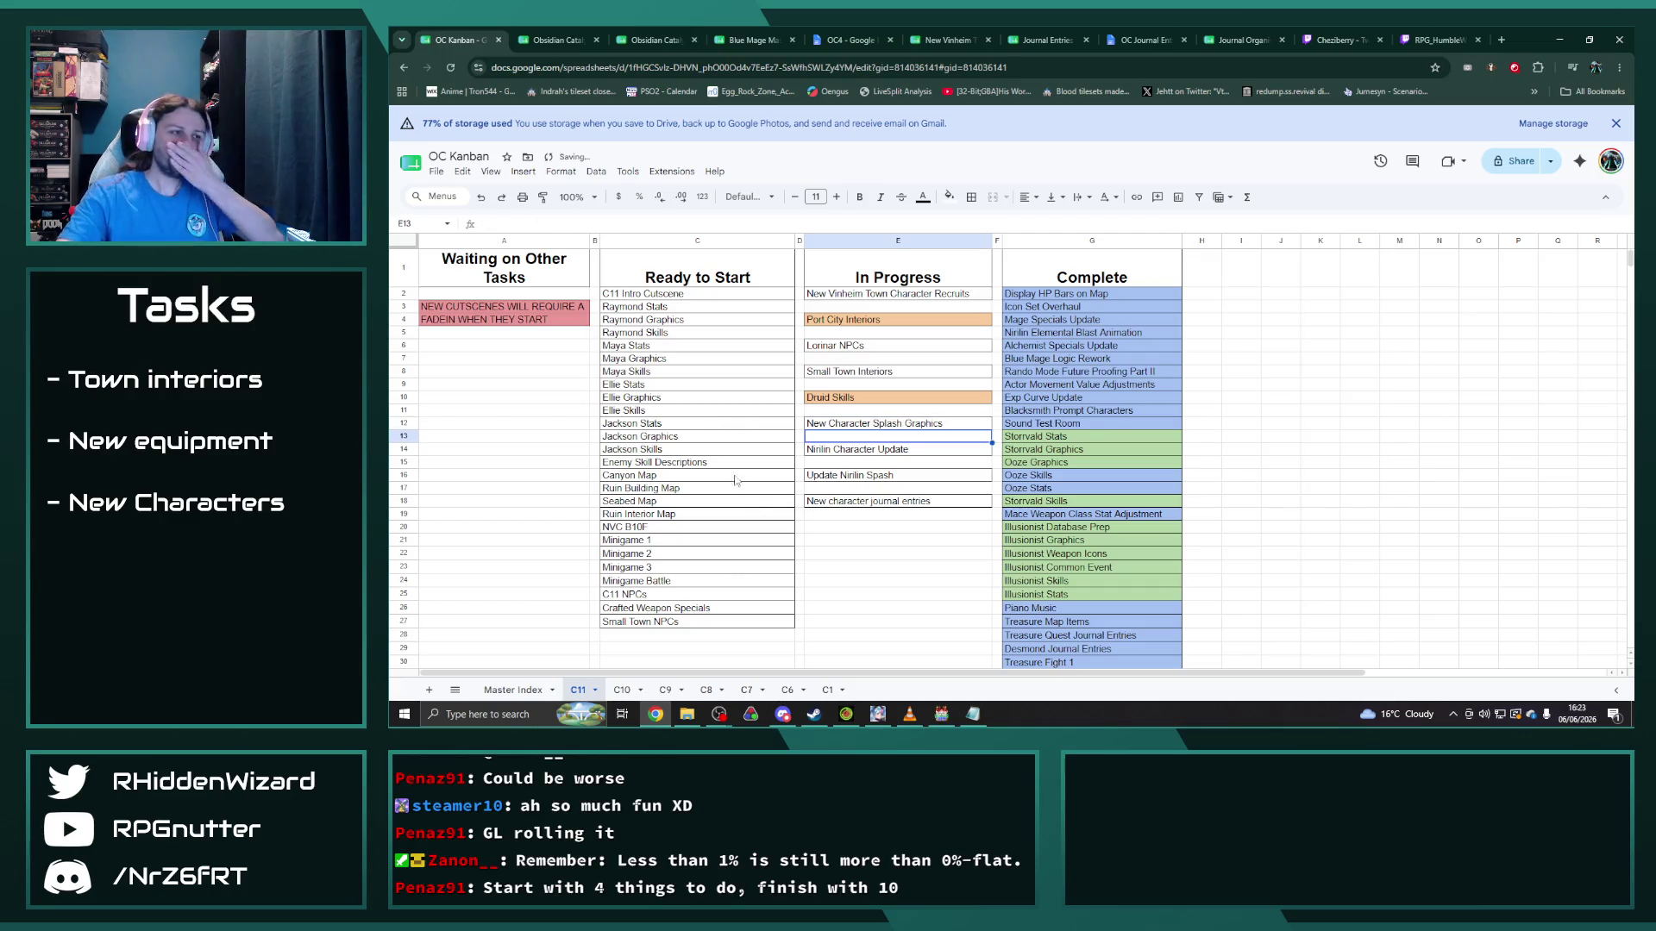
{"action": "left_click", "coordinate": [892, 528]}
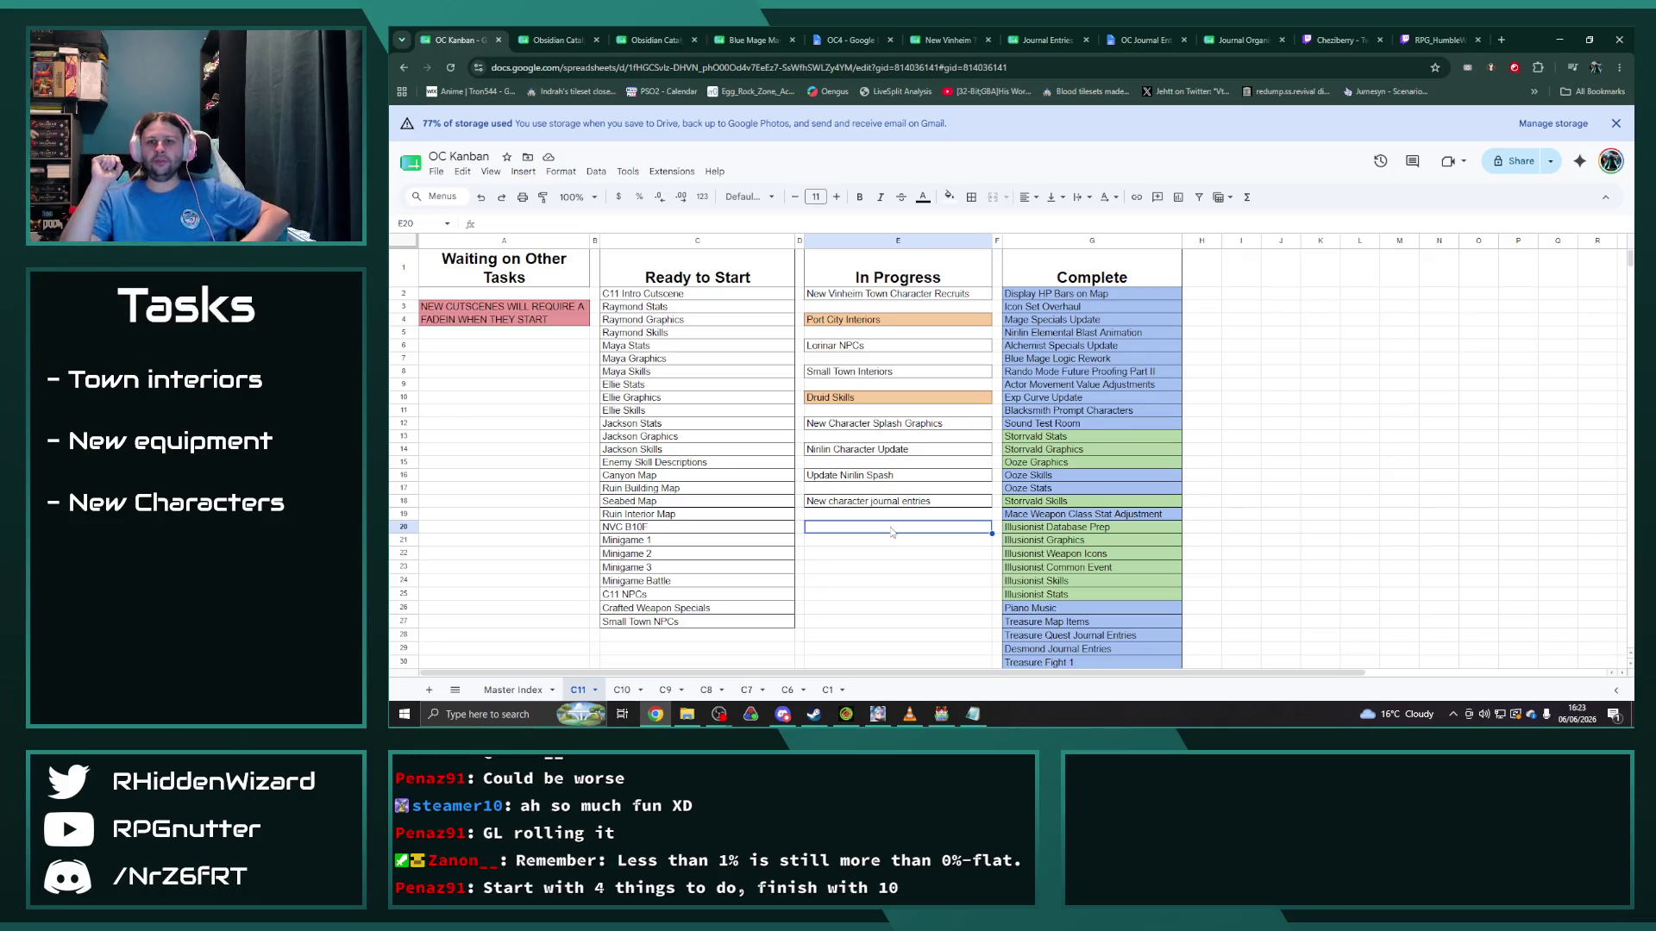
Step: Open IconSet.png from the Radiant Army IV img/system folder with GIMP
{"action": "left_click", "coordinate": [687, 714]}
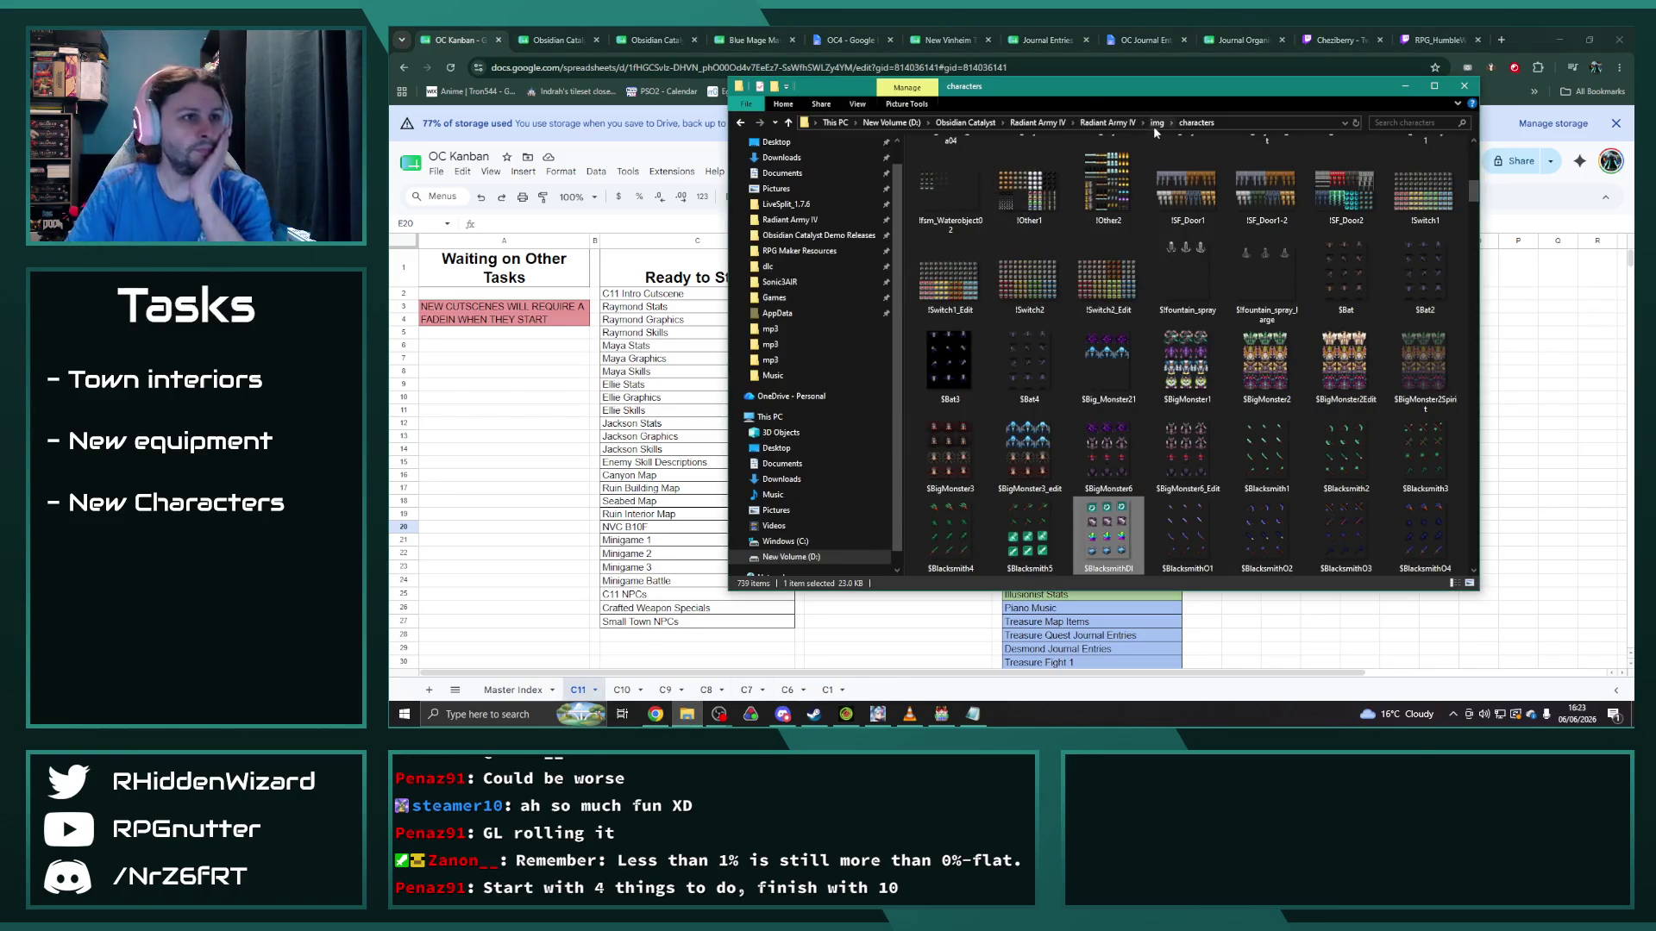
{"action": "left_click", "coordinate": [1155, 123]}
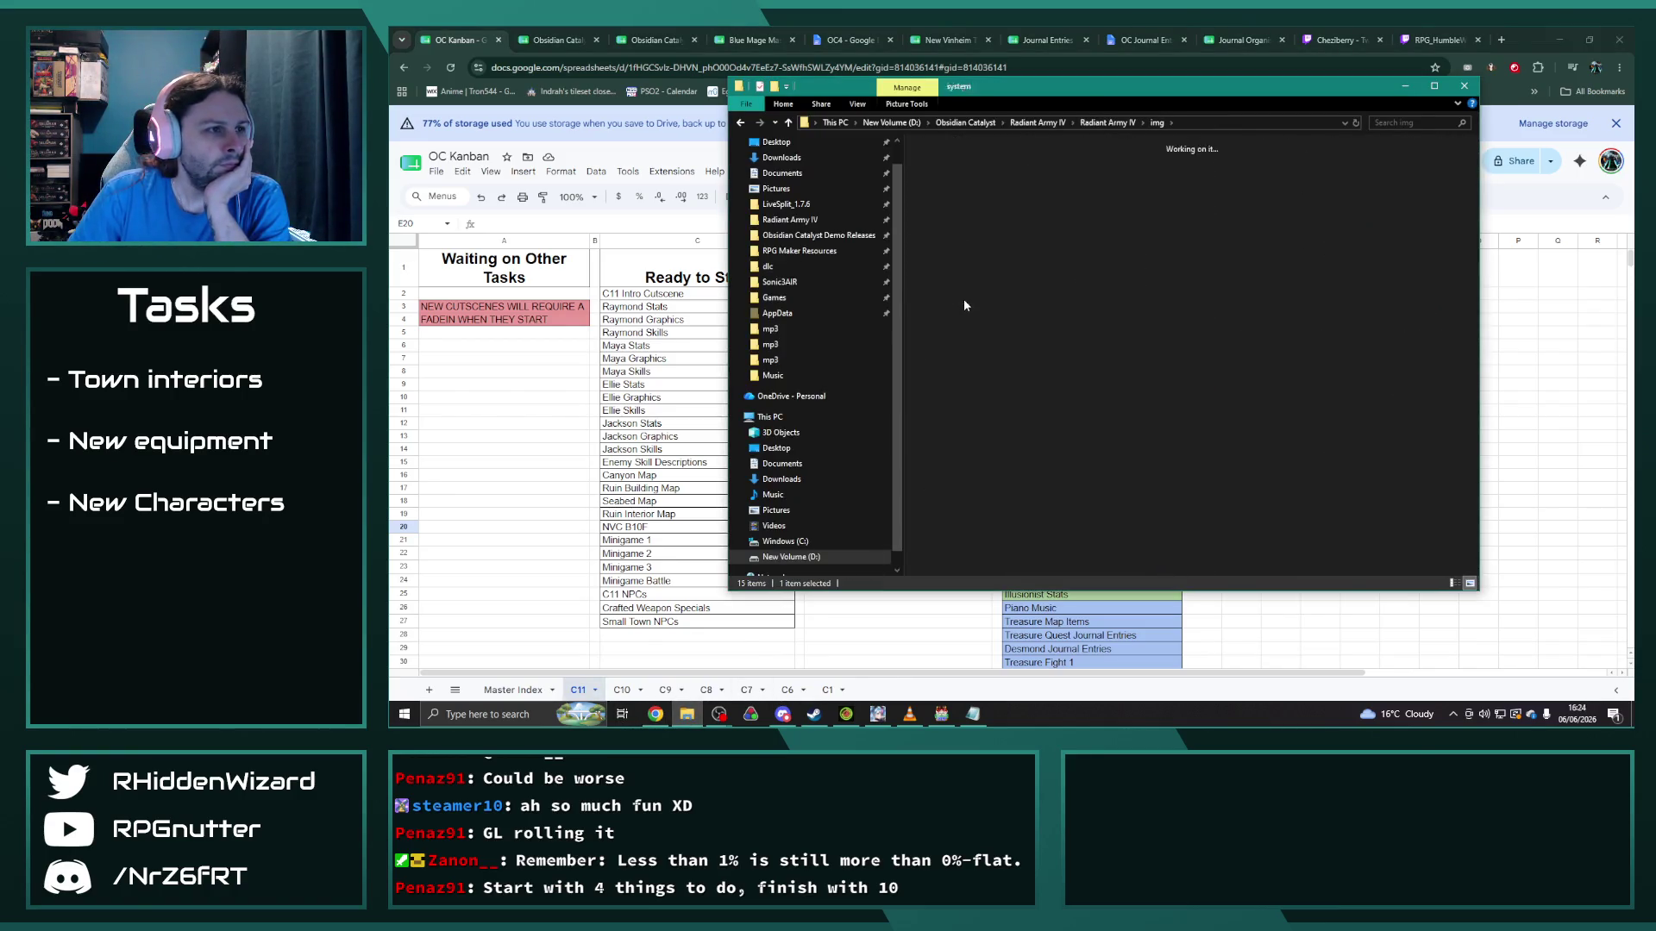
{"action": "right_click", "coordinate": [1023, 266]}
{"action": "mouse_move", "coordinate": [1112, 551]}
{"action": "left_click", "coordinate": [1276, 555]}
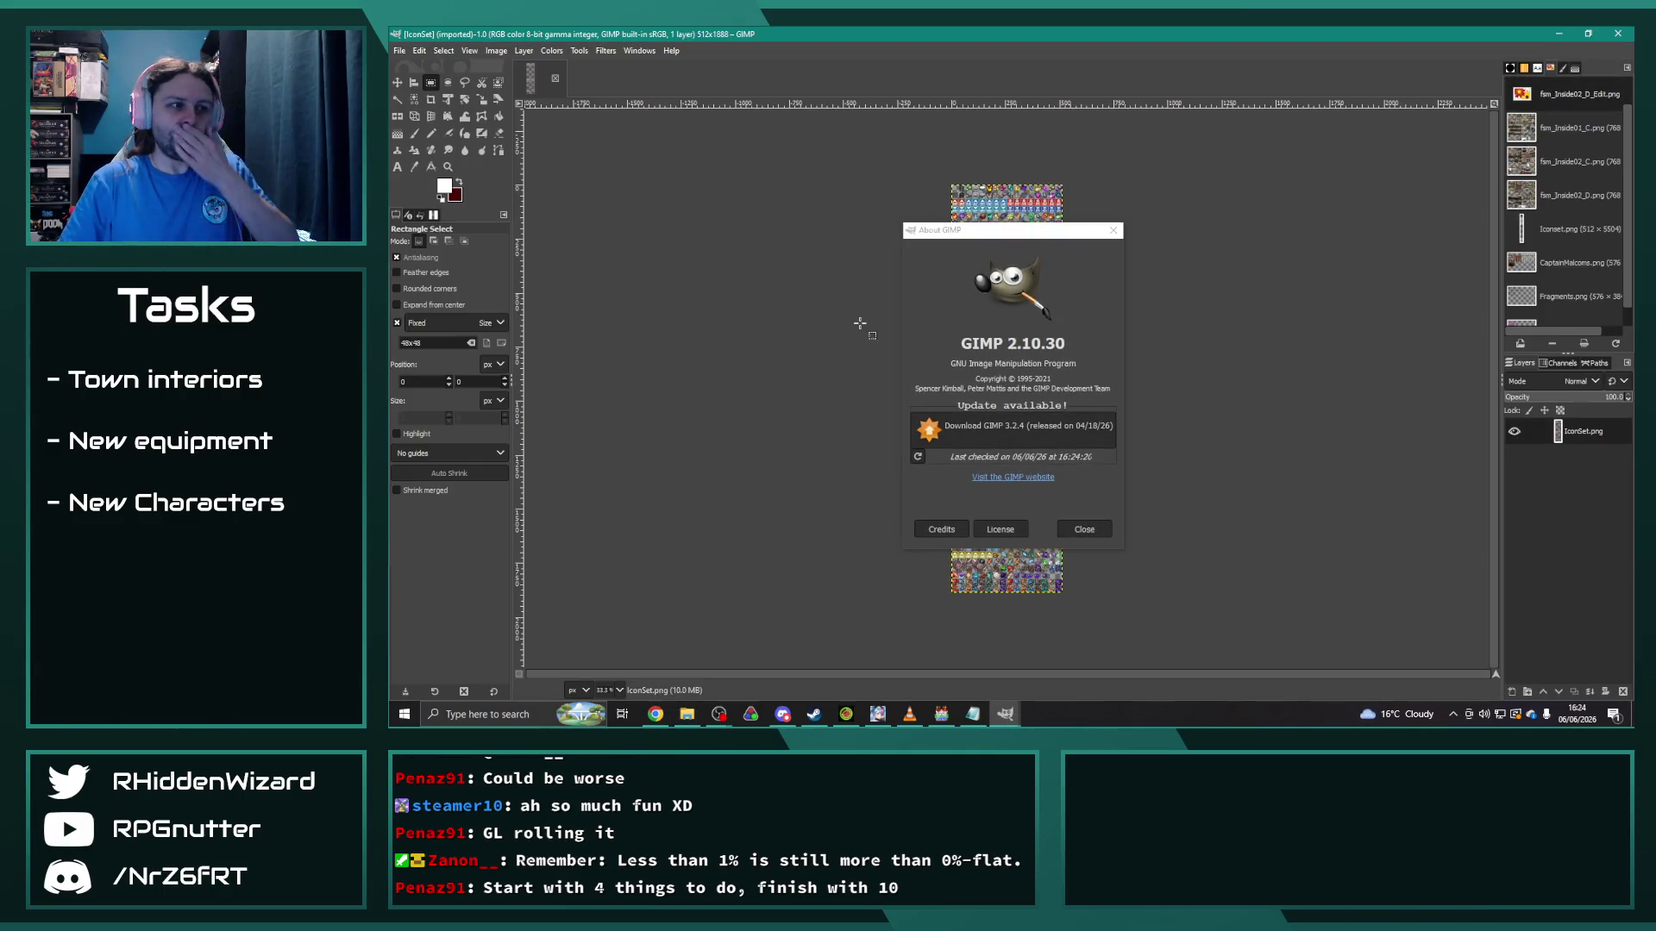
Step: Set the IconSet grid spacing to 32 pixels
{"action": "left_click", "coordinate": [1090, 525]}
{"action": "scroll", "coordinate": [948, 388], "scroll_direction": "up", "scroll_amount": 3}
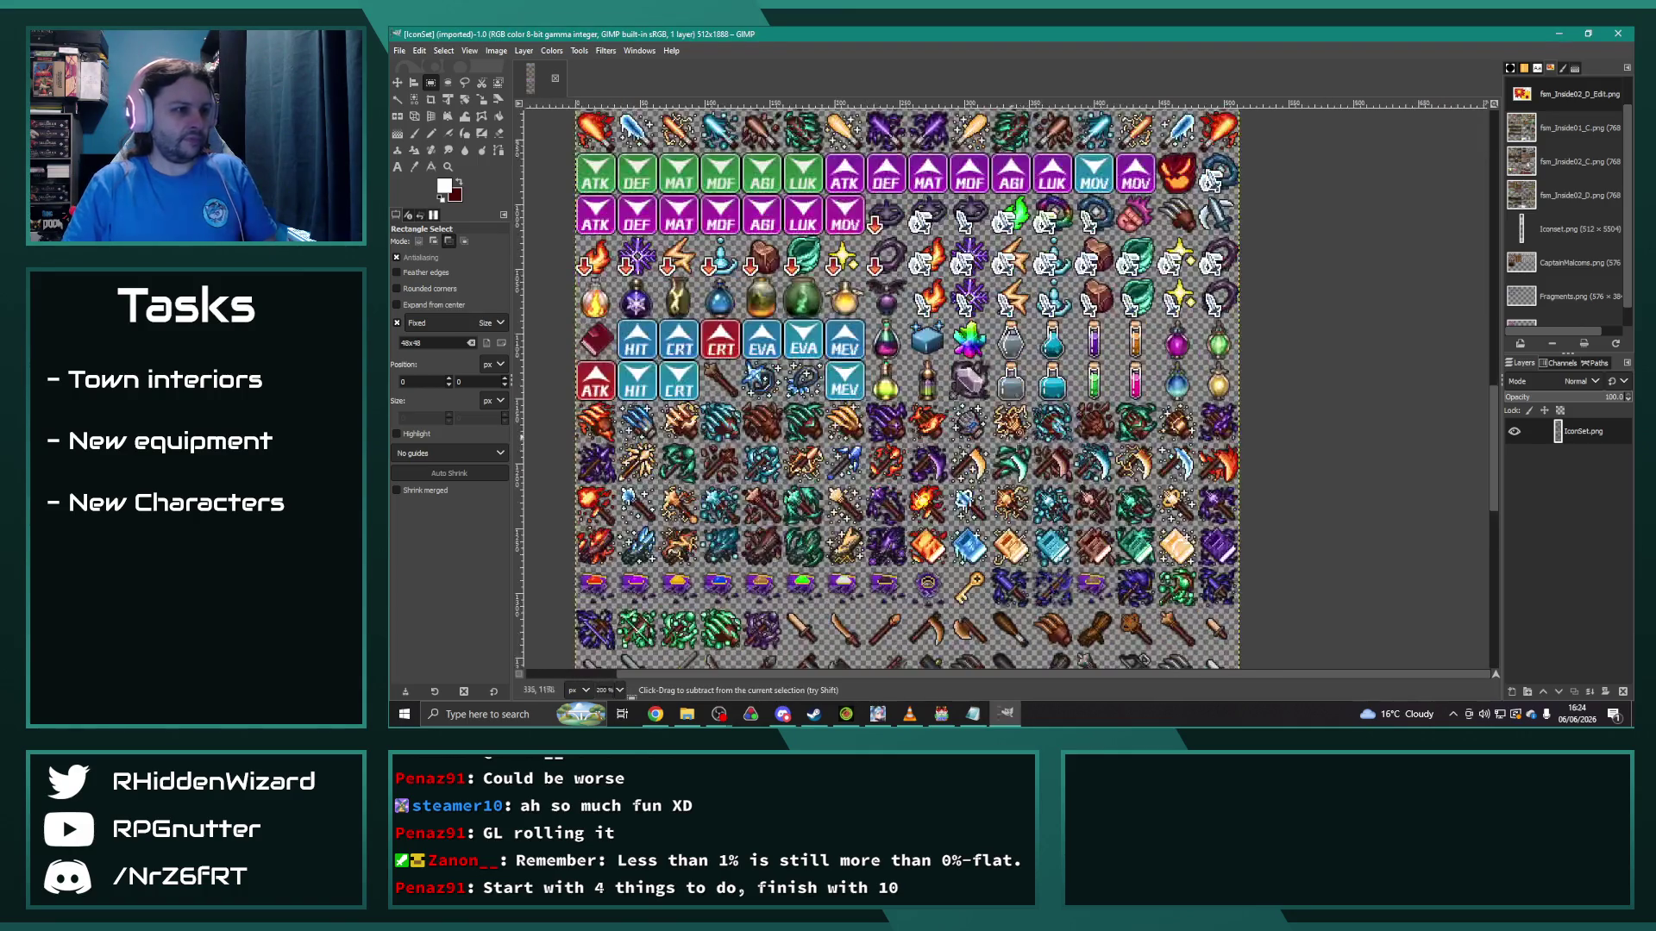
{"action": "left_click", "coordinate": [525, 50]}
{"action": "mouse_move", "coordinate": [500, 54]}
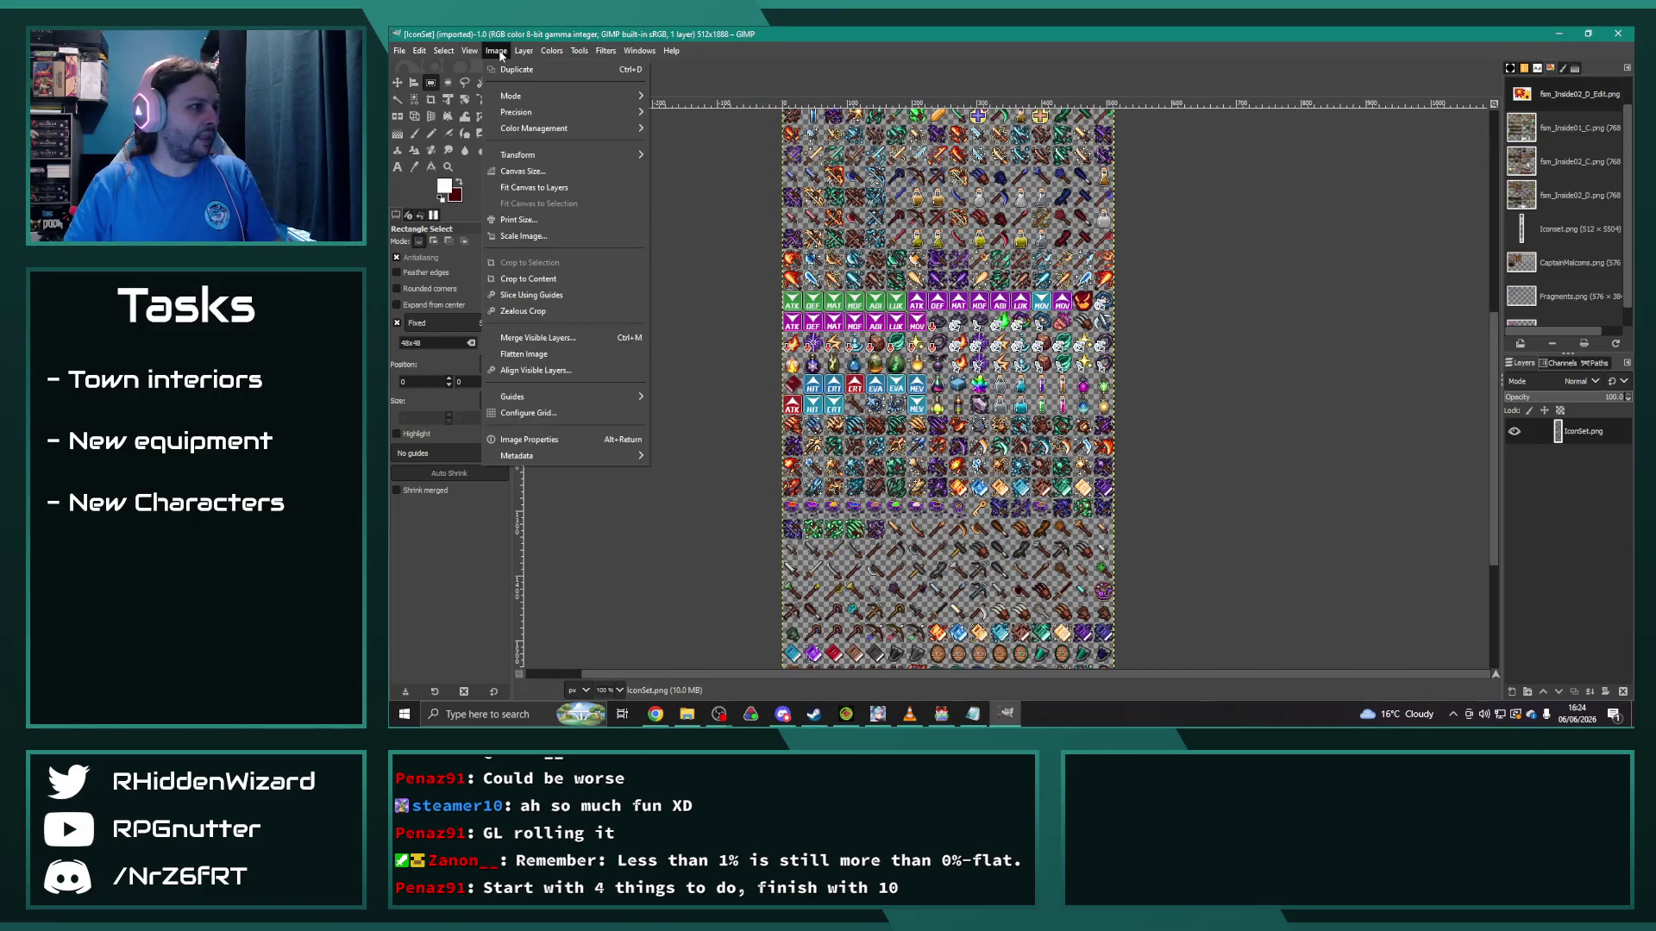
{"action": "left_click", "coordinate": [534, 413]}
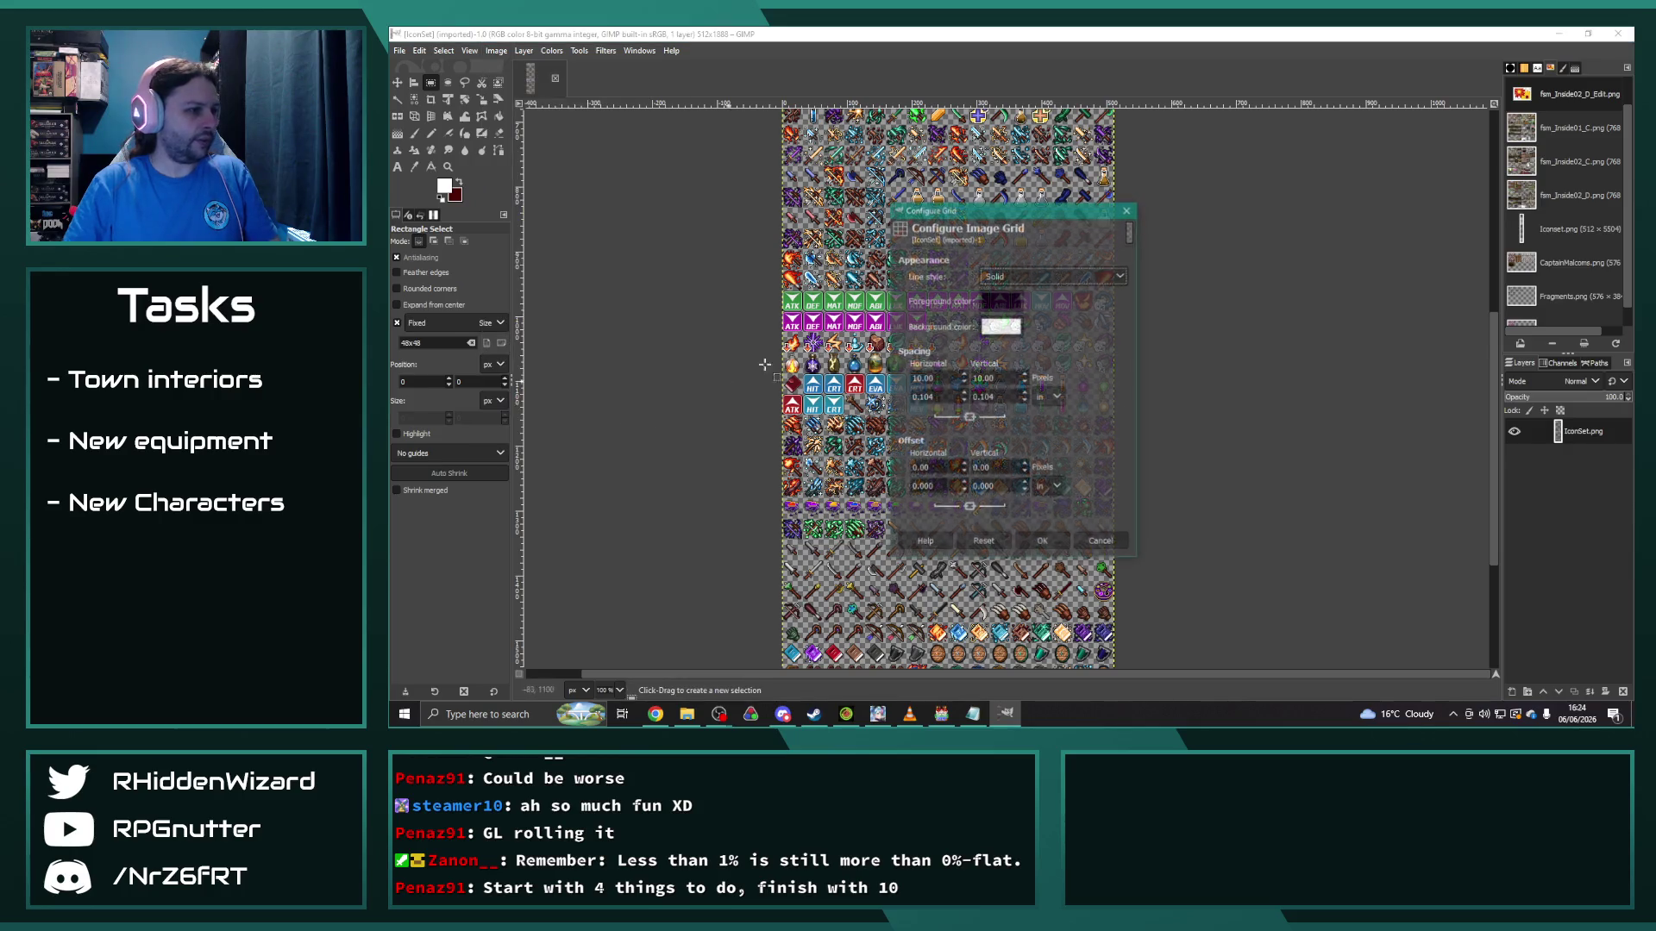
{"action": "triple_click", "coordinate": [923, 378]}
{"action": "type", "text": "32"}
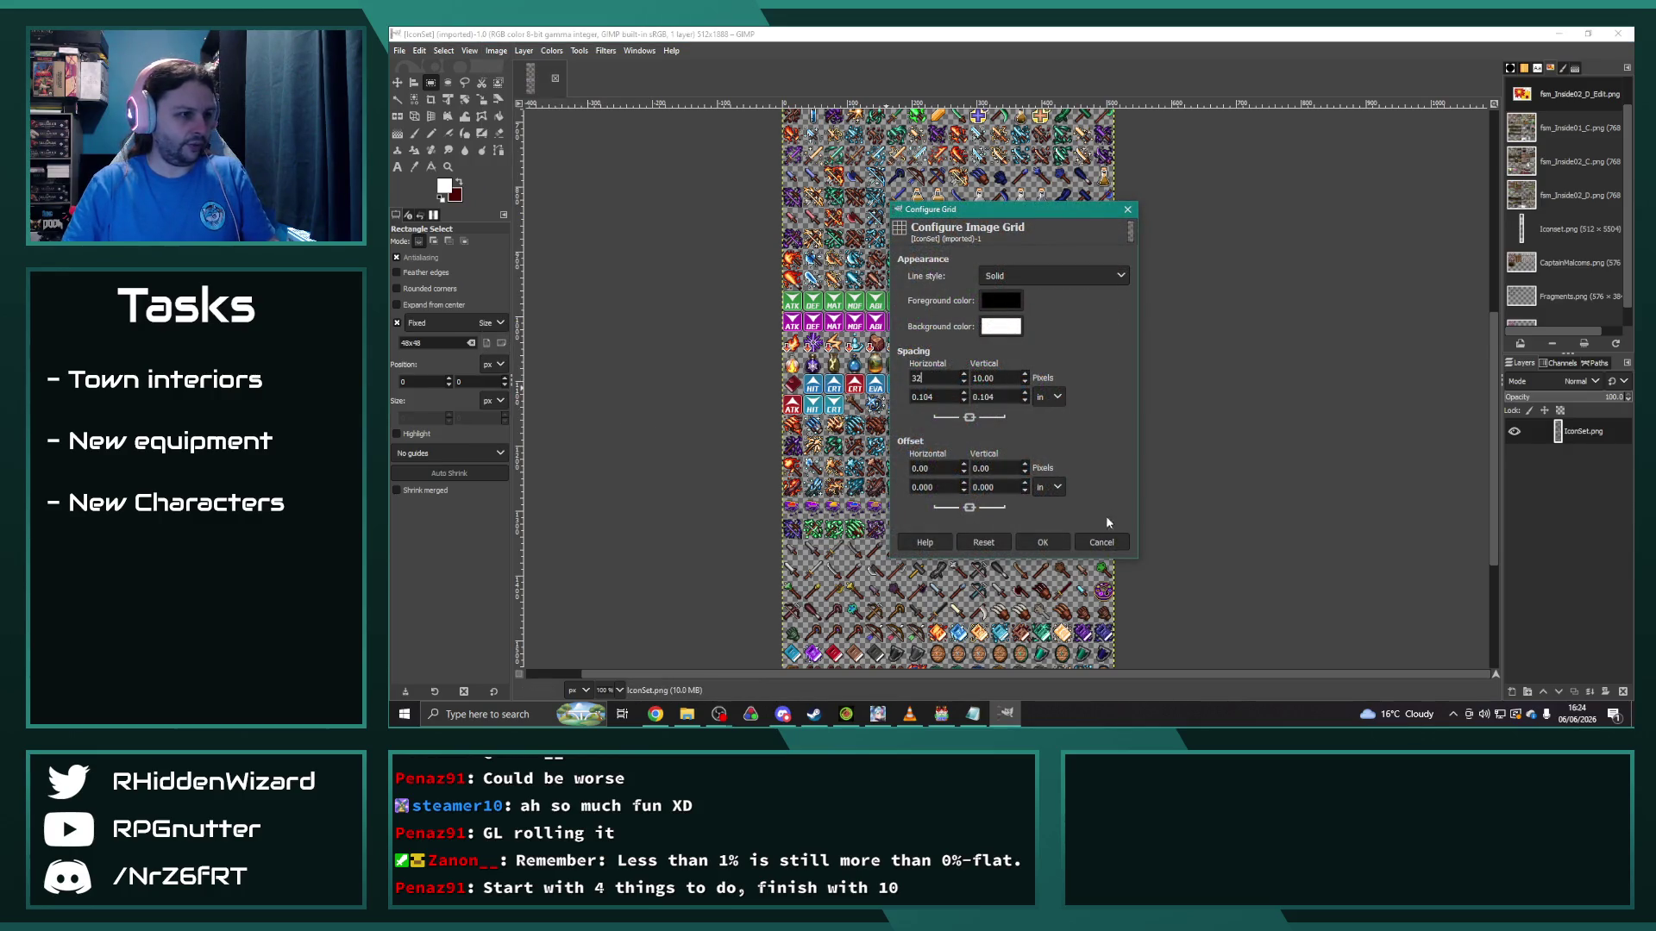
{"action": "left_click", "coordinate": [1039, 542]}
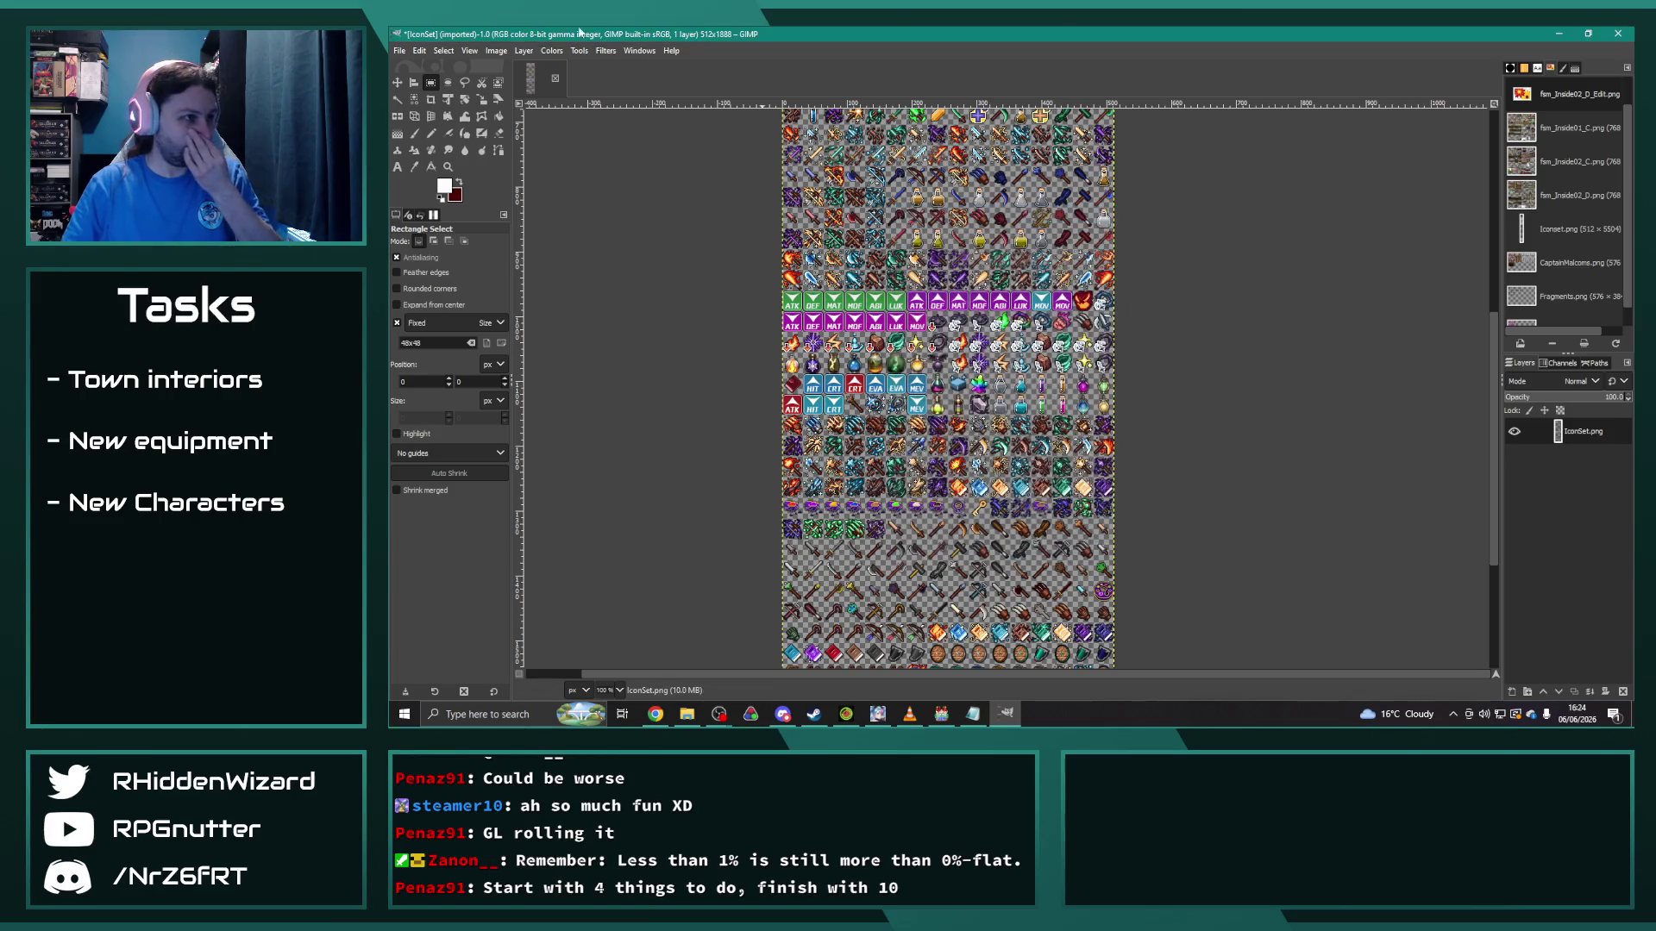
Step: Turn on Snap to Grid and Show Grid over the icons
{"action": "left_click", "coordinate": [466, 51]}
{"action": "left_click", "coordinate": [498, 402]}
{"action": "left_click", "coordinate": [470, 51]}
{"action": "left_click", "coordinate": [505, 343]}
{"action": "scroll", "coordinate": [665, 325], "scroll_direction": "down", "scroll_amount": 5}
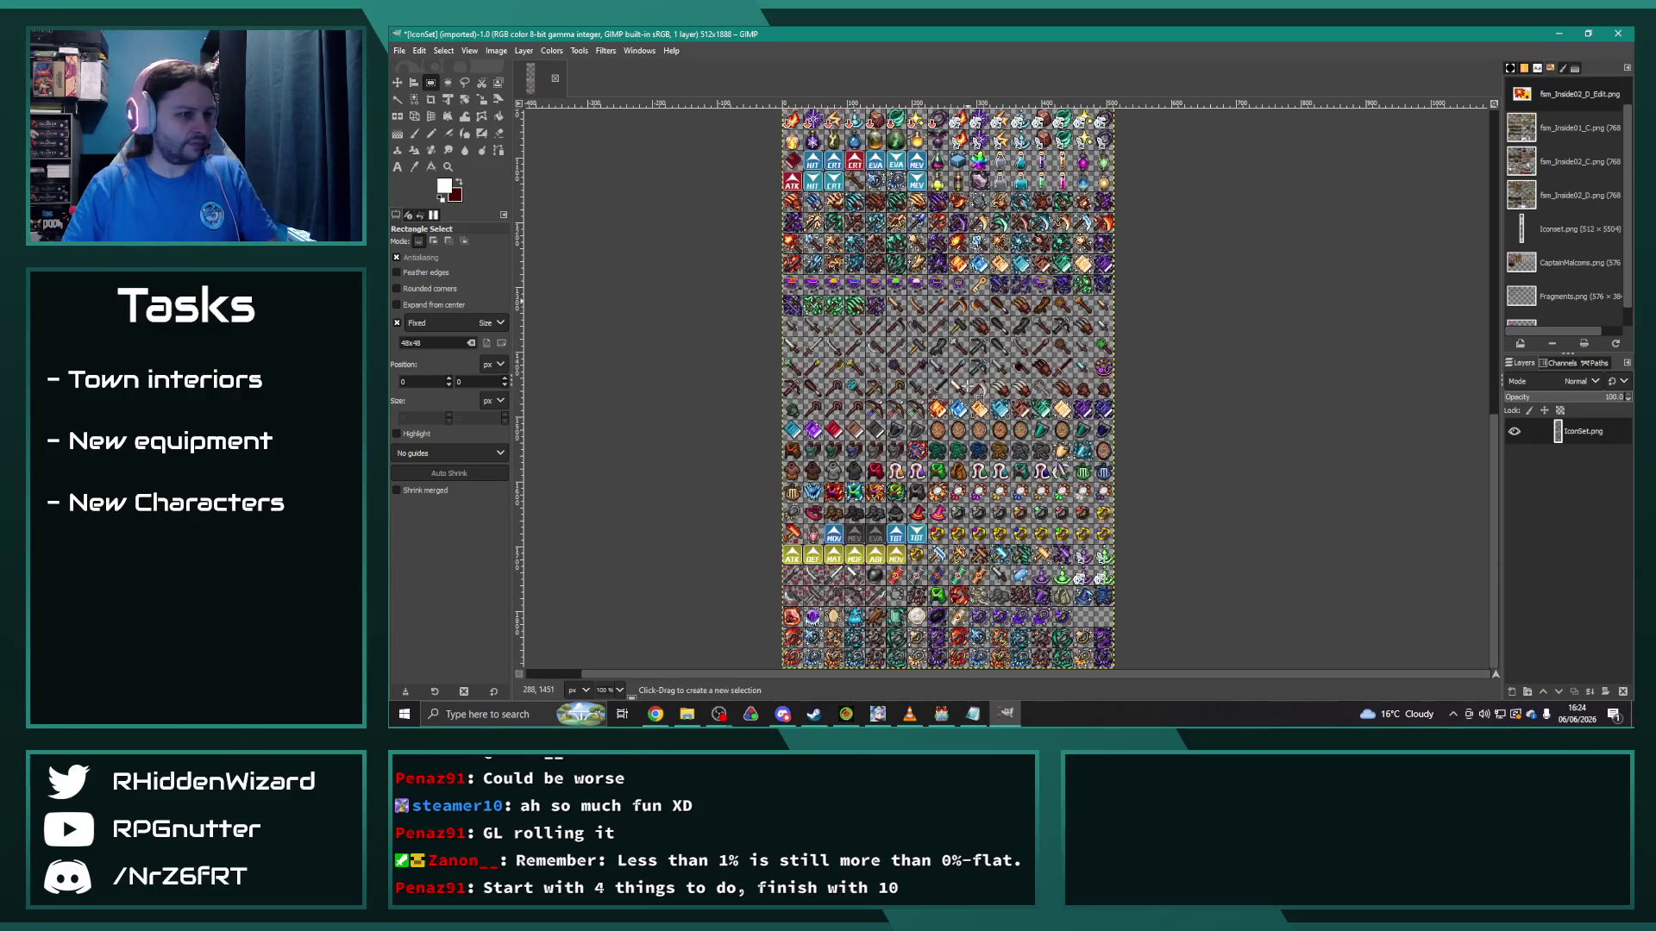
{"action": "scroll", "coordinate": [1076, 547], "scroll_direction": "up", "scroll_amount": 1}
{"action": "scroll", "coordinate": [1075, 530], "scroll_direction": "down", "scroll_amount": 1}
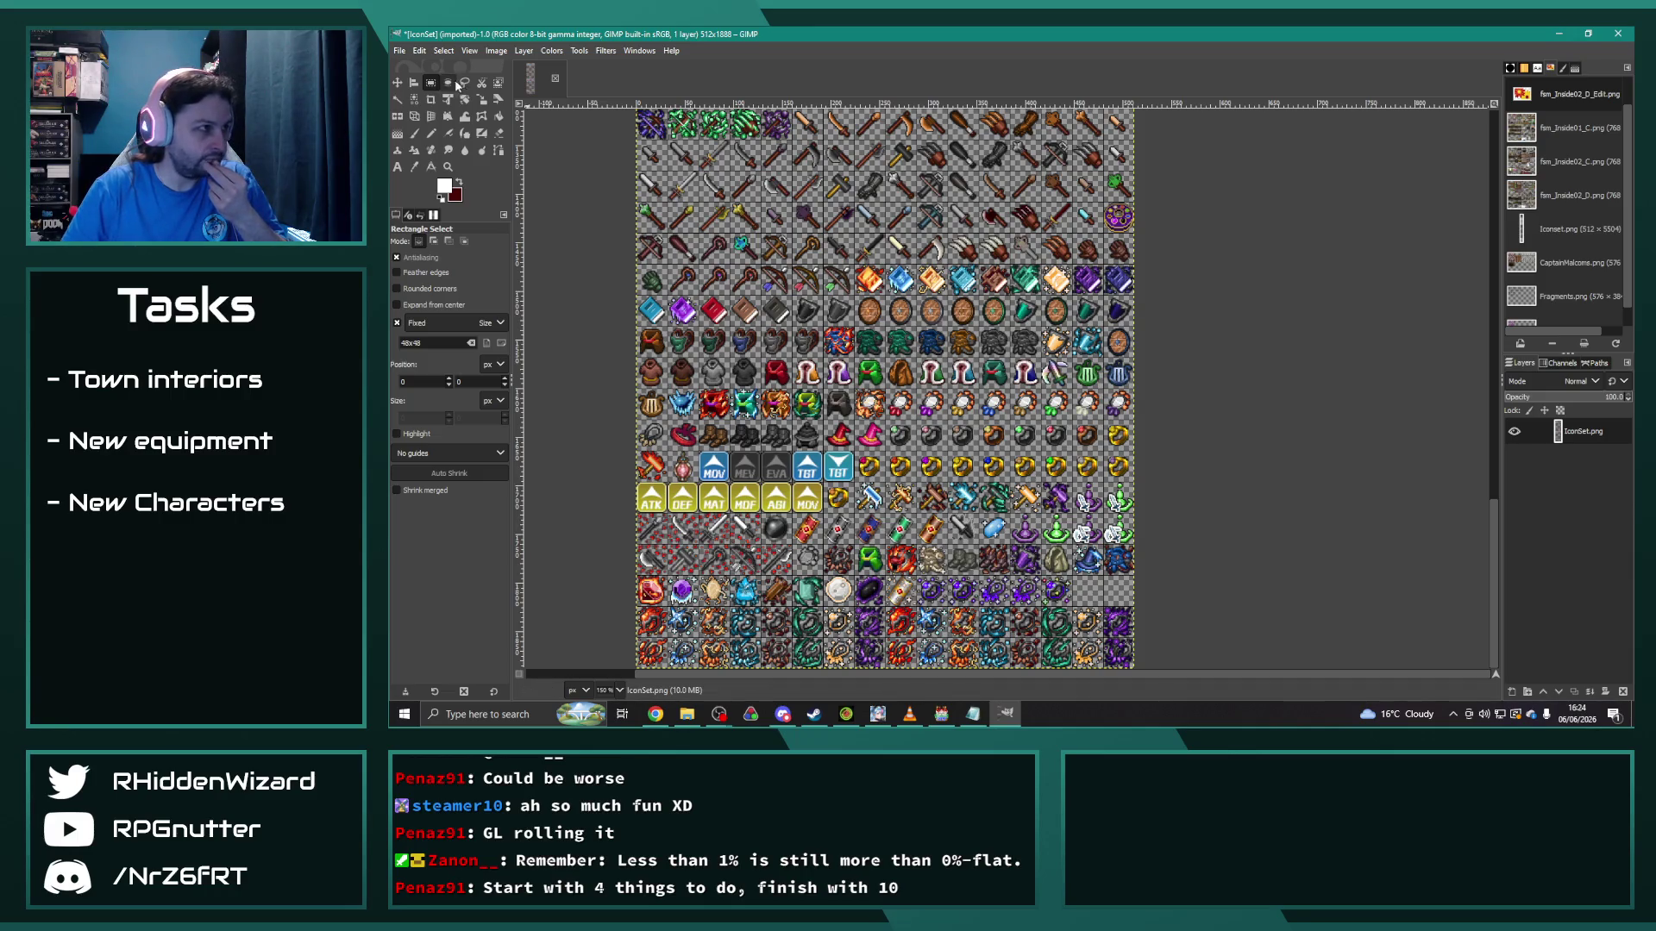
Step: Resize the canvas height from 1888 to 1920 pixels
{"action": "left_click", "coordinate": [496, 51]}
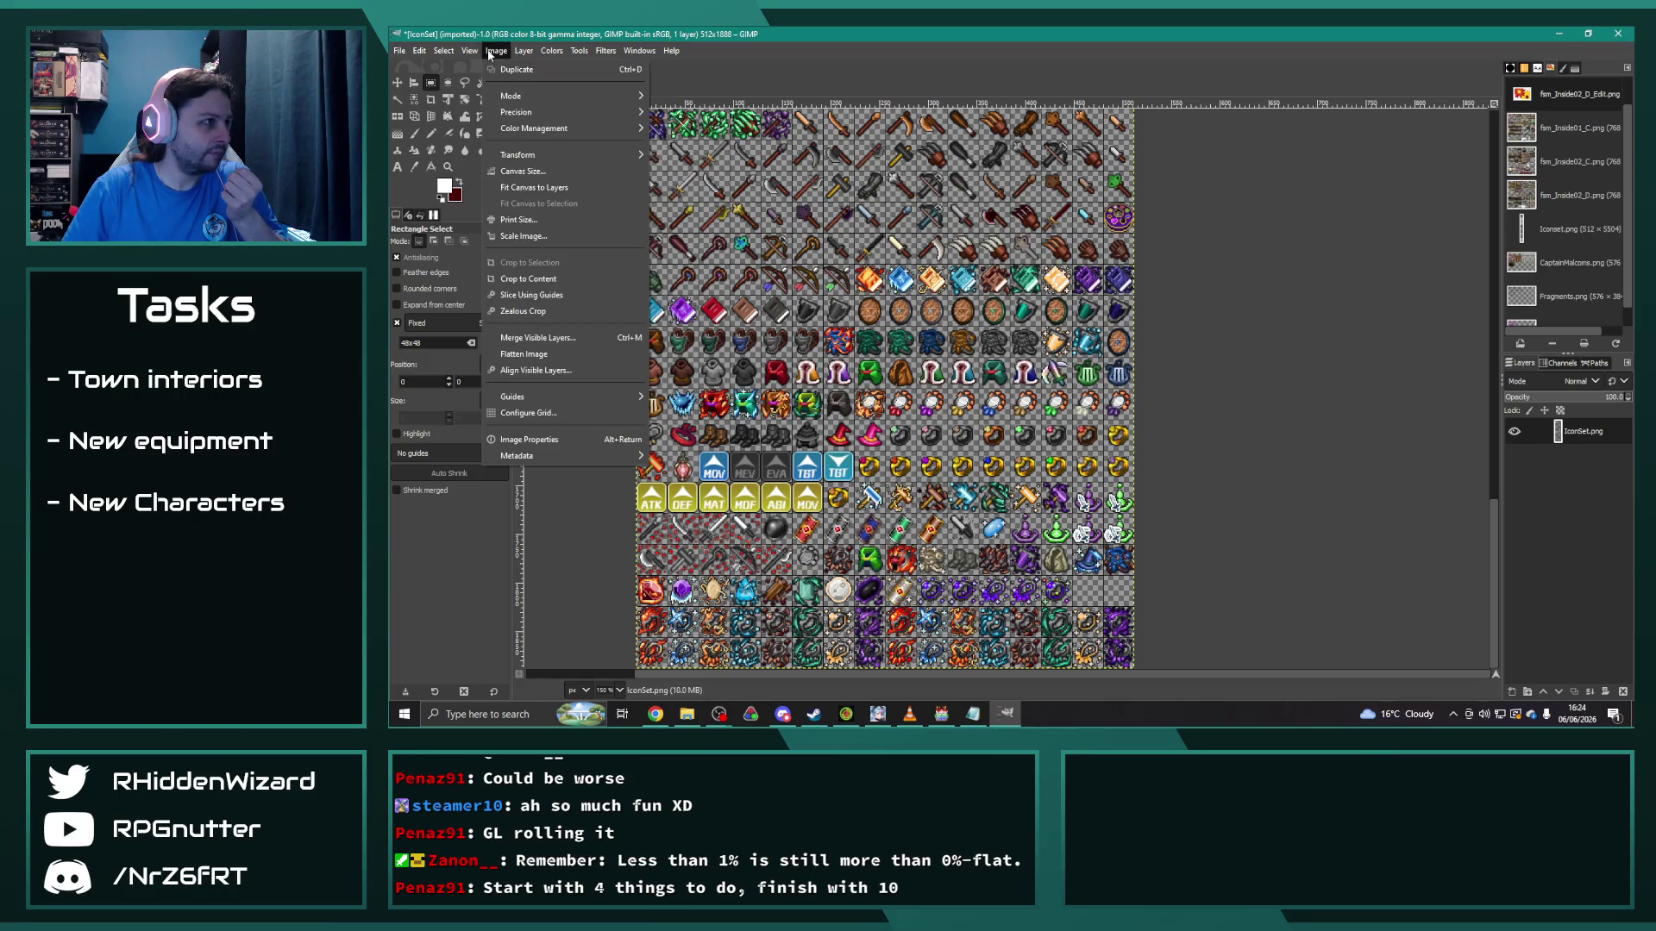
{"action": "left_click", "coordinate": [523, 171]}
{"action": "left_click", "coordinate": [974, 254]}
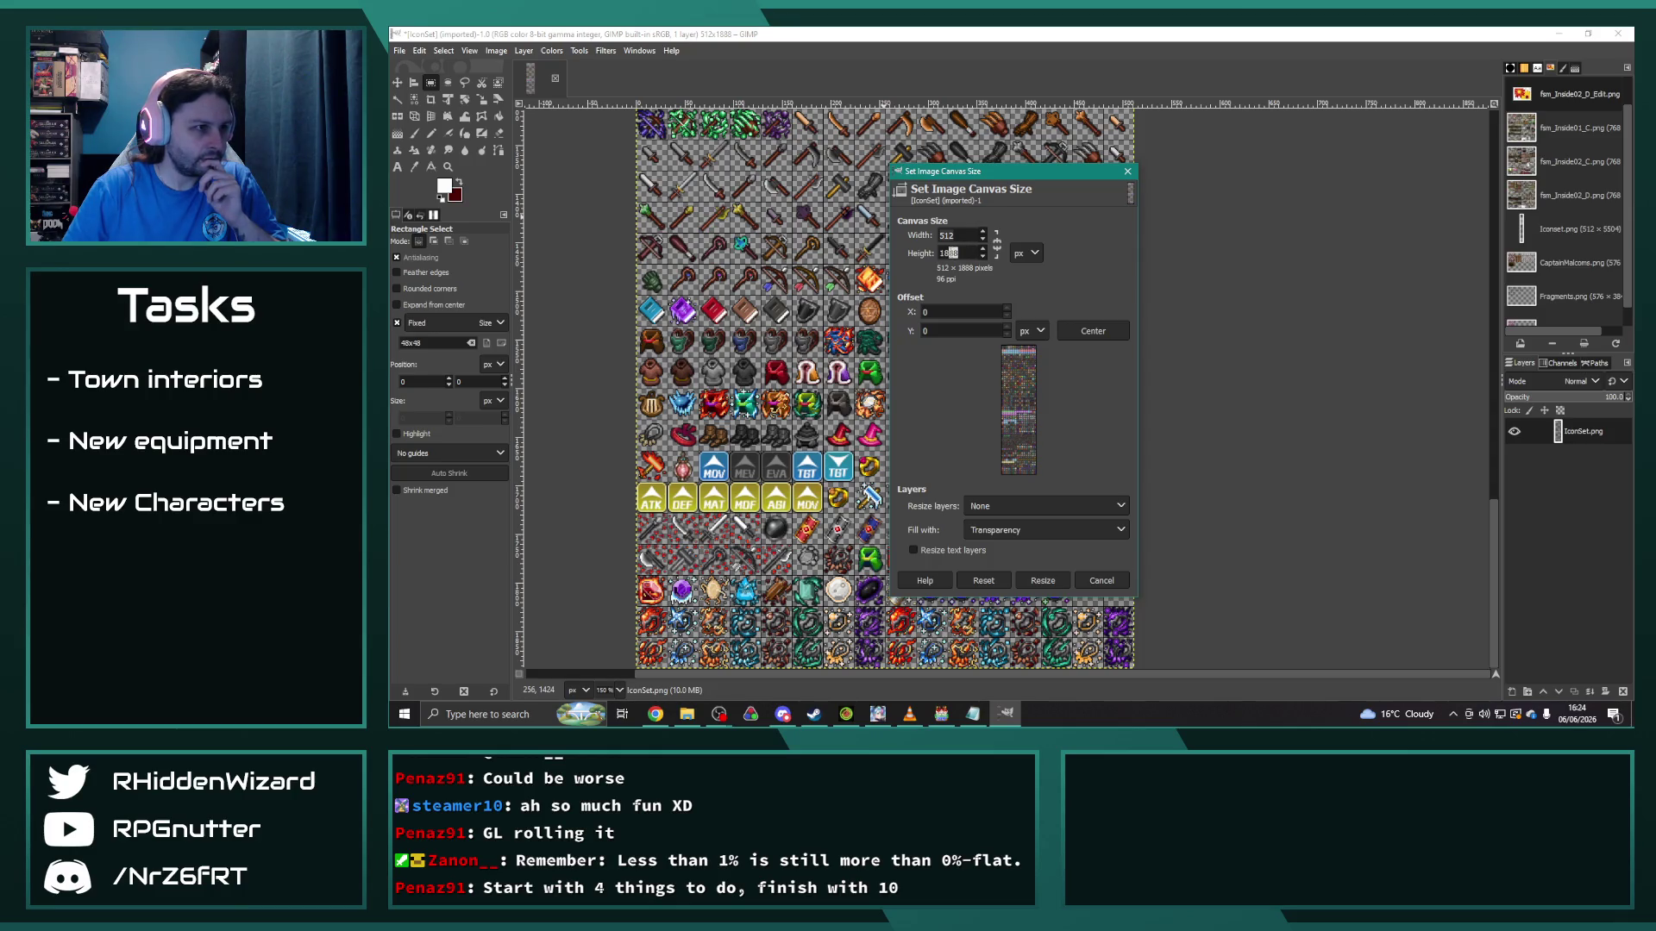
{"action": "type", "text": "9"}
{"action": "key", "text": "BackSpace"}
{"action": "key", "text": "BackSpace"}
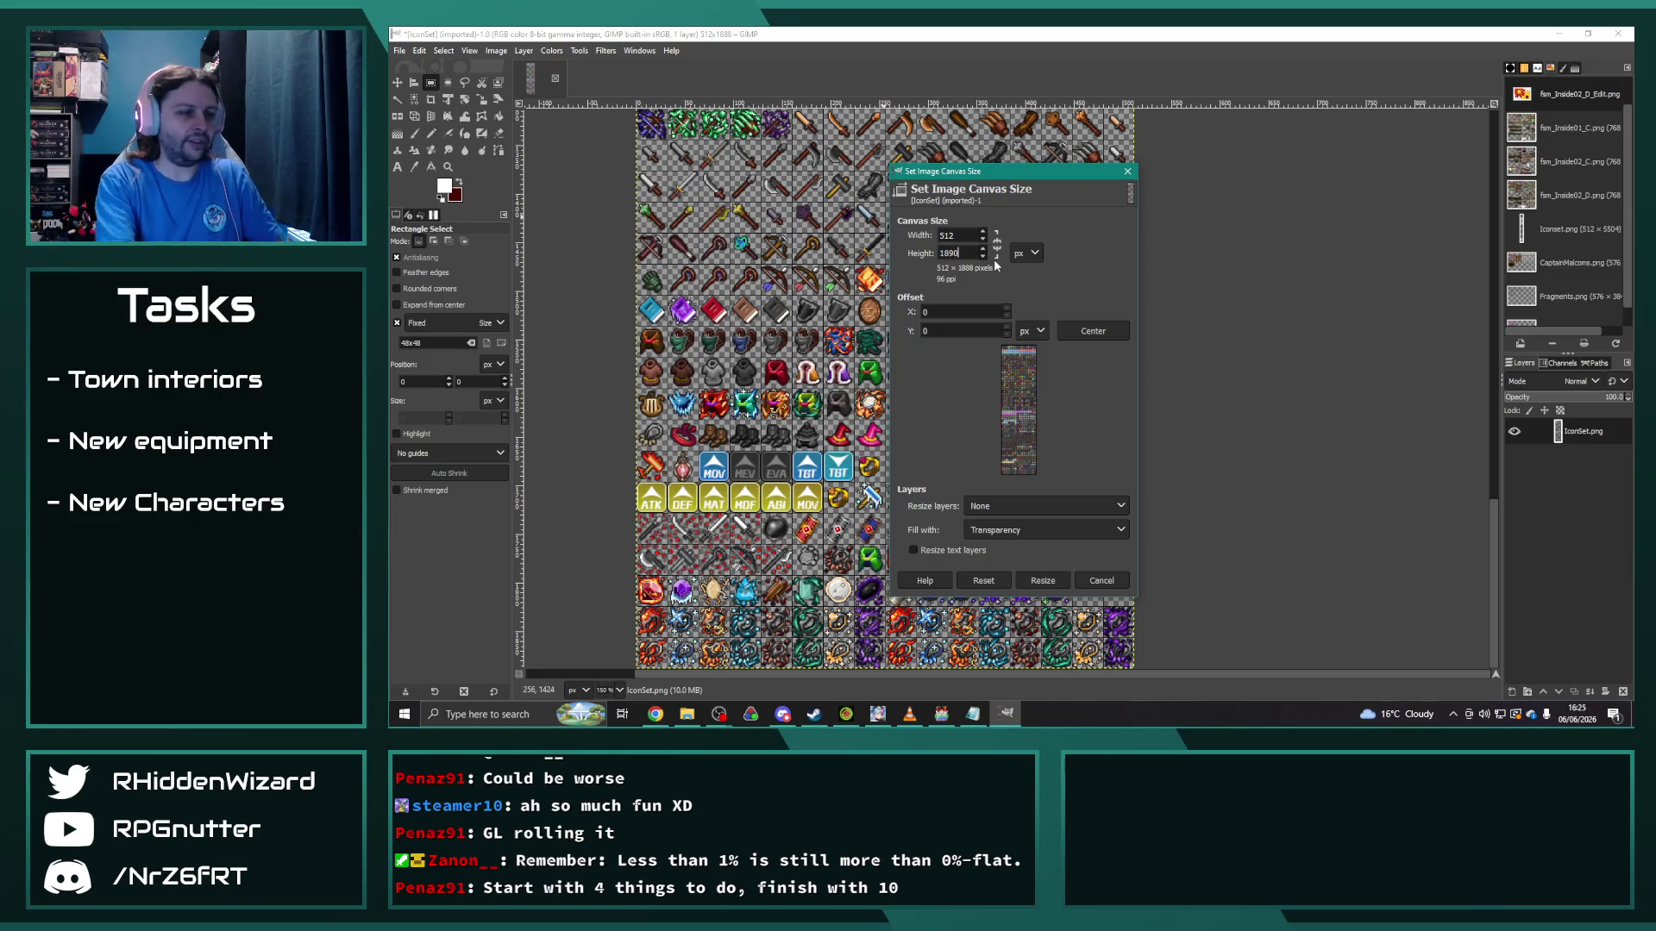
{"action": "type", "text": "920"}
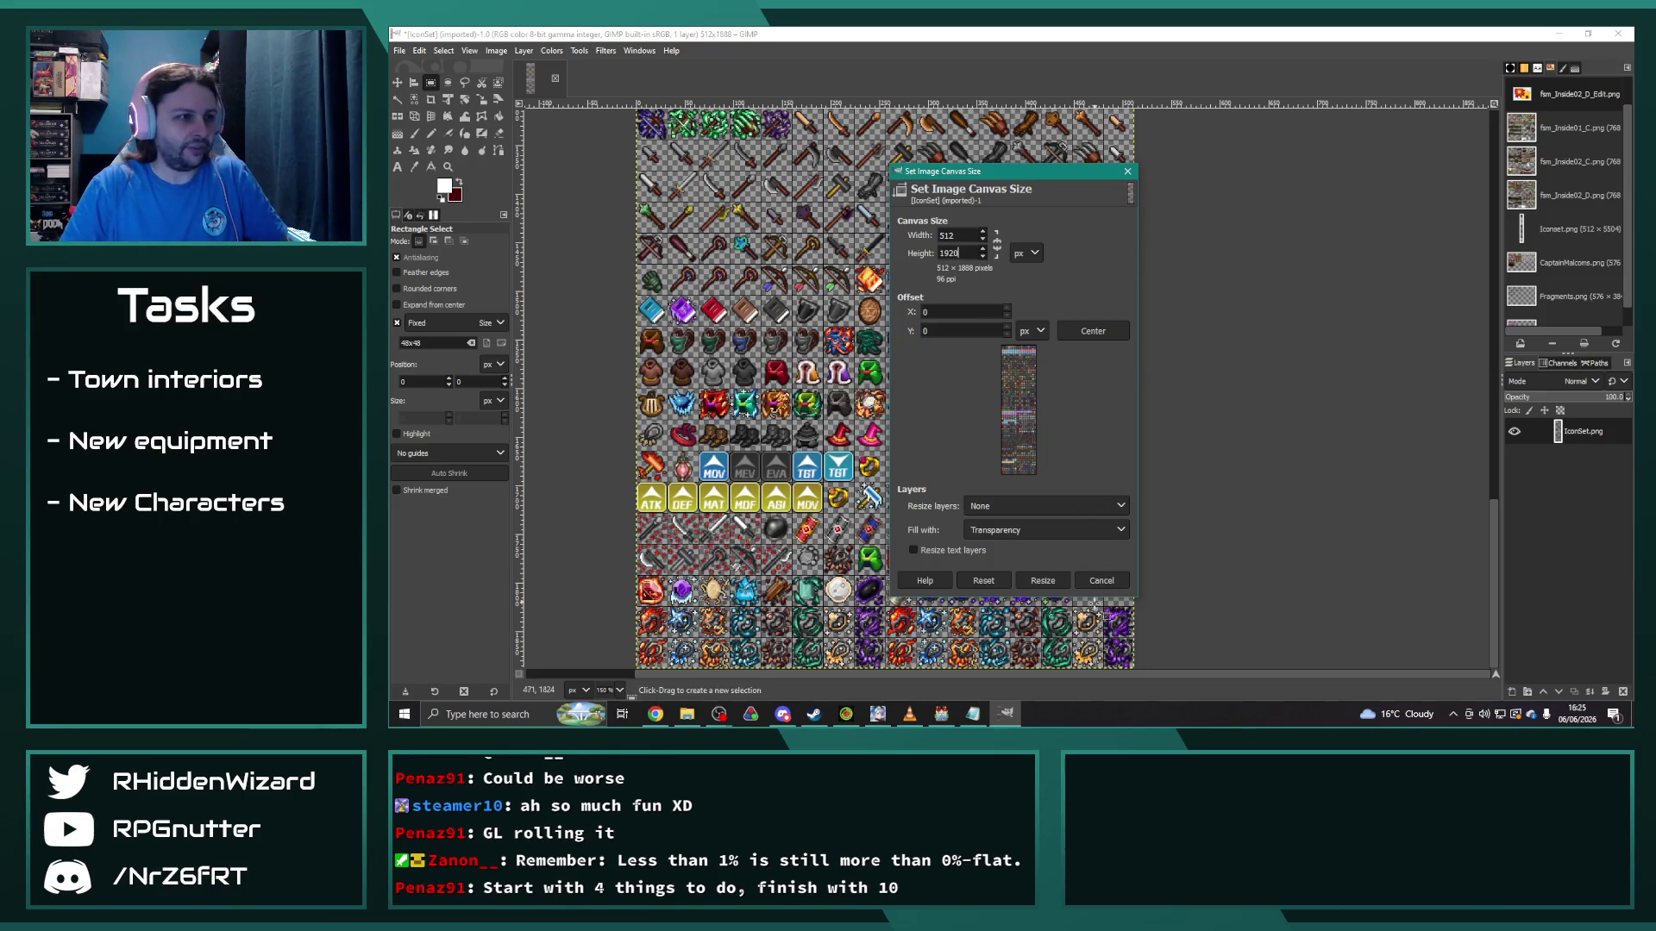
{"action": "left_click", "coordinate": [1043, 582]}
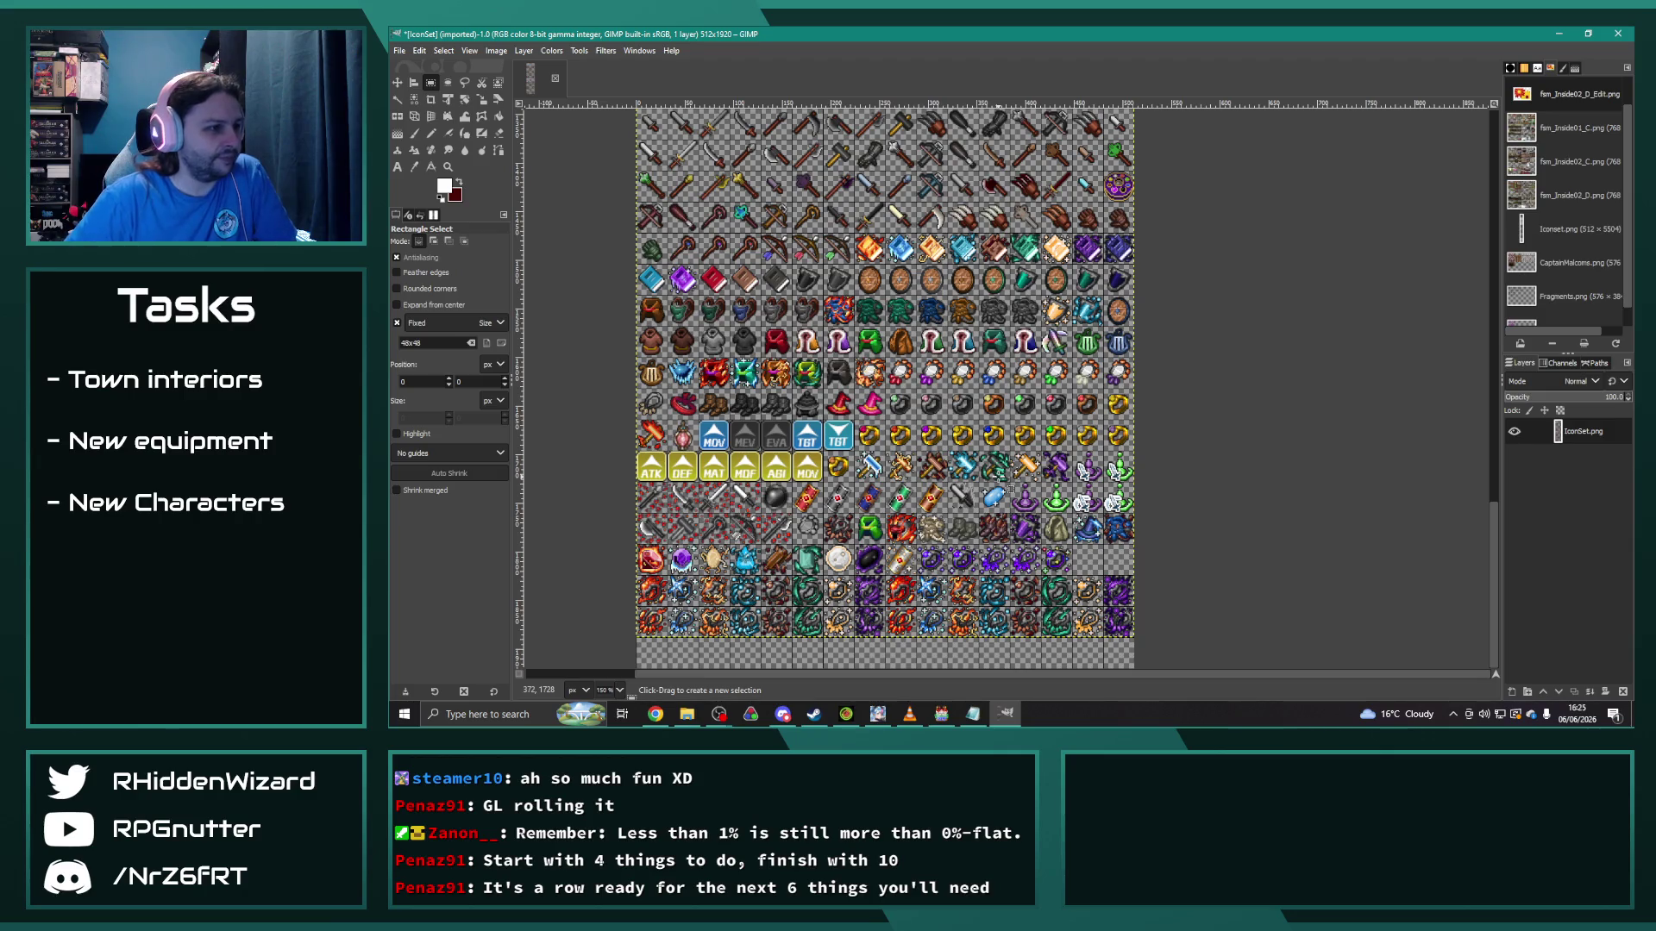
Step: Reopen the Iconset.png sheet from the recently opened images list
{"action": "left_click", "coordinate": [523, 50]}
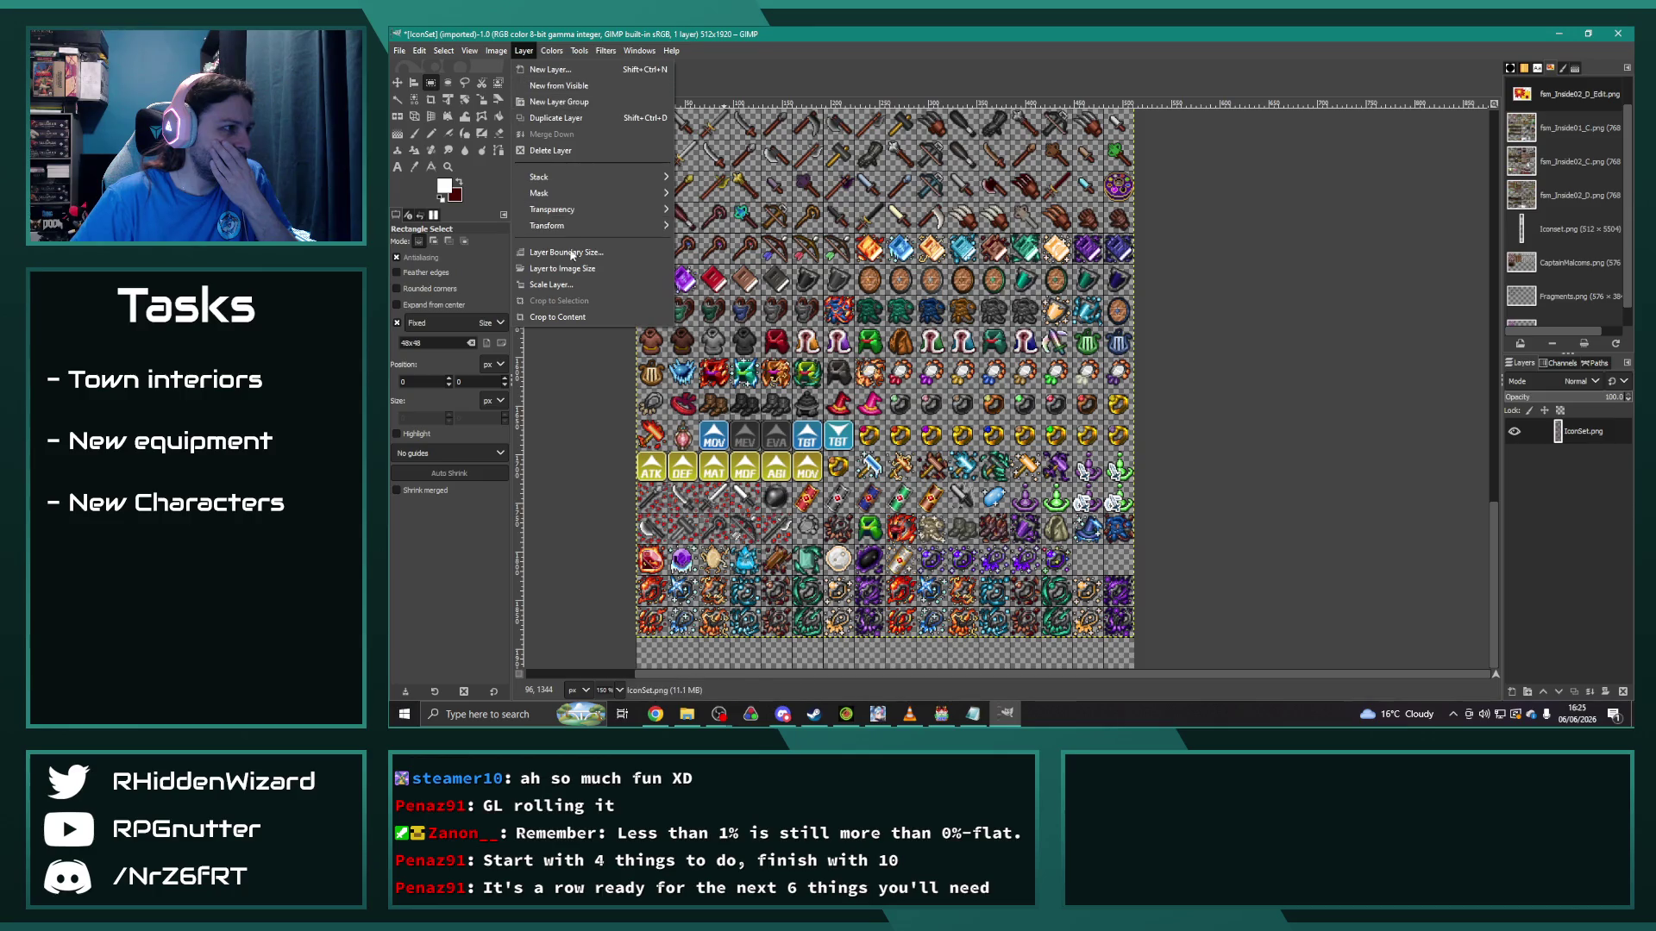
{"action": "key", "text": "Escape"}
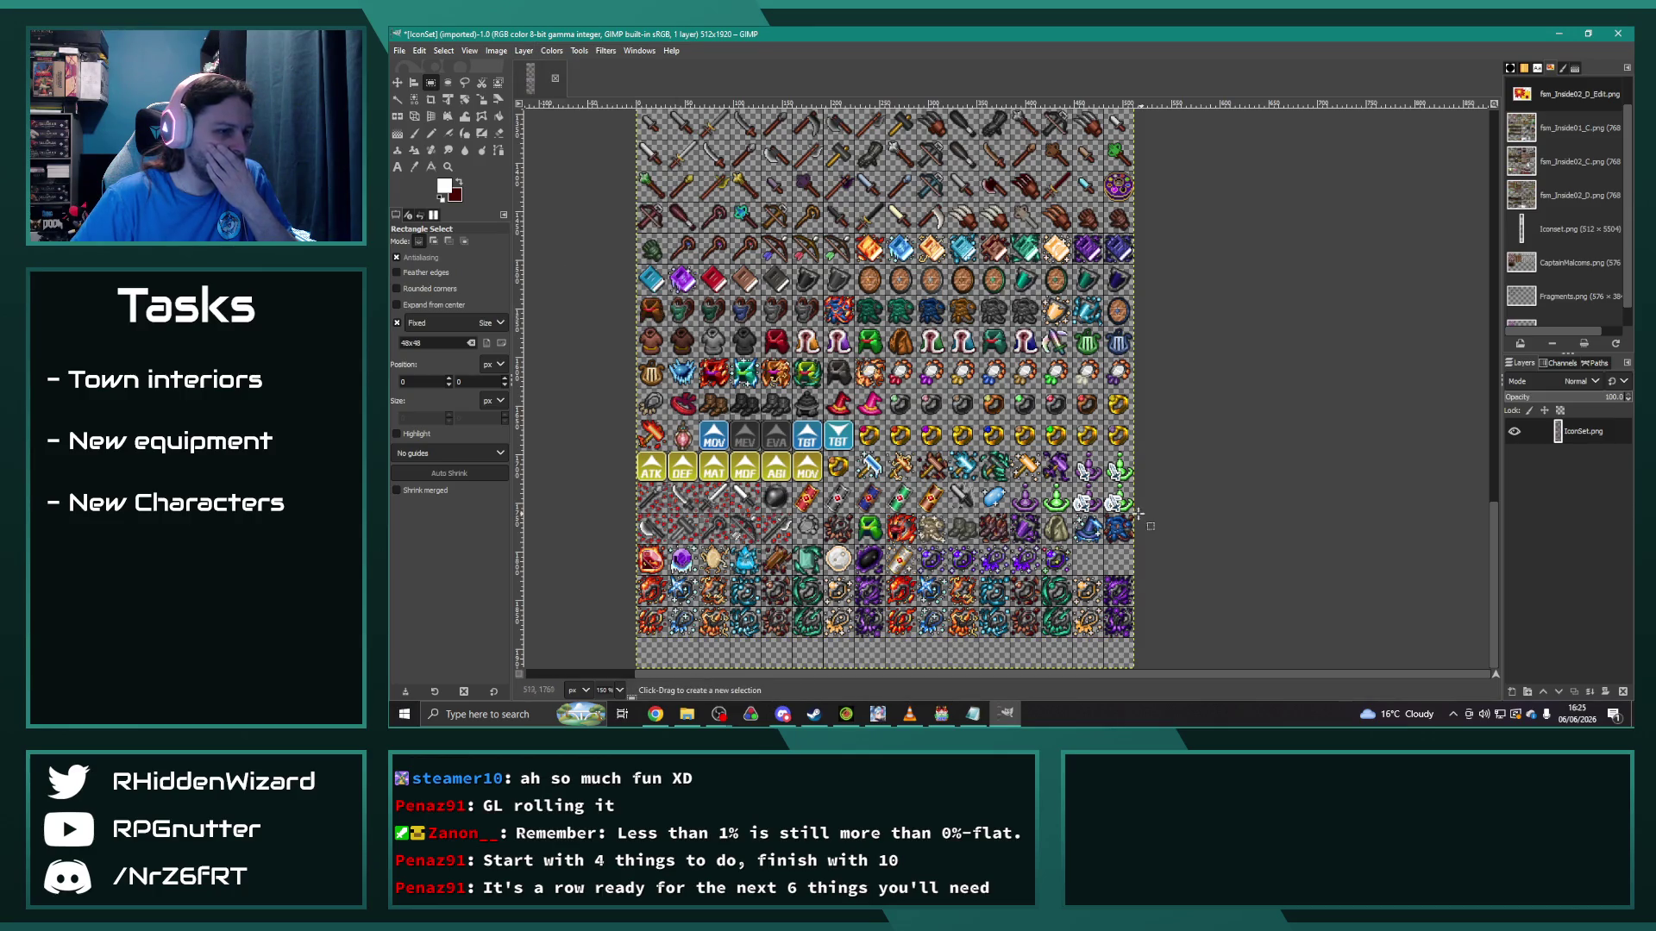
{"action": "left_click", "coordinate": [401, 50]}
{"action": "mouse_move", "coordinate": [507, 152]}
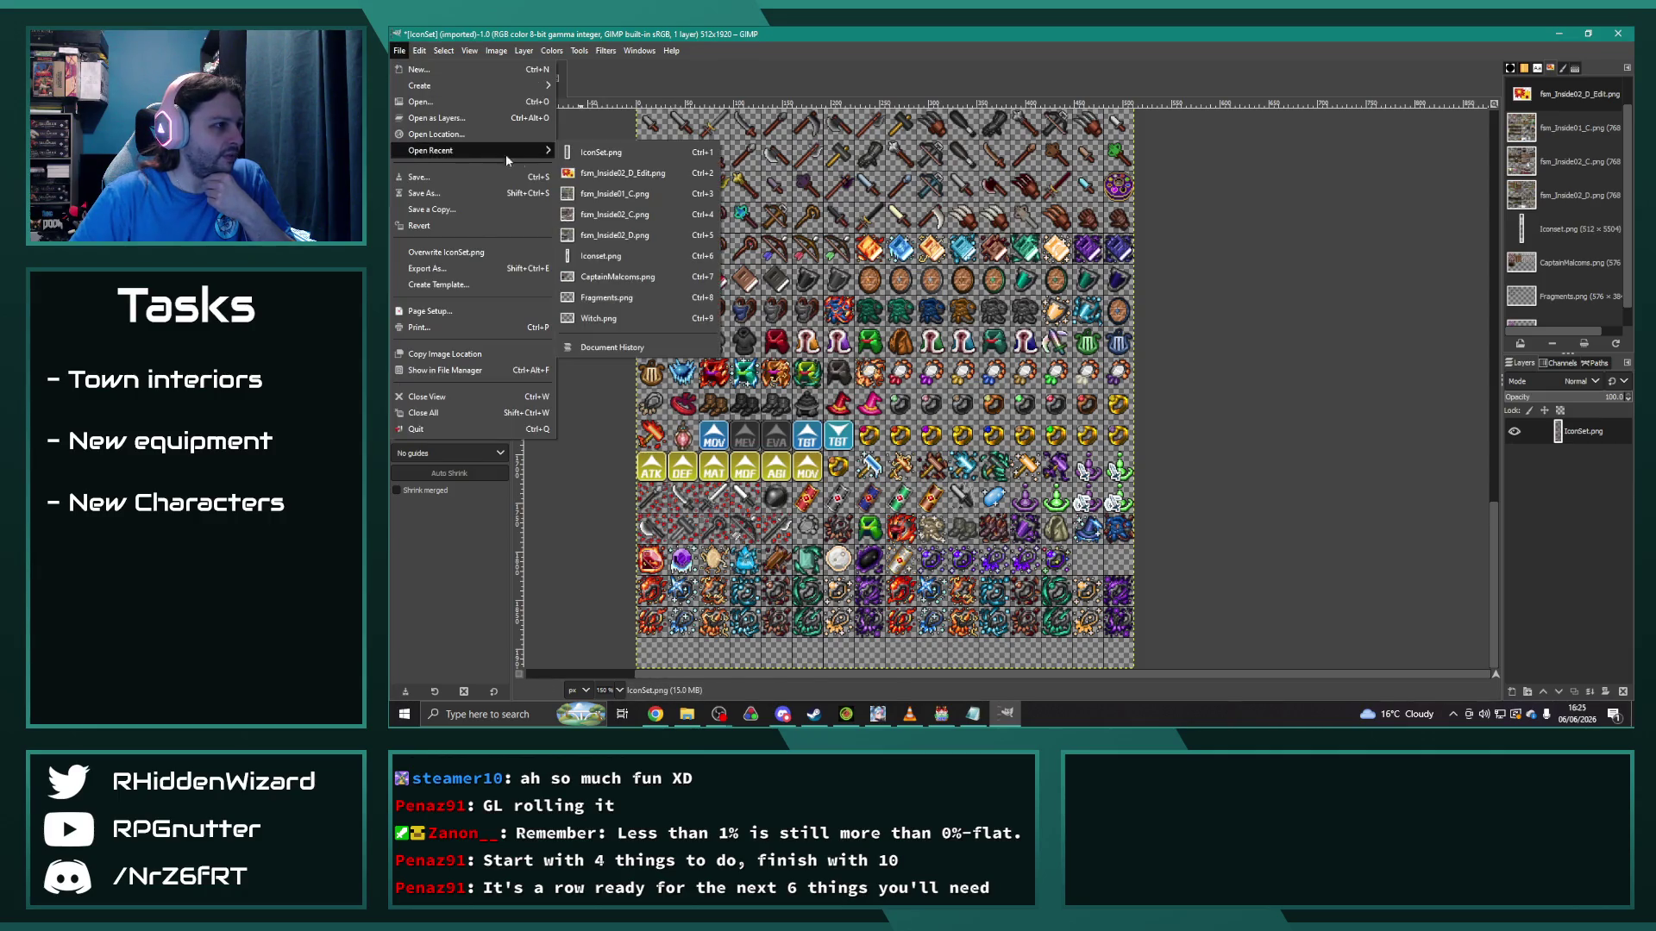
{"action": "left_click", "coordinate": [637, 256]}
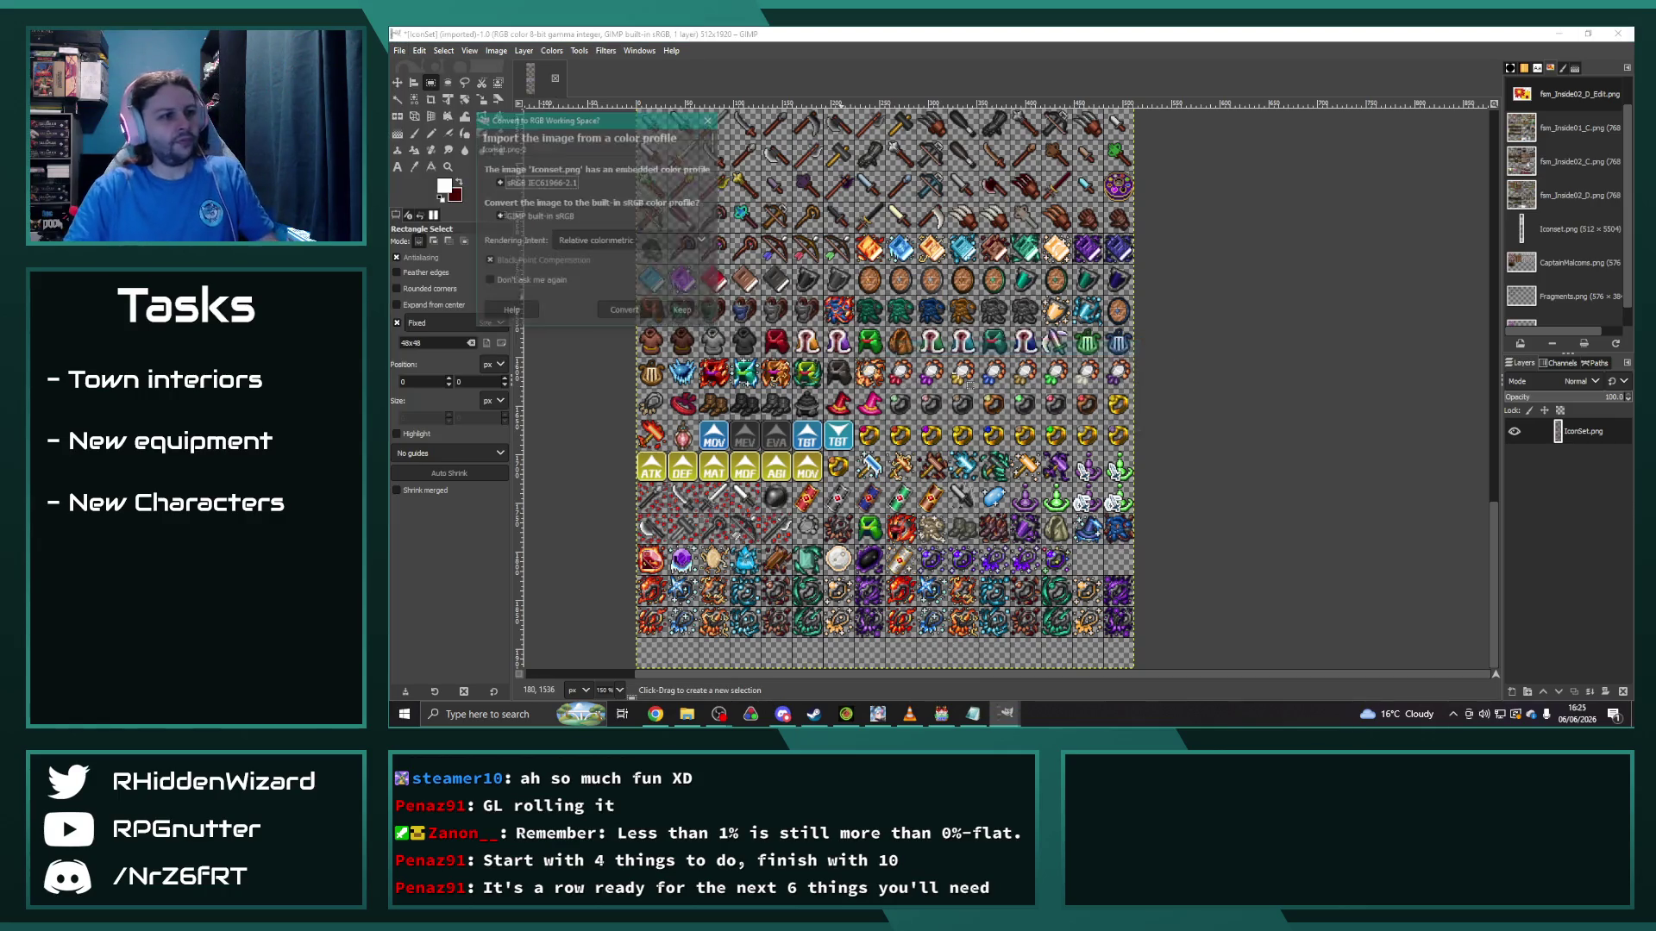
Step: Keep the embedded colour profile, look over the sheet, then return to the edited IconSet
{"action": "left_click", "coordinate": [683, 311]}
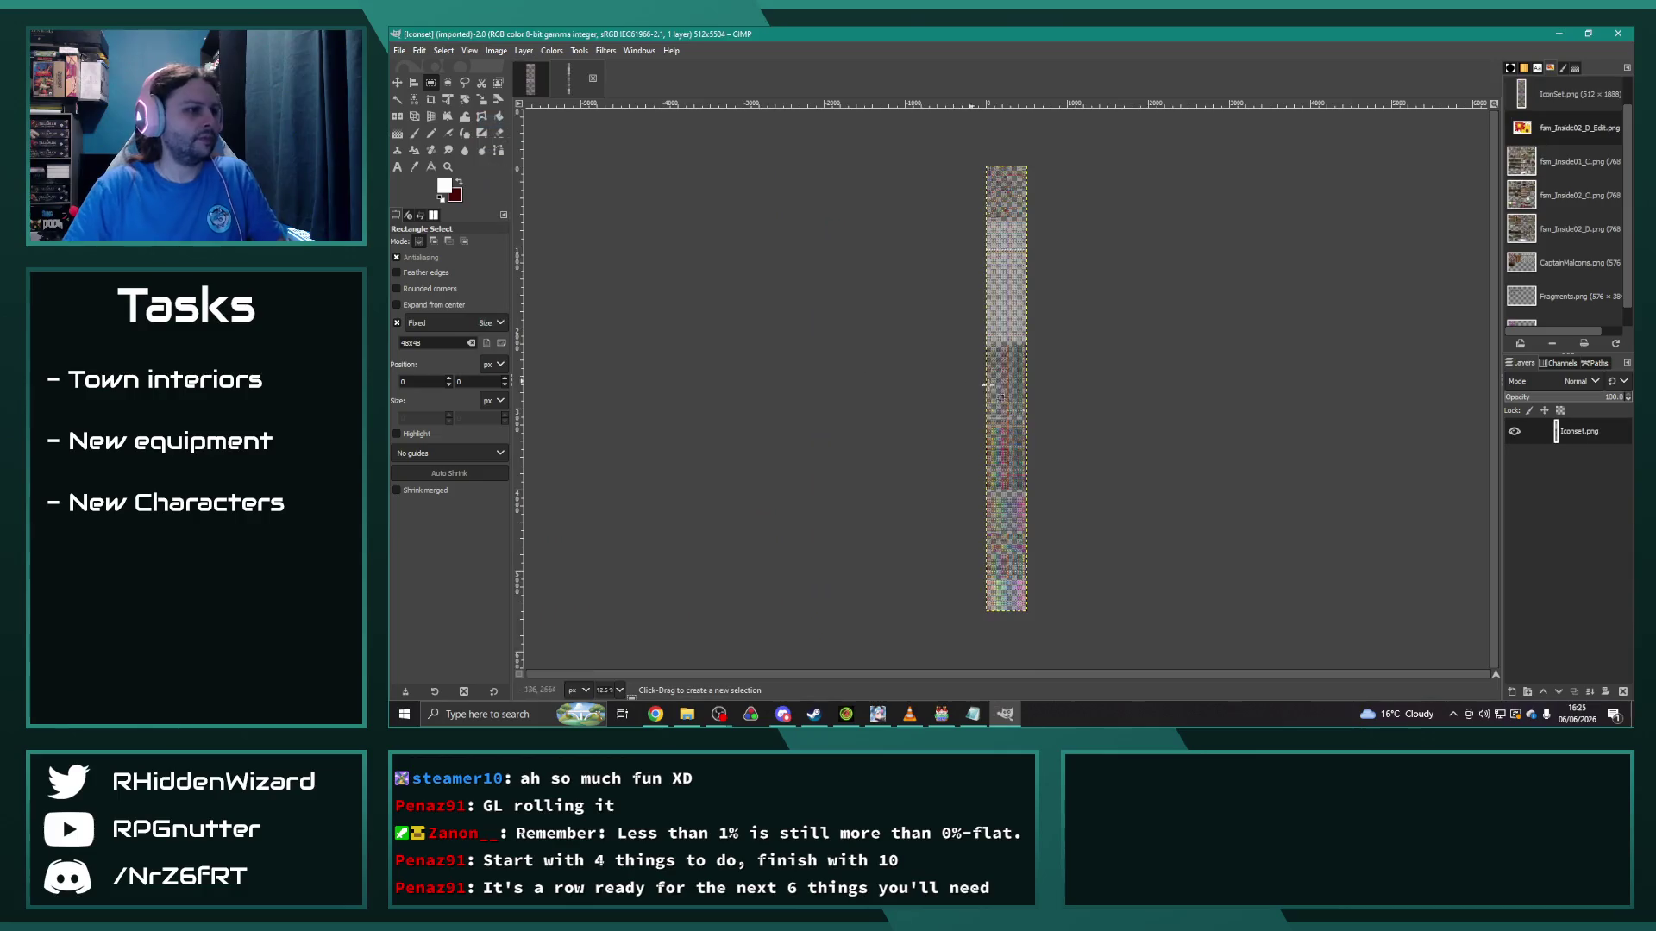
{"action": "scroll", "coordinate": [1020, 457], "scroll_direction": "up", "scroll_amount": 7, "text": "ctrl"}
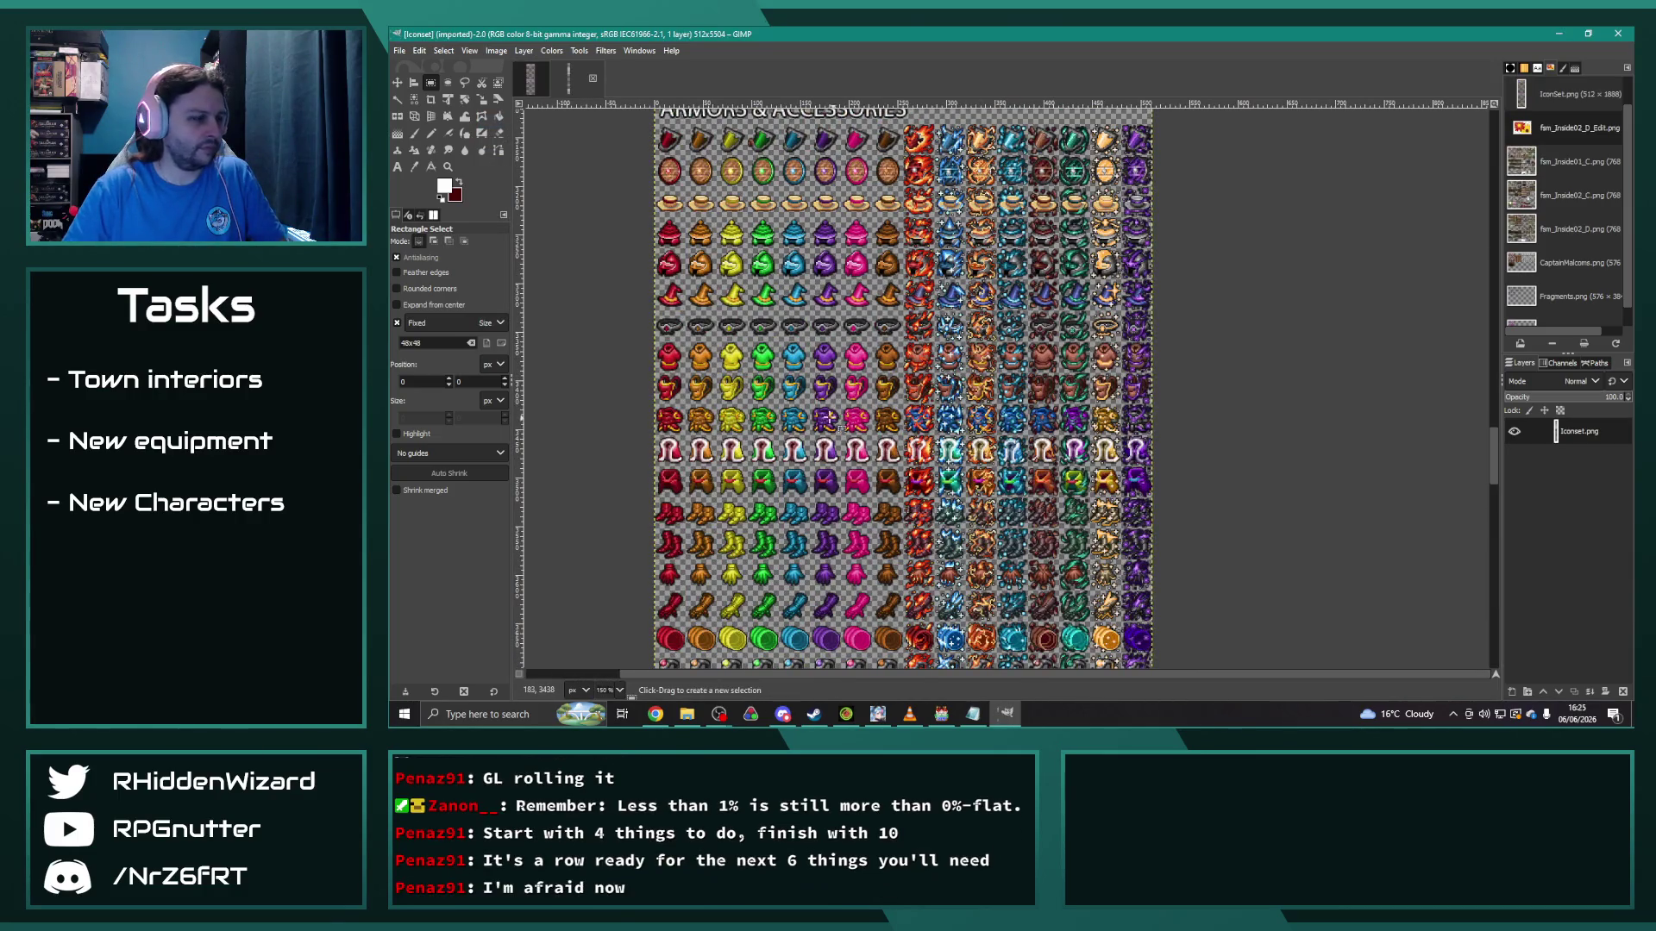
{"action": "scroll", "coordinate": [820, 395], "scroll_direction": "down", "scroll_amount": 5}
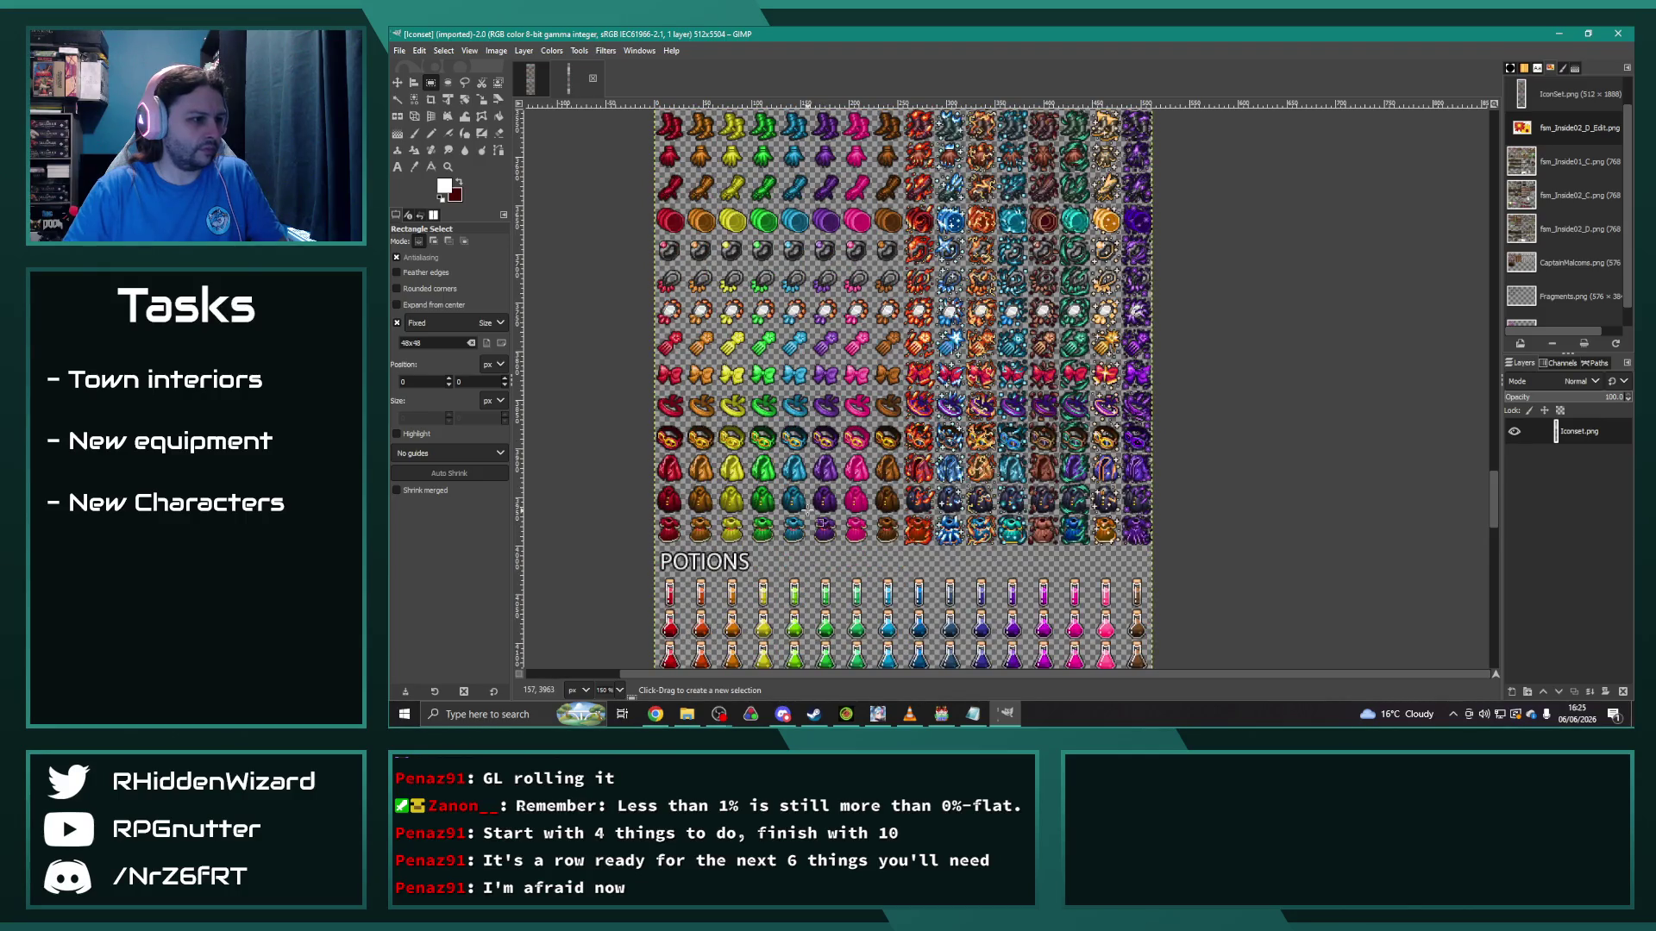
{"action": "scroll", "coordinate": [807, 515], "scroll_direction": "up", "scroll_amount": 5}
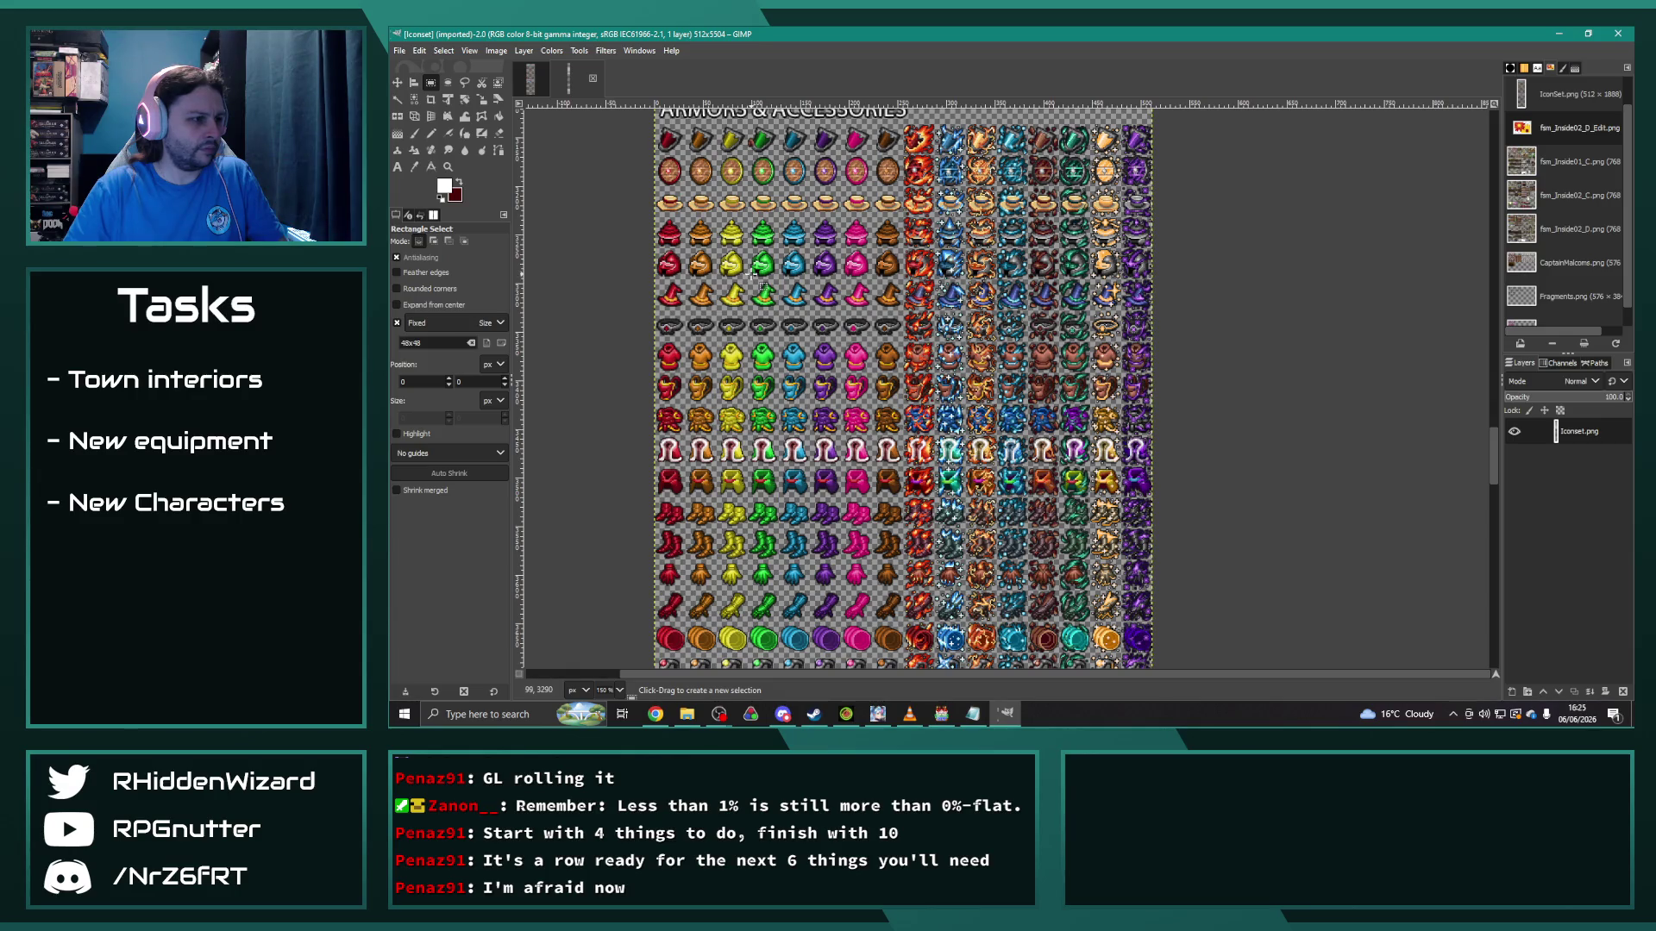
{"action": "left_click", "coordinate": [530, 78]}
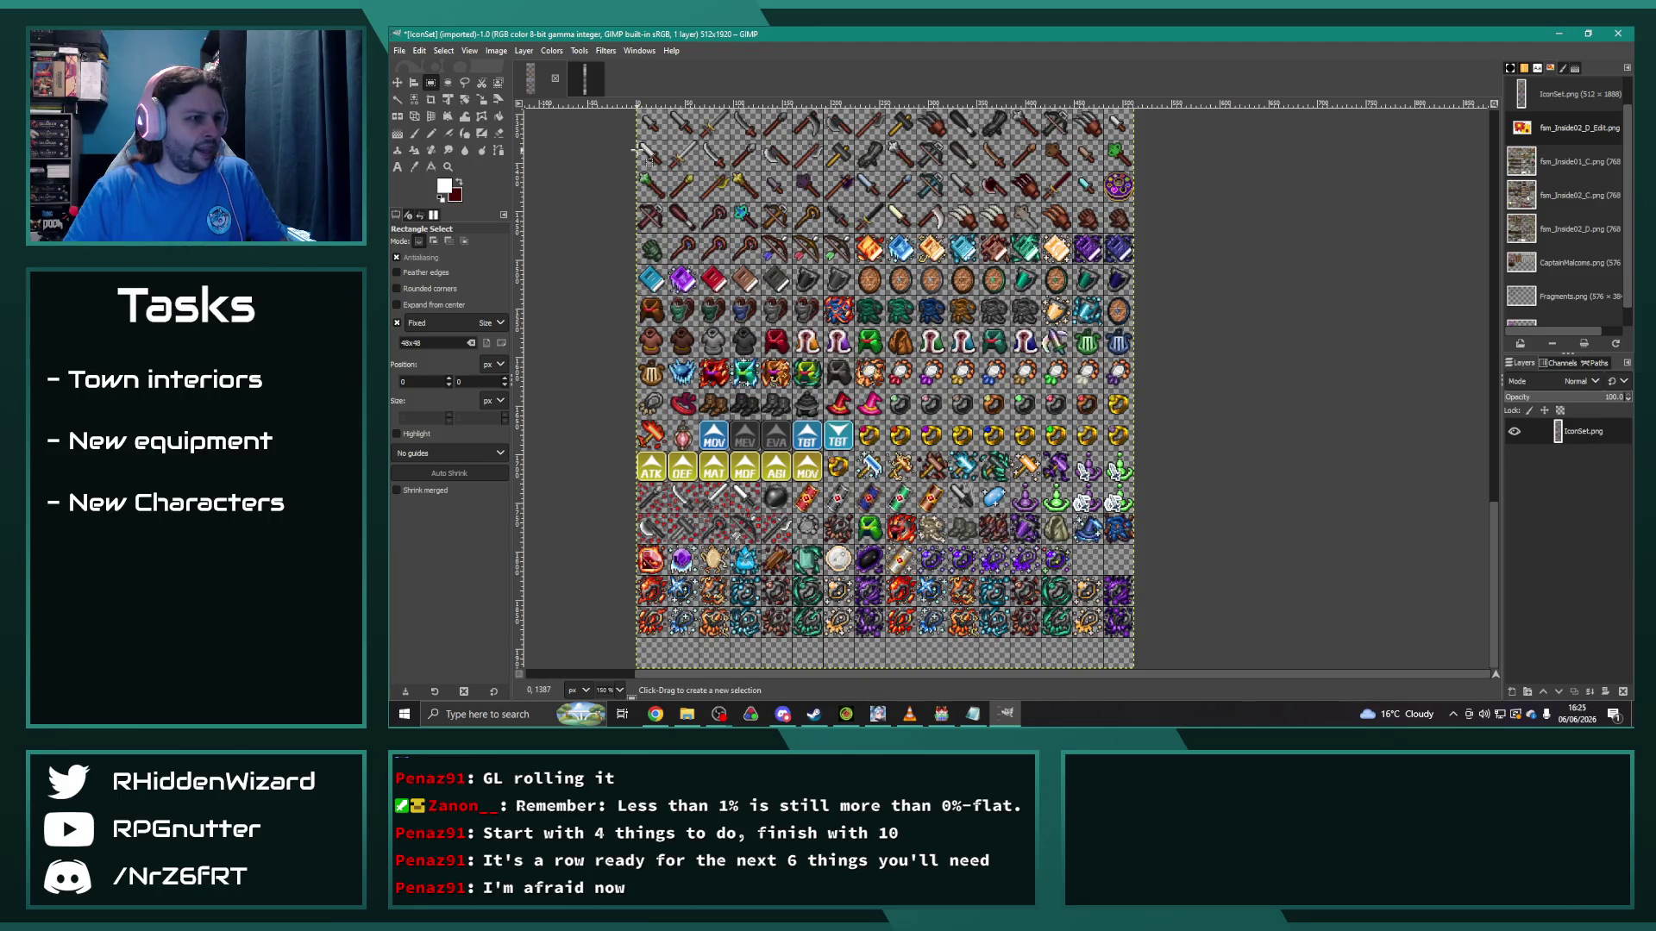
Step: Copy a 32x32 armor icon from the IconSet sheet
{"action": "mouse_move", "coordinate": [1001, 354]}
{"action": "left_mouse_down"}
{"action": "mouse_move", "coordinate": [974, 345]}
{"action": "mouse_move", "coordinate": [980, 357]}
{"action": "left_mouse_up"}
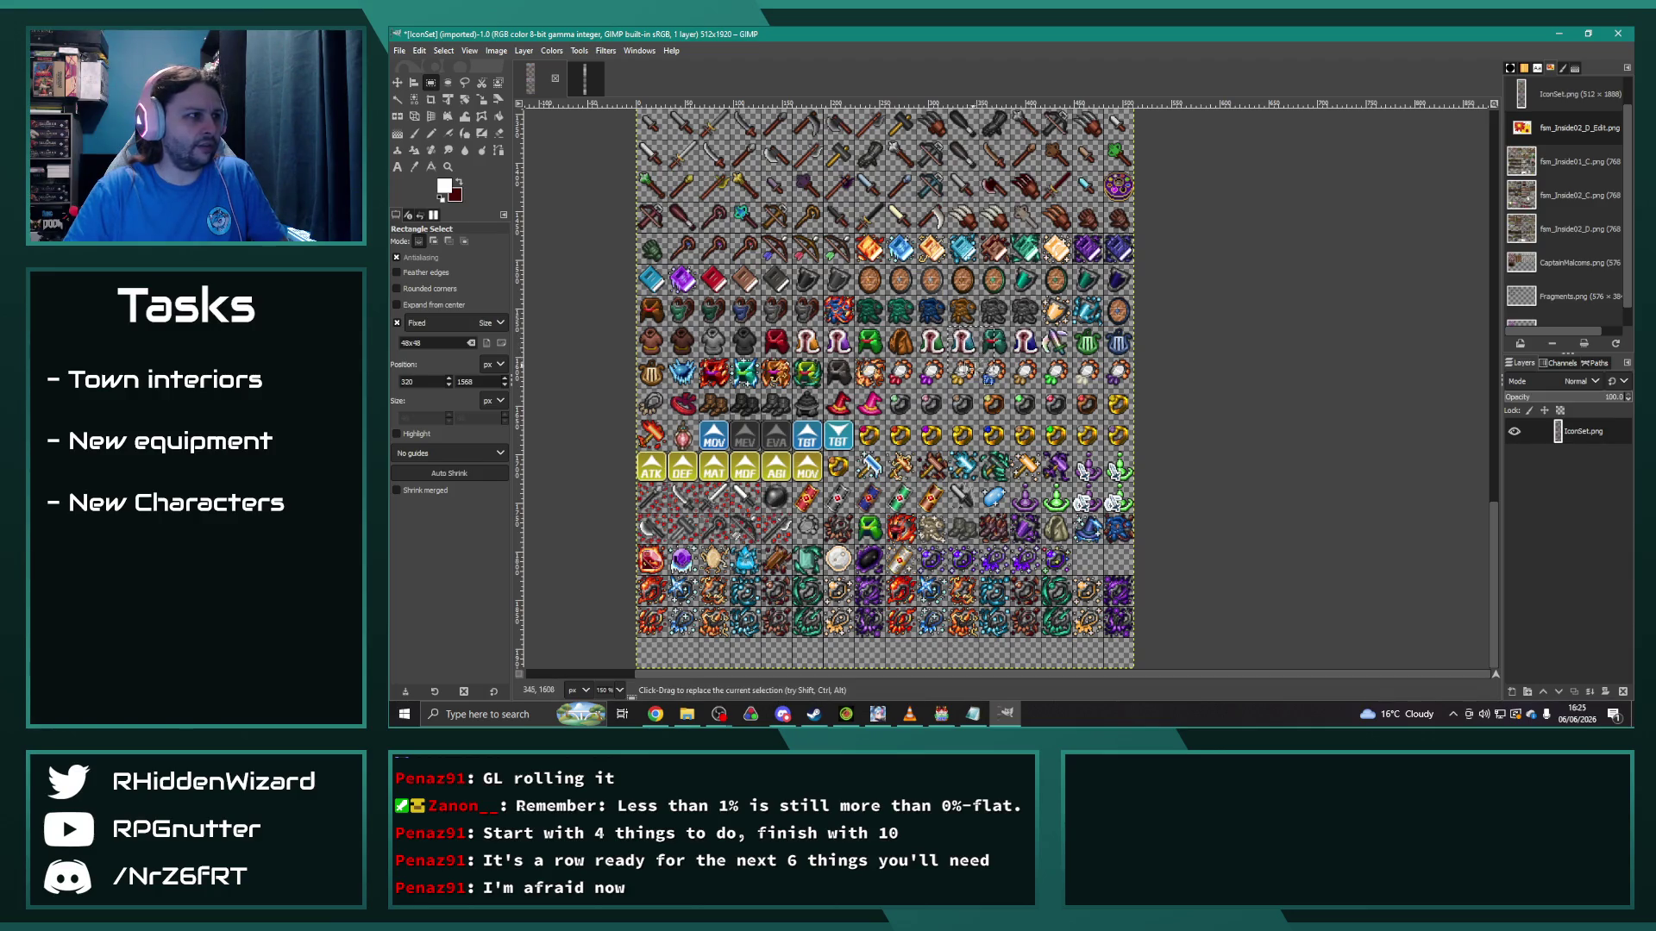
{"action": "scroll", "coordinate": [981, 355], "scroll_direction": "up", "scroll_amount": 2}
{"action": "mouse_move", "coordinate": [807, 286]}
{"action": "left_mouse_down"}
{"action": "mouse_move", "coordinate": [853, 333]}
{"action": "mouse_move", "coordinate": [883, 328]}
{"action": "left_mouse_up"}
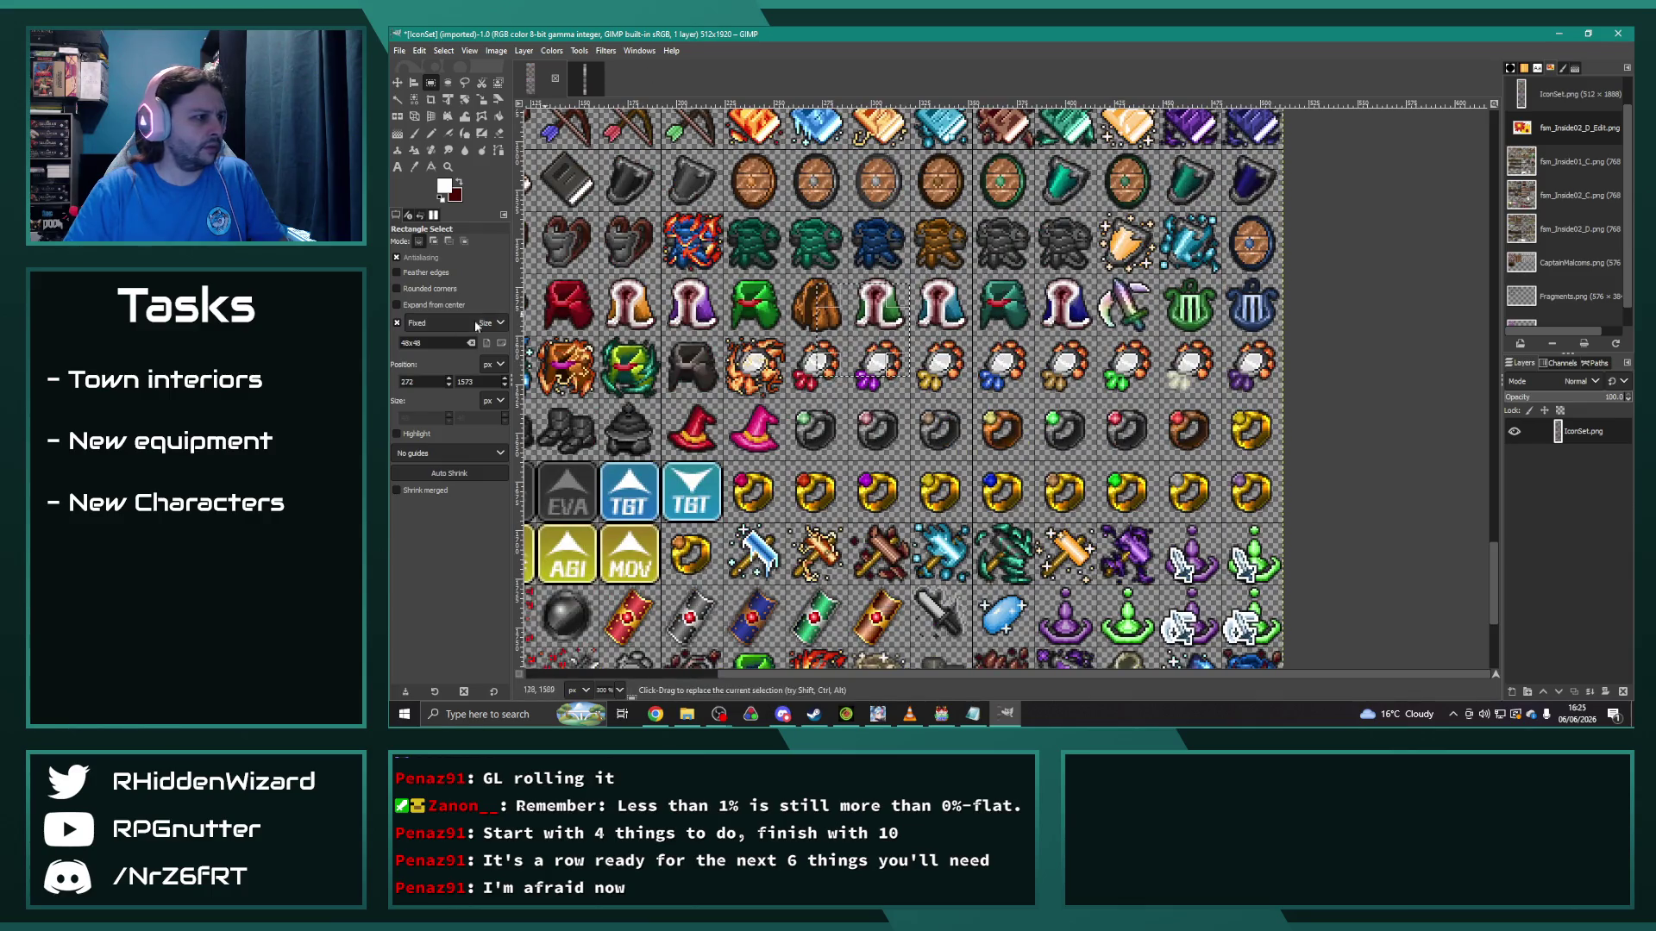
{"action": "type", "text": "32x32"}
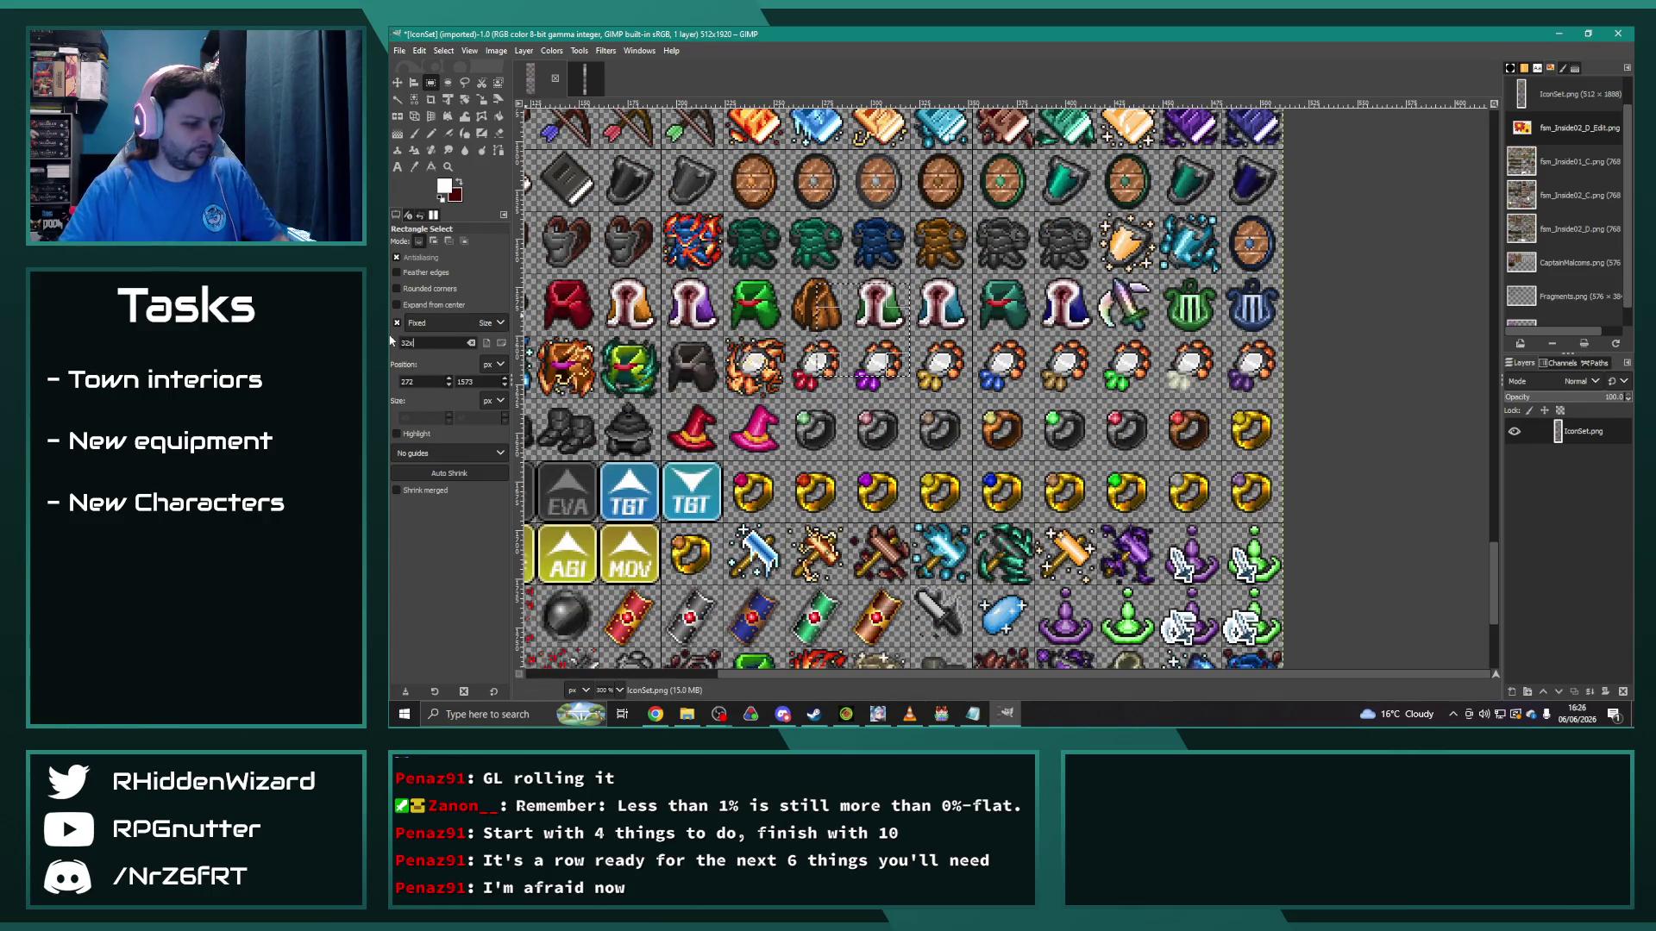
{"action": "left_click_drag", "start_coordinate": [1032, 286], "coordinate": [1079, 319]}
{"action": "key", "text": "ctrl+c"}
Step: Browse the full 512×5504 Iconset image, then bring up the RPG Maker MV project
{"action": "left_click", "coordinate": [585, 77]}
{"action": "scroll", "coordinate": [1000, 388], "scroll_direction": "up", "scroll_amount": 10}
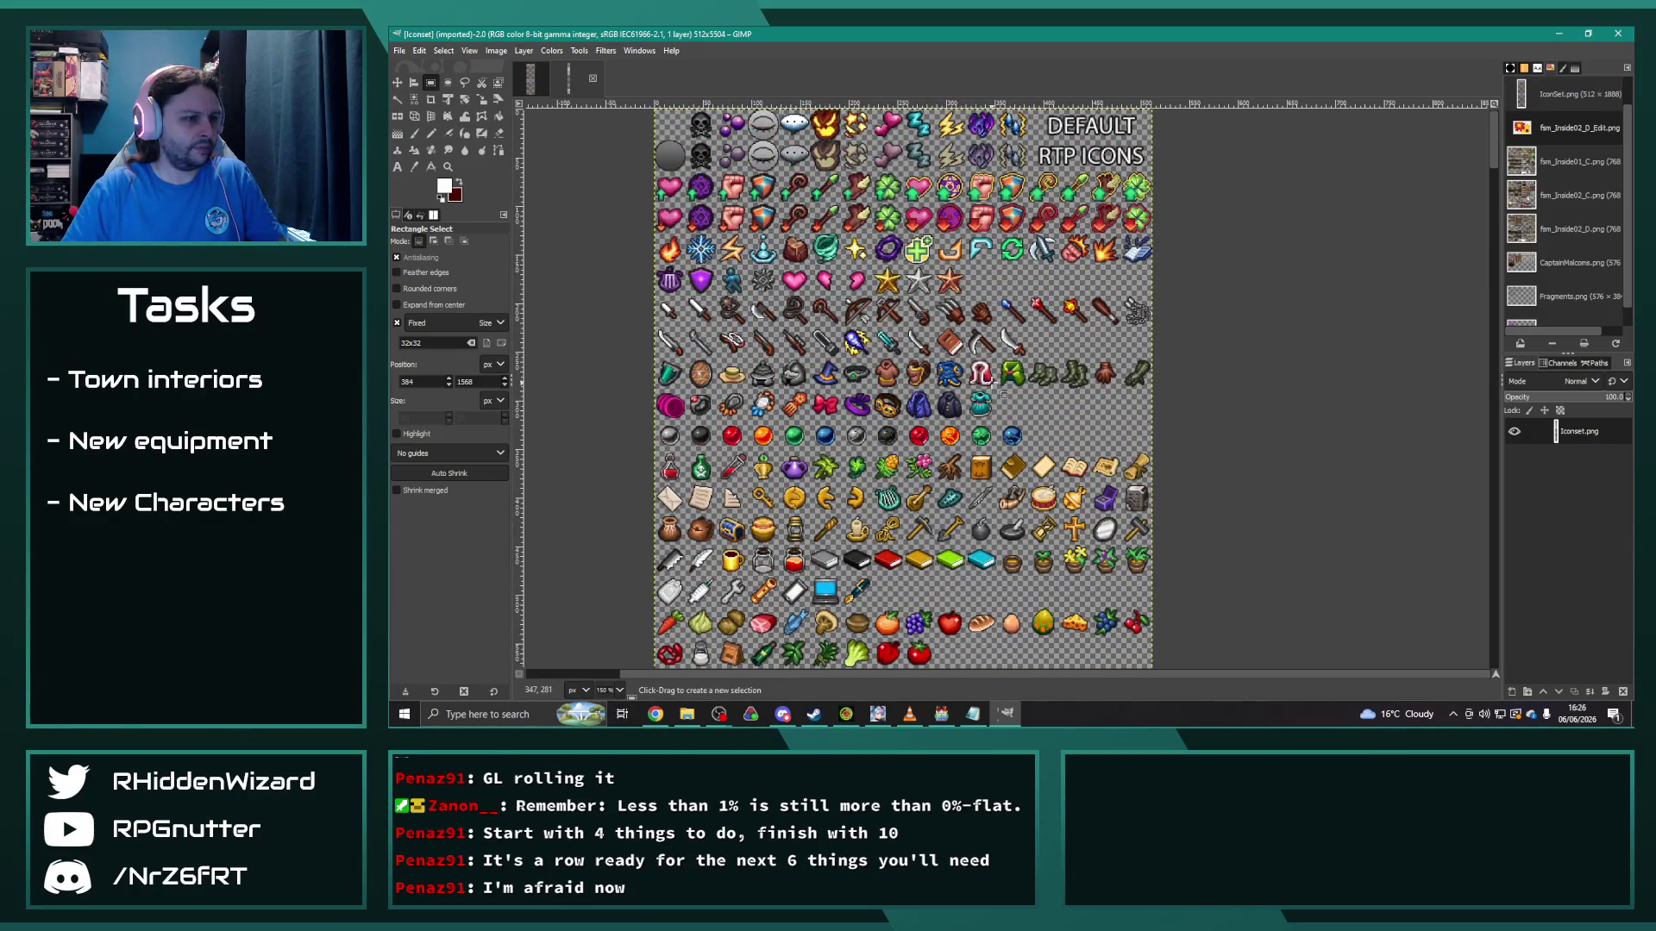
{"action": "scroll", "coordinate": [988, 380], "scroll_direction": "up", "scroll_amount": 4}
{"action": "scroll", "coordinate": [939, 350], "scroll_direction": "down", "scroll_amount": 3}
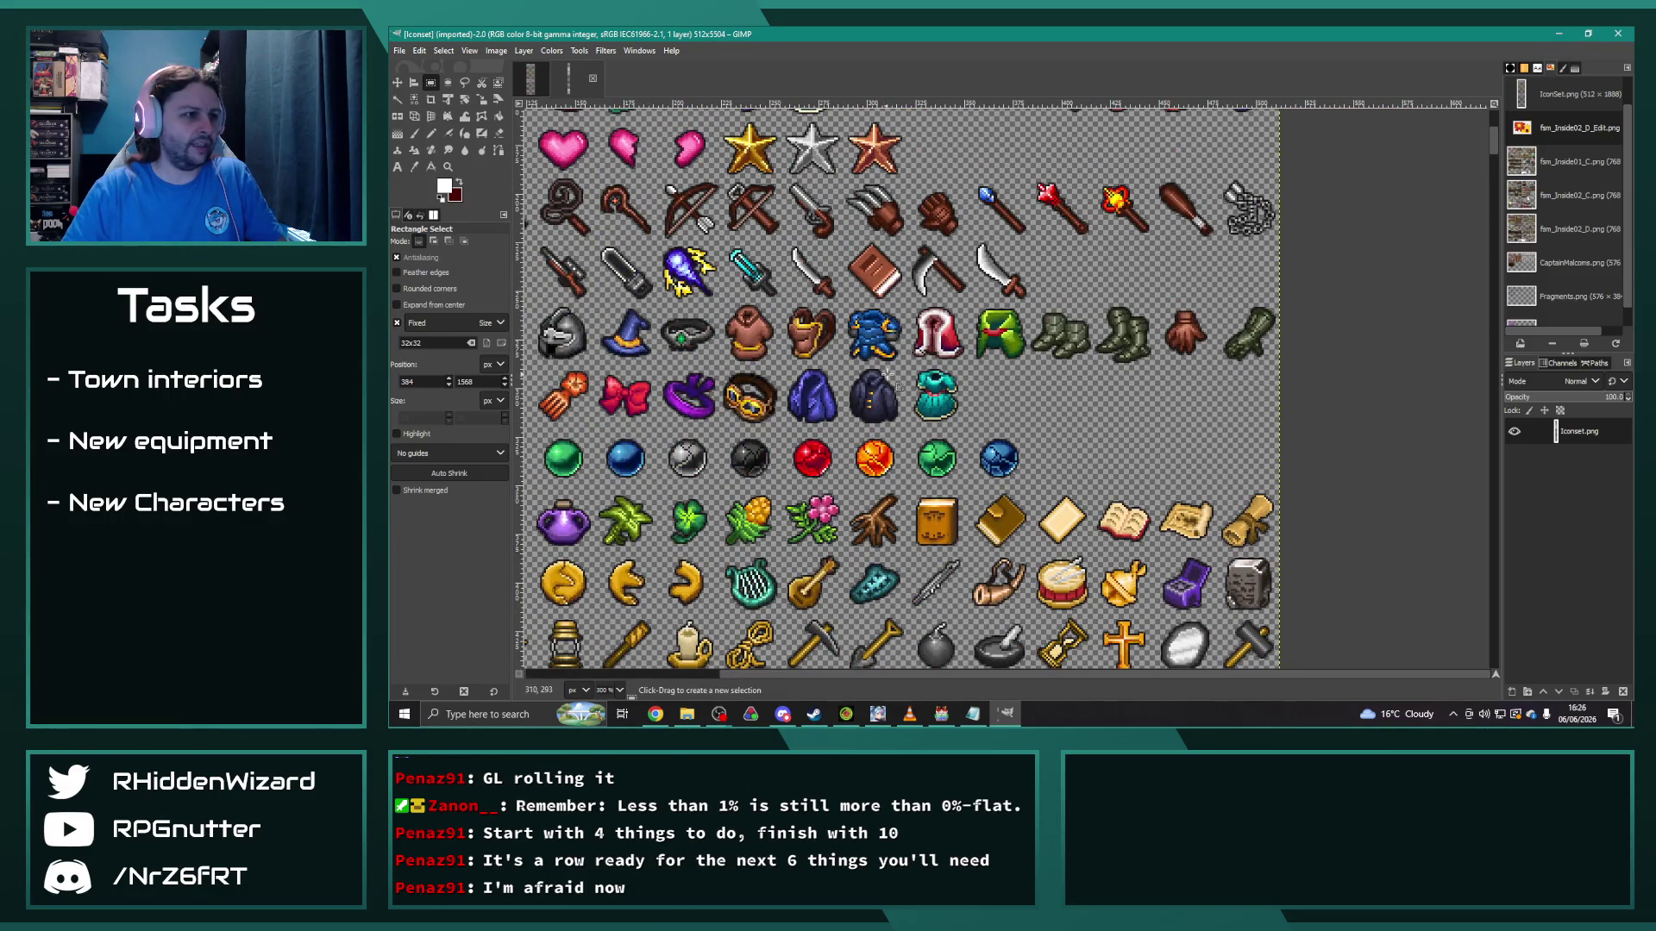
{"action": "left_click", "coordinate": [941, 713]}
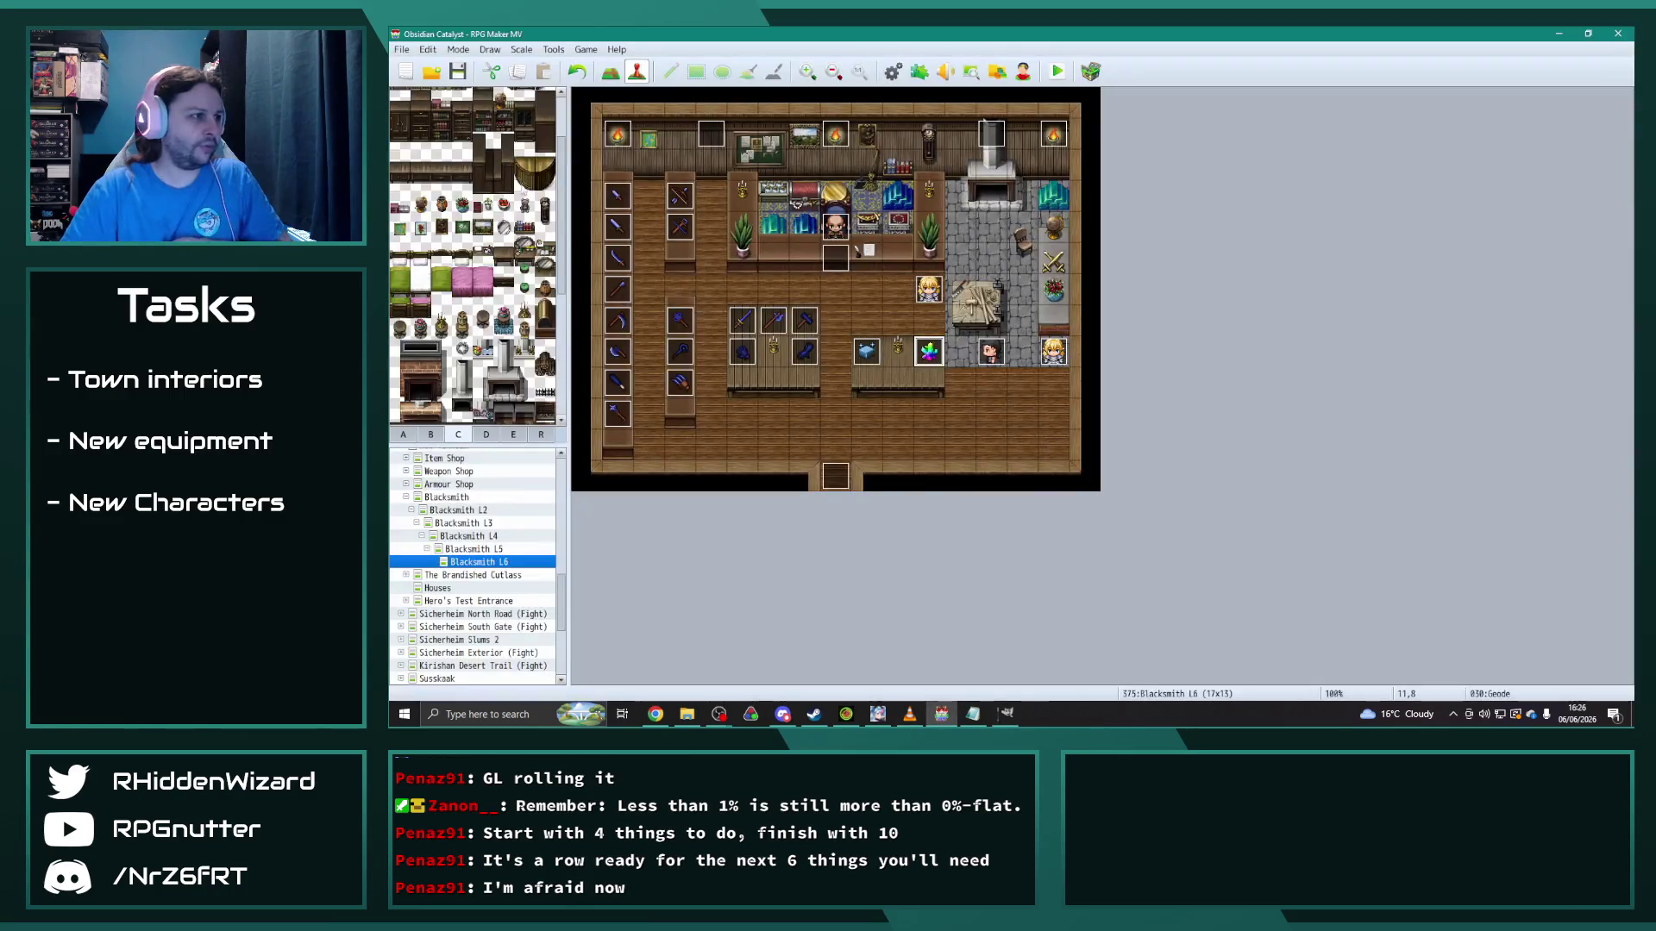
Step: Open the Database's Armors list at the Woolen Vest entry
{"action": "left_click", "coordinate": [892, 71]}
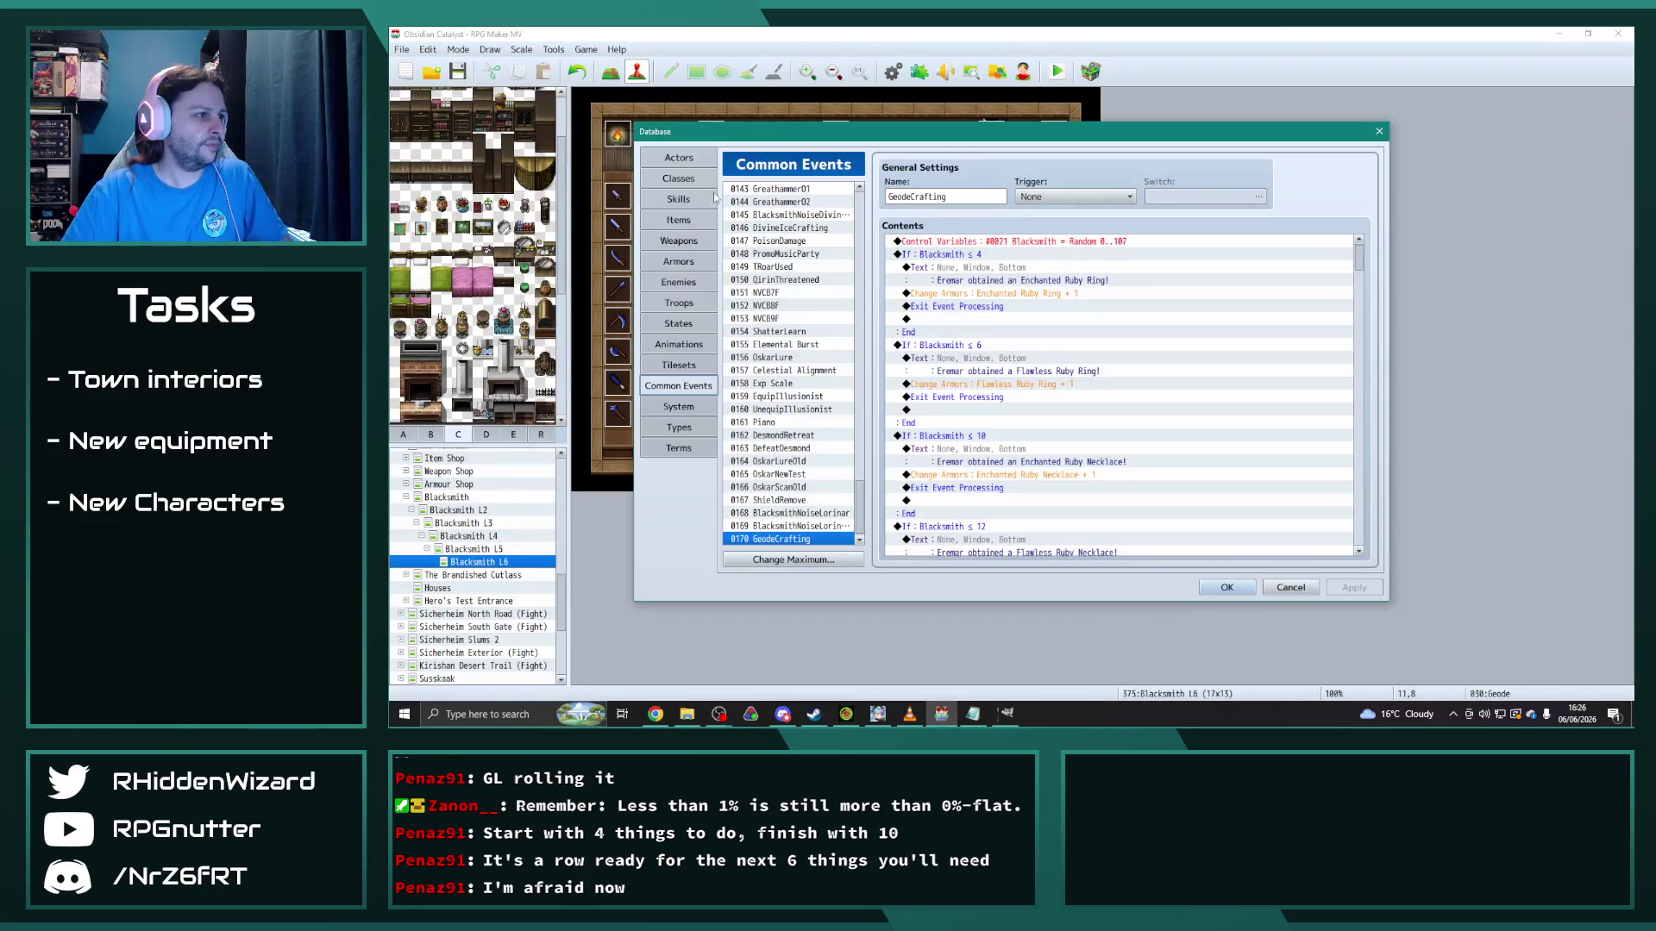
{"action": "left_click", "coordinate": [681, 257]}
{"action": "left_click_drag", "start_coordinate": [859, 470], "coordinate": [860, 192]}
{"action": "left_click", "coordinate": [792, 203]}
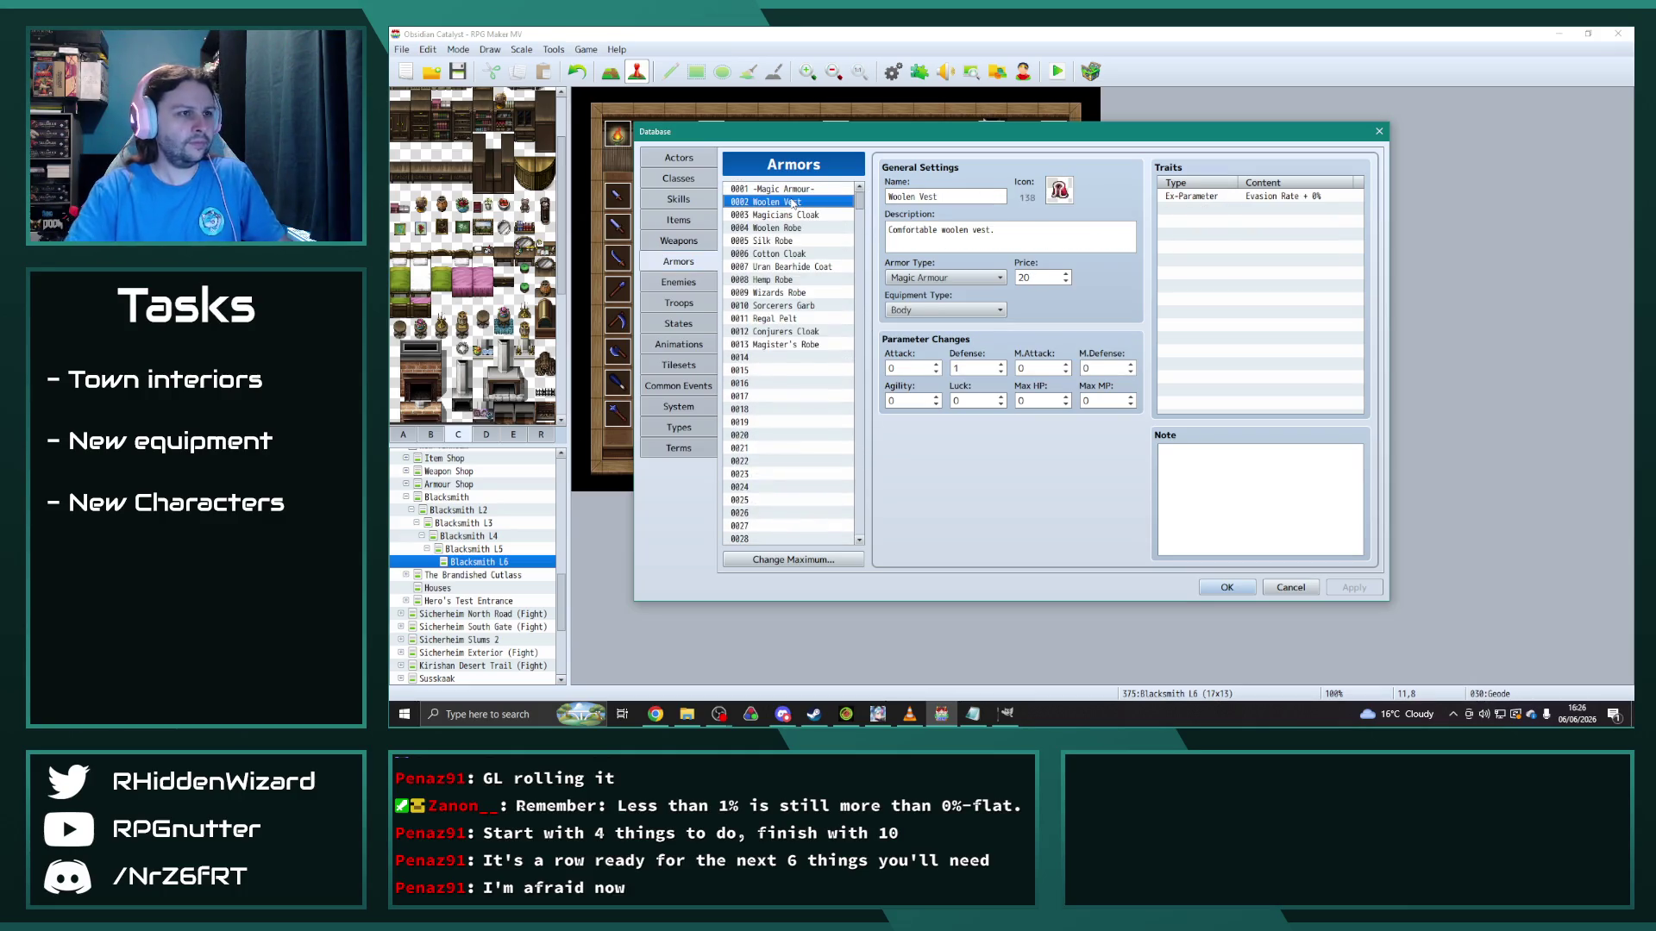
Step: Compare icons of Silk Robe, Sorcerers Garb, Magicians Cloak and Magister's Robe, then return to GIMP
{"action": "key", "text": "Down"}
{"action": "key", "text": "Down"}
{"action": "key", "text": "Down"}
{"action": "key", "text": "Down"}
{"action": "key", "text": "Down"}
{"action": "key", "text": "Down"}
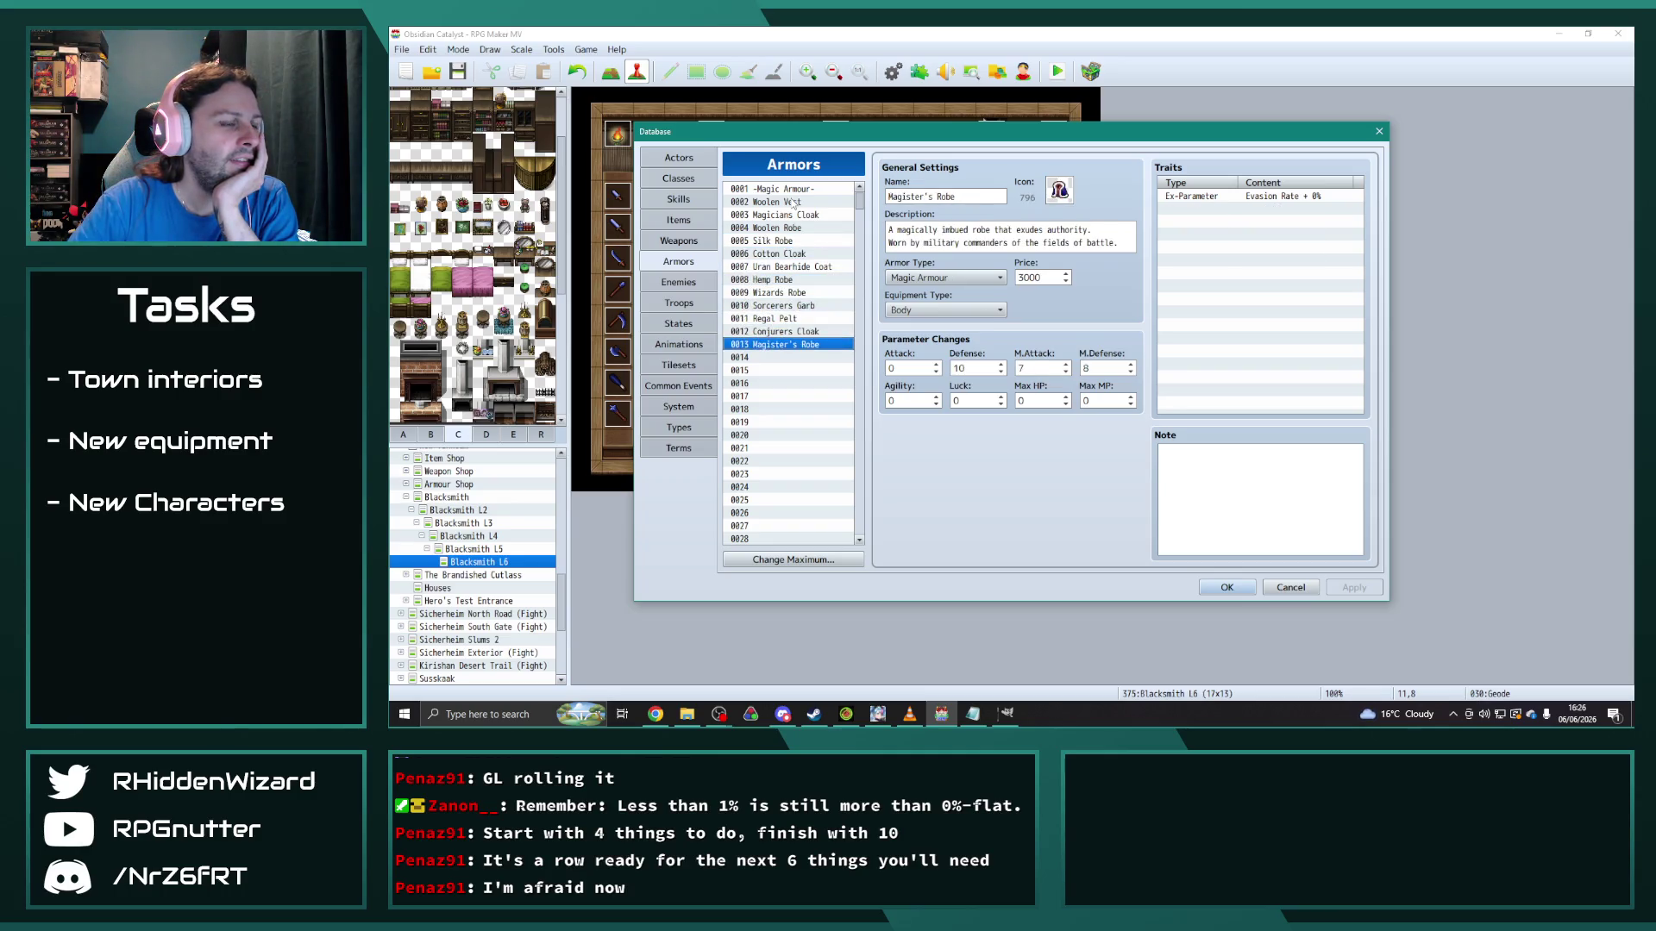
{"action": "key", "text": "Up"}
{"action": "key", "text": "Up"}
{"action": "key", "text": "Up"}
{"action": "key", "text": "Up"}
{"action": "key", "text": "Up"}
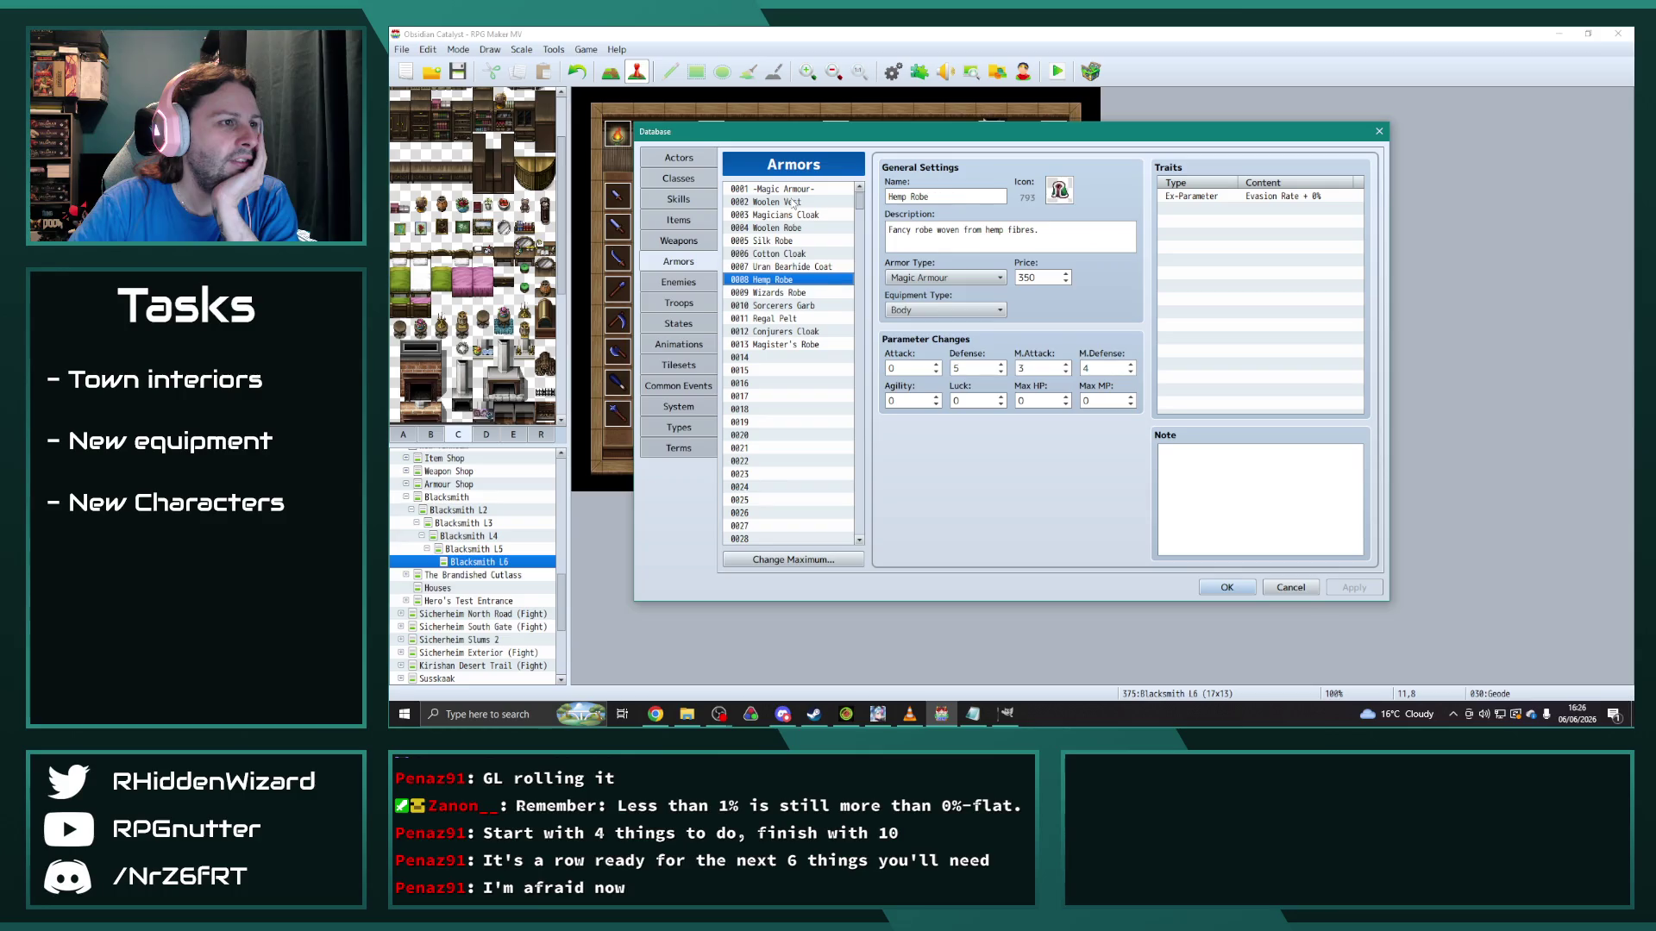
{"action": "key", "text": "Down"}
{"action": "key", "text": "Up"}
{"action": "key", "text": "Up"}
{"action": "key", "text": "Up"}
{"action": "key", "text": "Down"}
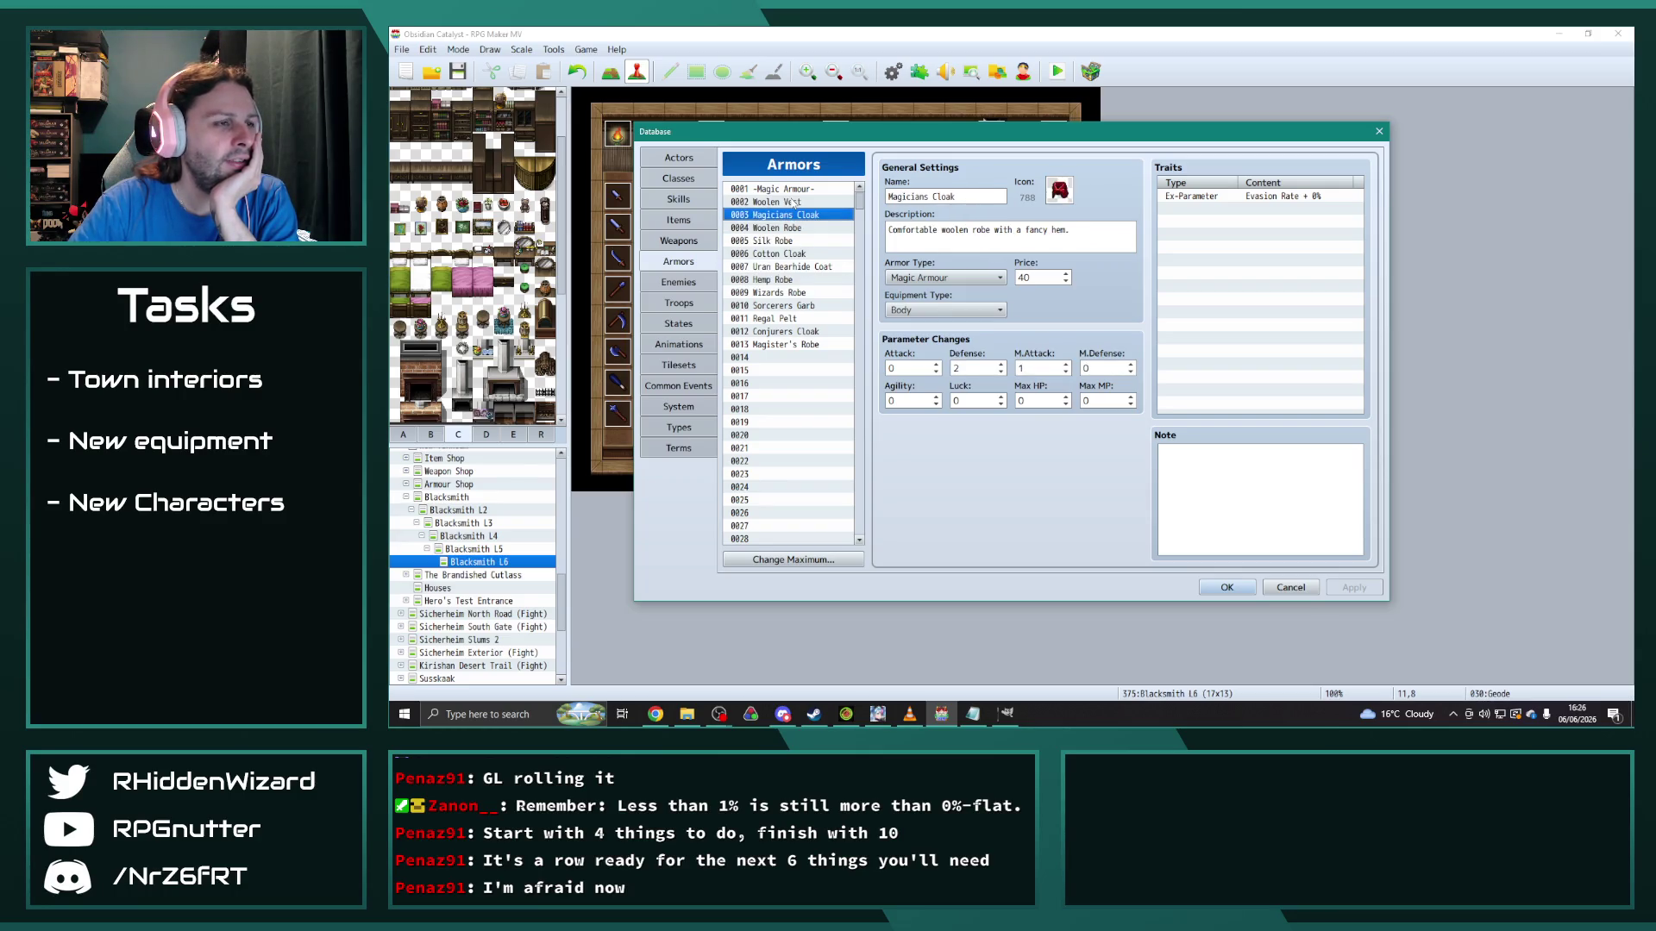
{"action": "key", "text": "Up"}
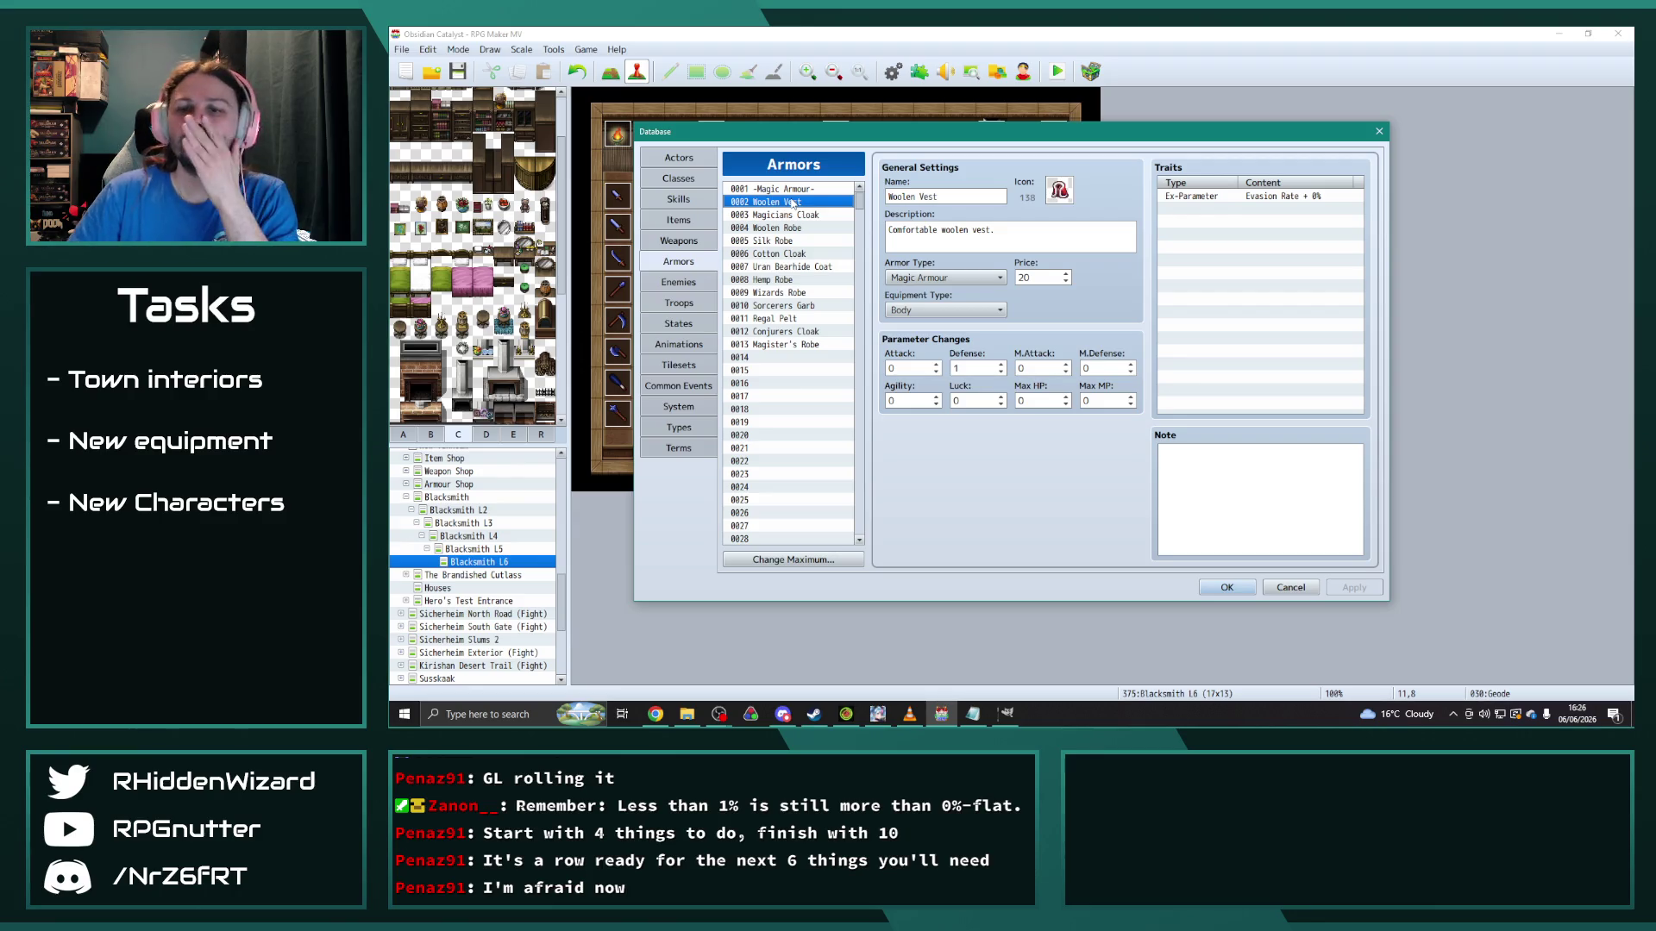
{"action": "left_click", "coordinate": [804, 345]}
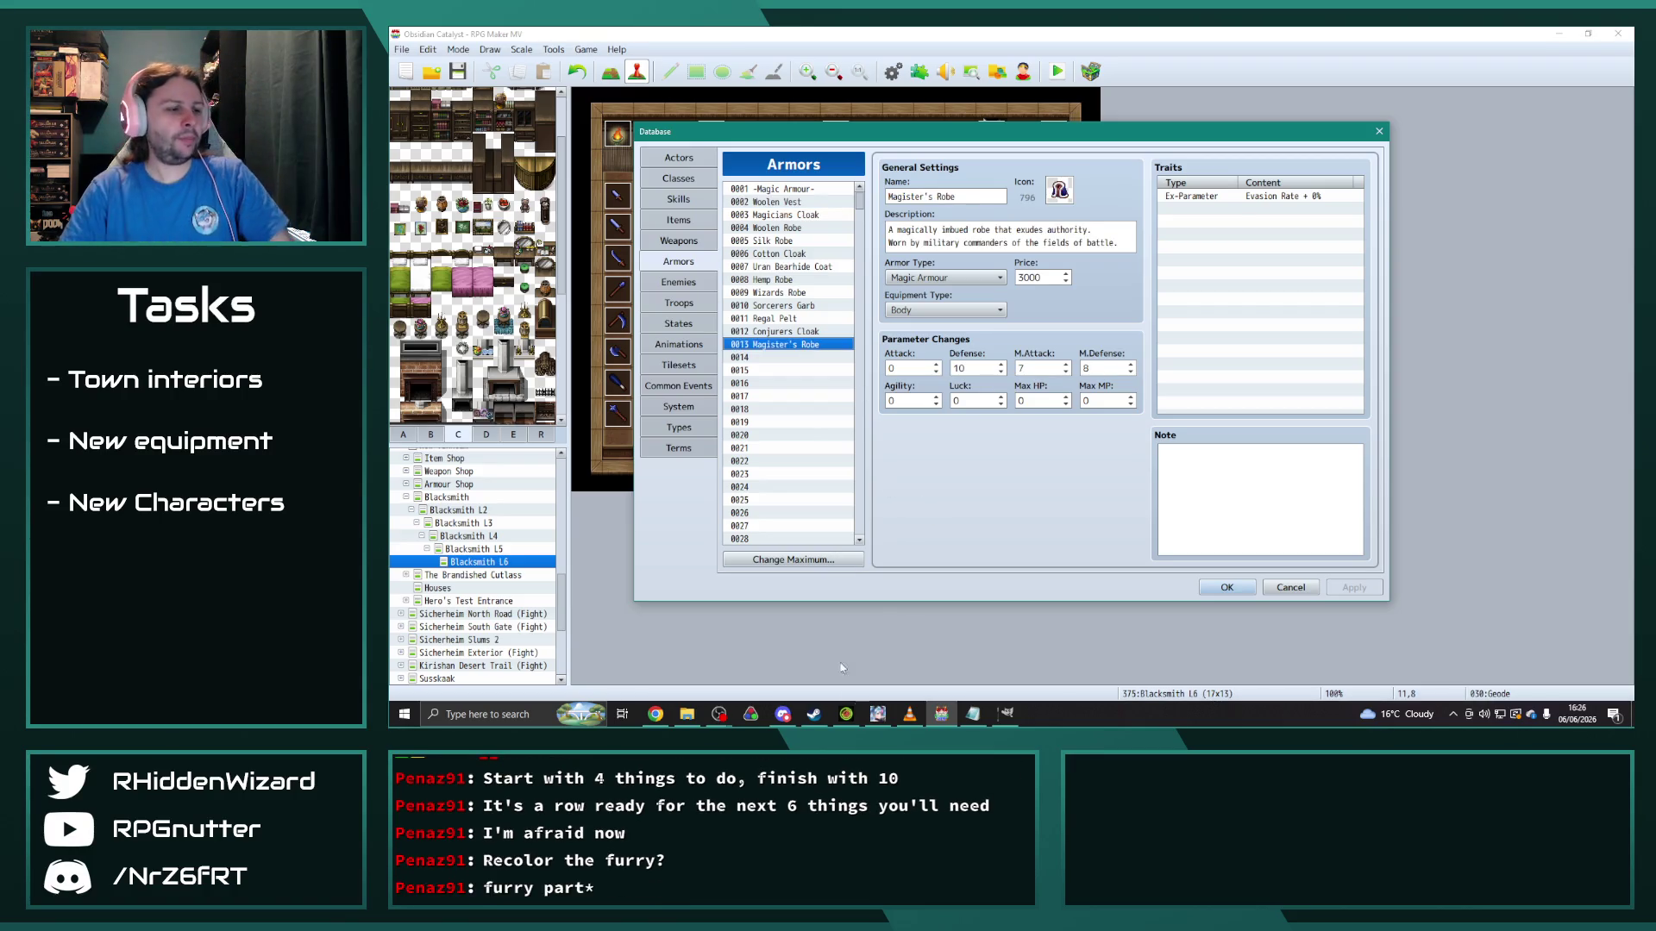
{"action": "left_click", "coordinate": [1005, 713]}
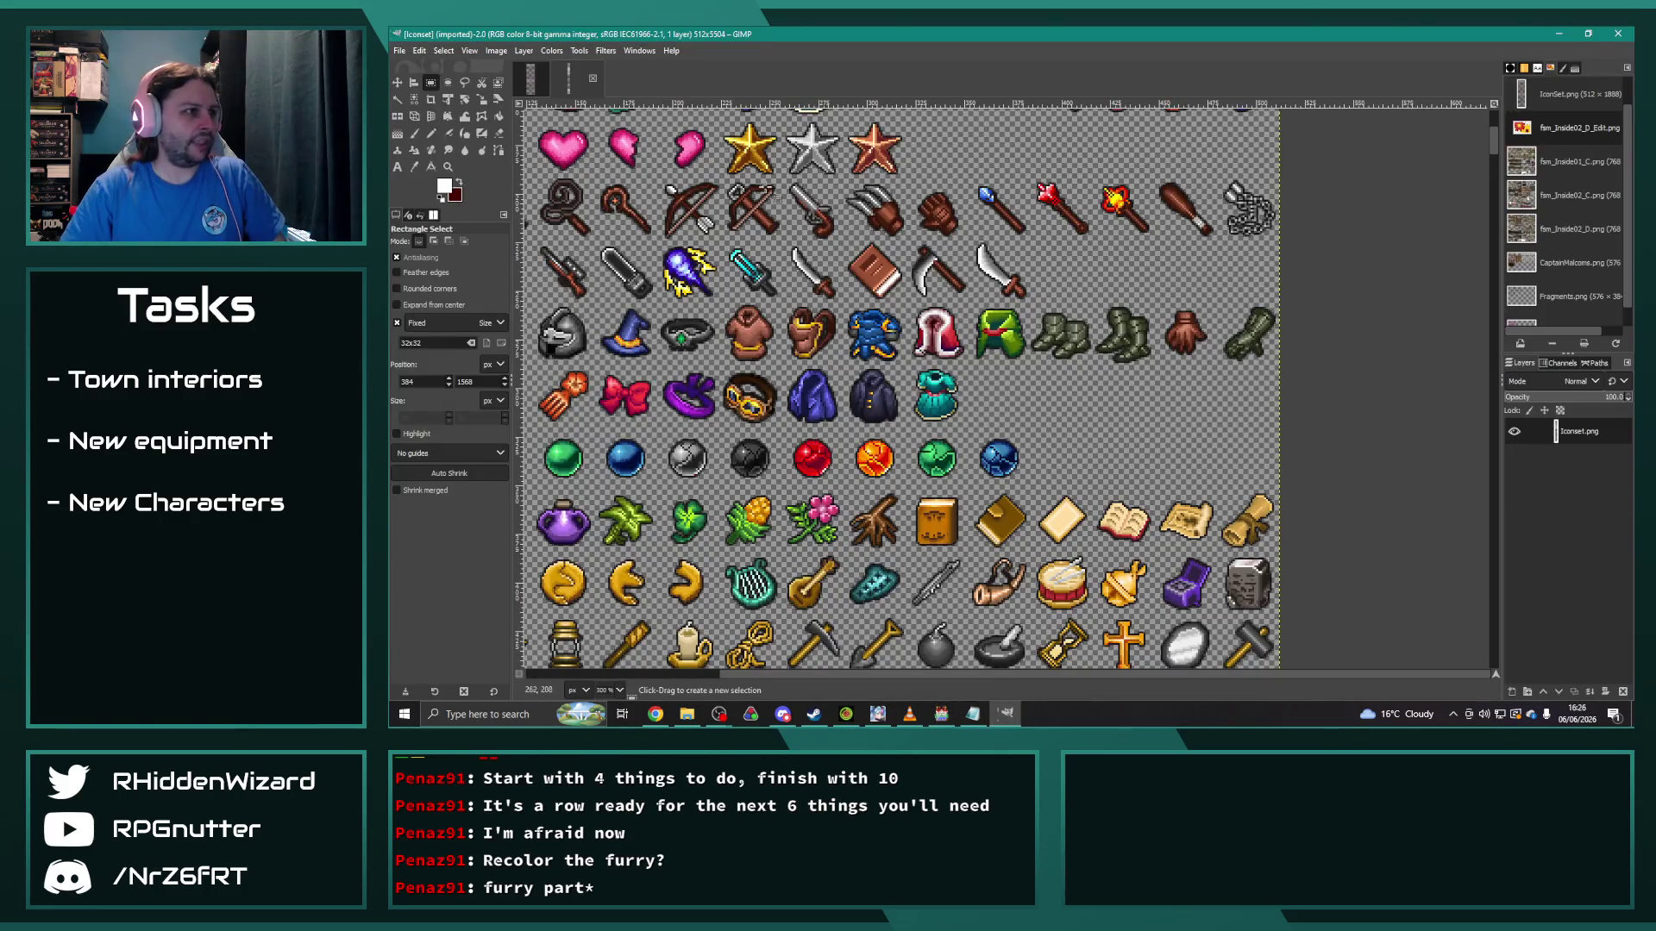
Step: Select the red robe icon on the 512x1920 IconSet sheet
{"action": "left_click", "coordinate": [568, 77]}
{"action": "scroll", "coordinate": [946, 446], "scroll_direction": "down", "scroll_amount": 10}
{"action": "scroll", "coordinate": [970, 399], "scroll_direction": "up", "scroll_amount": 5}
{"action": "scroll", "coordinate": [983, 535], "scroll_direction": "down", "scroll_amount": 3}
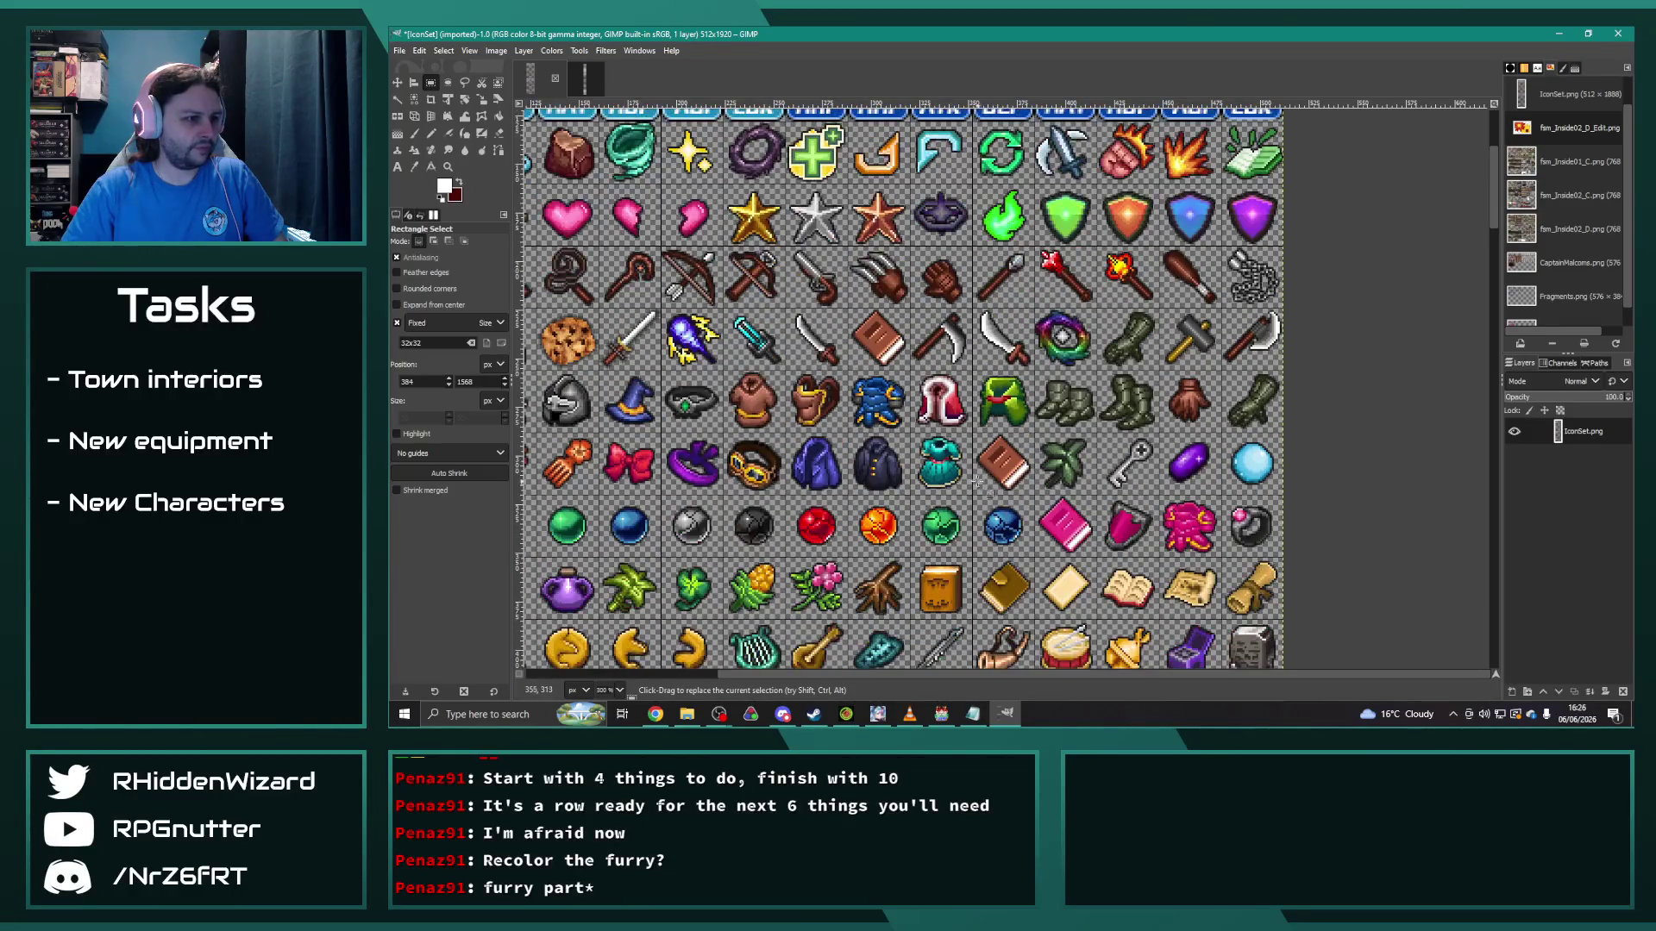
{"action": "left_click_drag", "start_coordinate": [913, 371], "coordinate": [974, 421]}
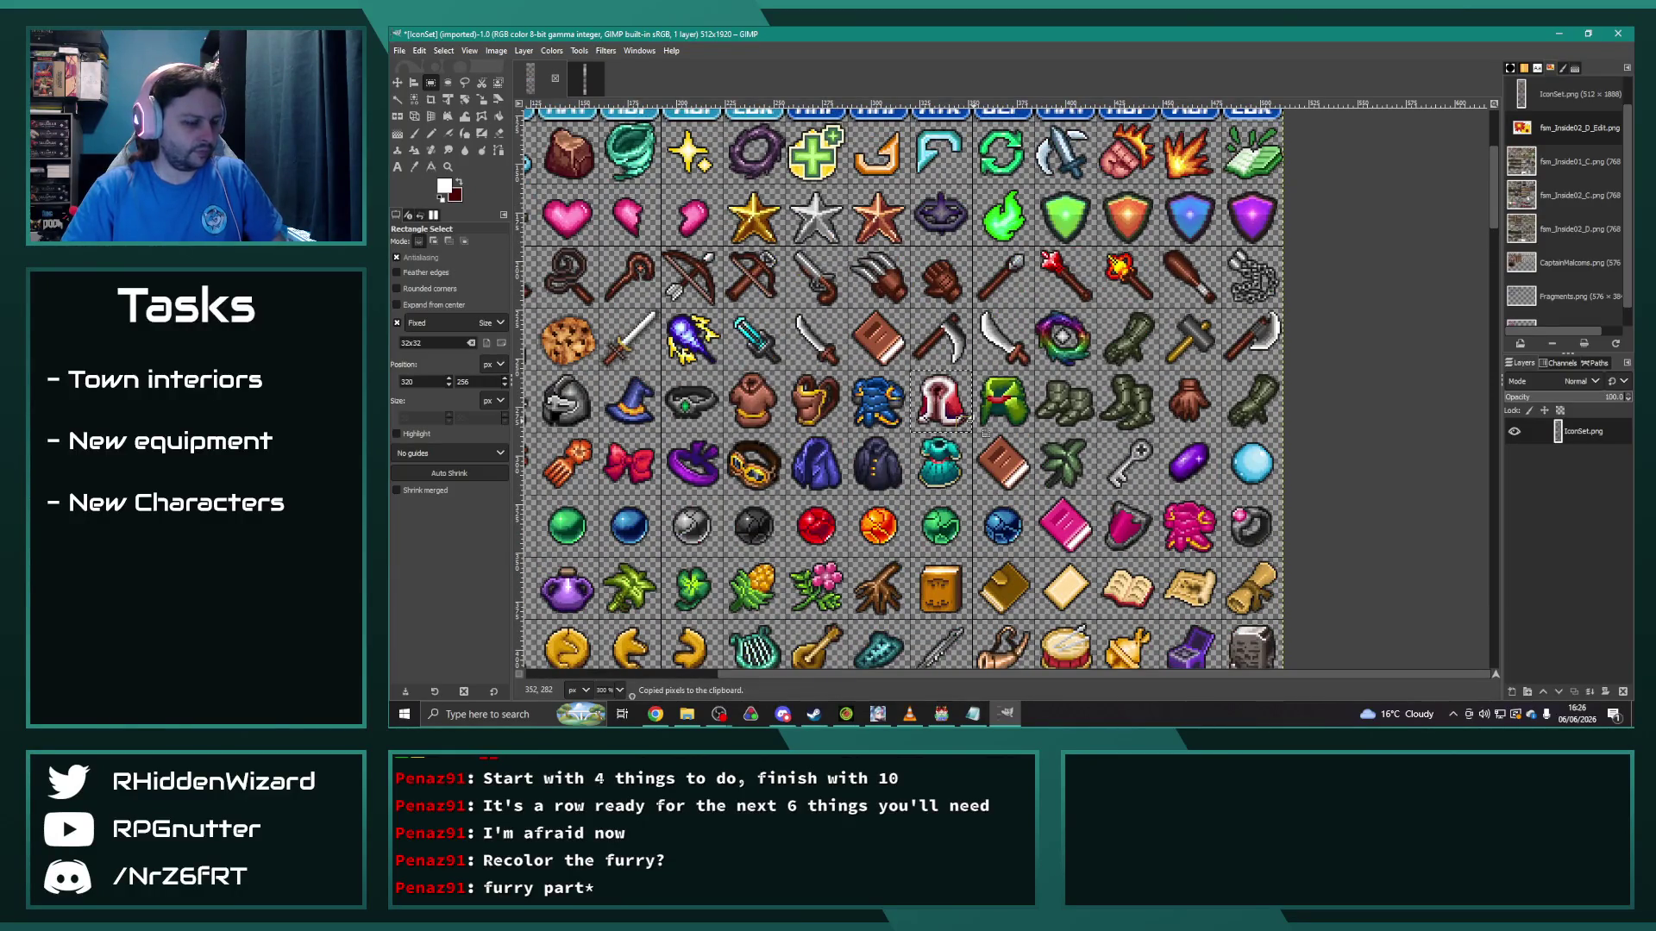
Step: Launch Paint.NET and create a new 32×32 image
{"action": "key", "text": "super"}
{"action": "type", "text": "pai"}
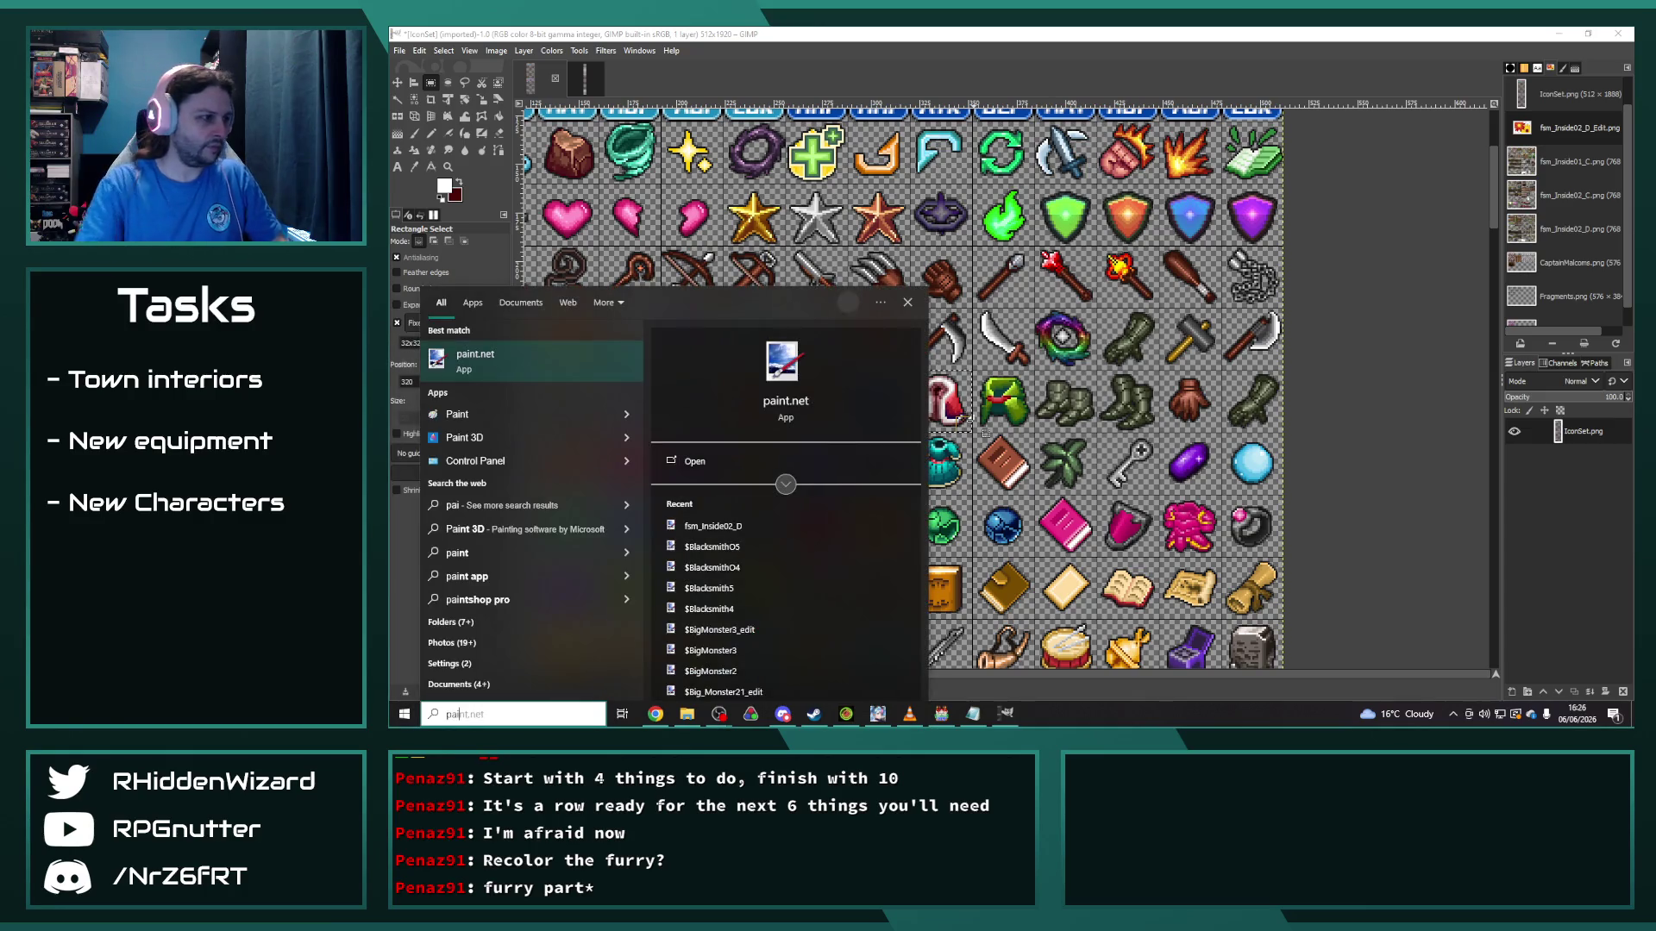
{"action": "key", "text": "Escape"}
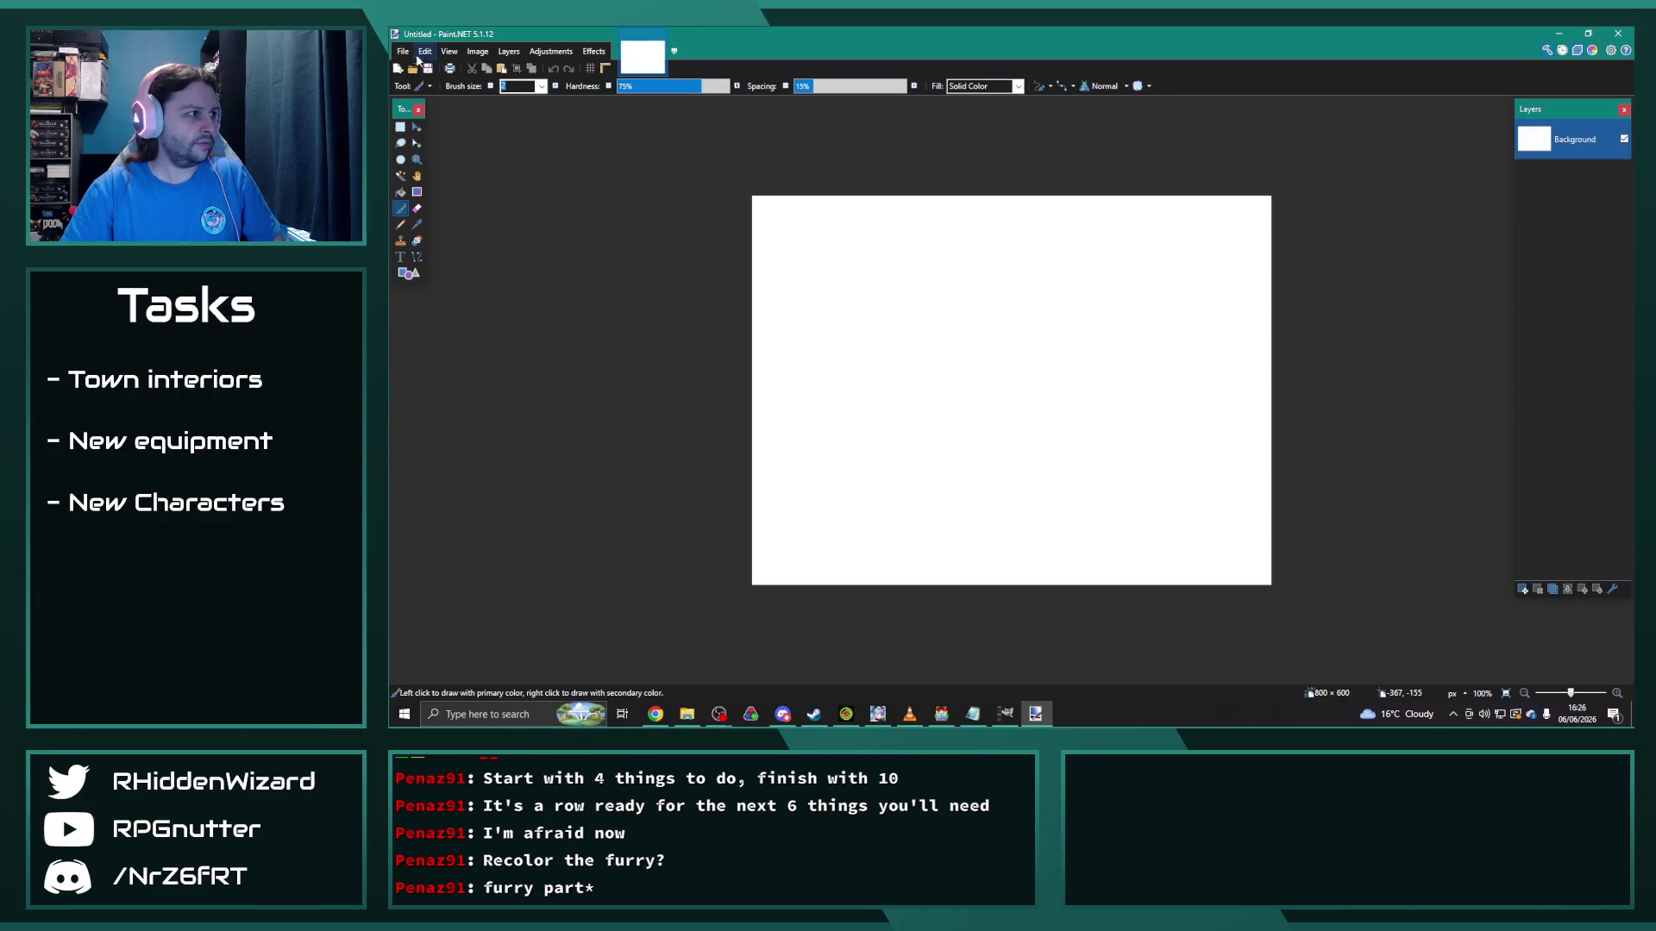
{"action": "left_click", "coordinate": [403, 51]}
{"action": "left_click", "coordinate": [423, 67]}
{"action": "left_click", "coordinate": [1019, 454]}
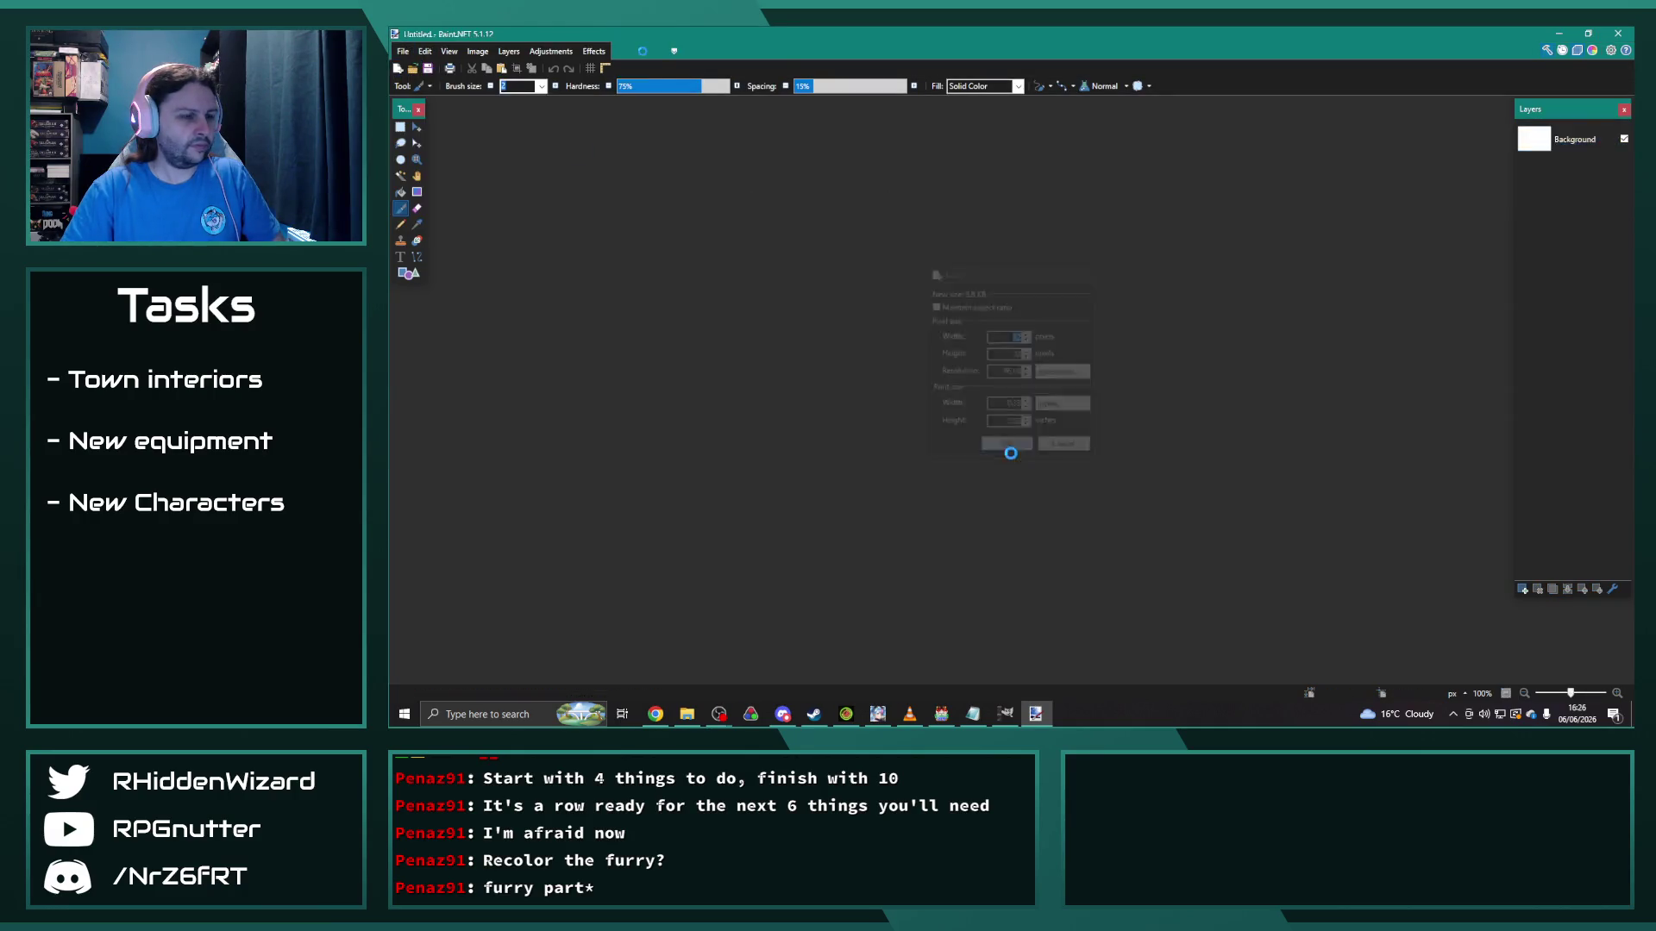
Step: Paste the red robe icon into the first 32×32 image
{"action": "key", "text": "ctrl+v"}
{"action": "scroll", "coordinate": [1044, 418], "scroll_direction": "up", "scroll_amount": 6, "text": "ctrl"}
{"action": "scroll", "coordinate": [929, 384], "scroll_direction": "up", "scroll_amount": 3, "text": "ctrl"}
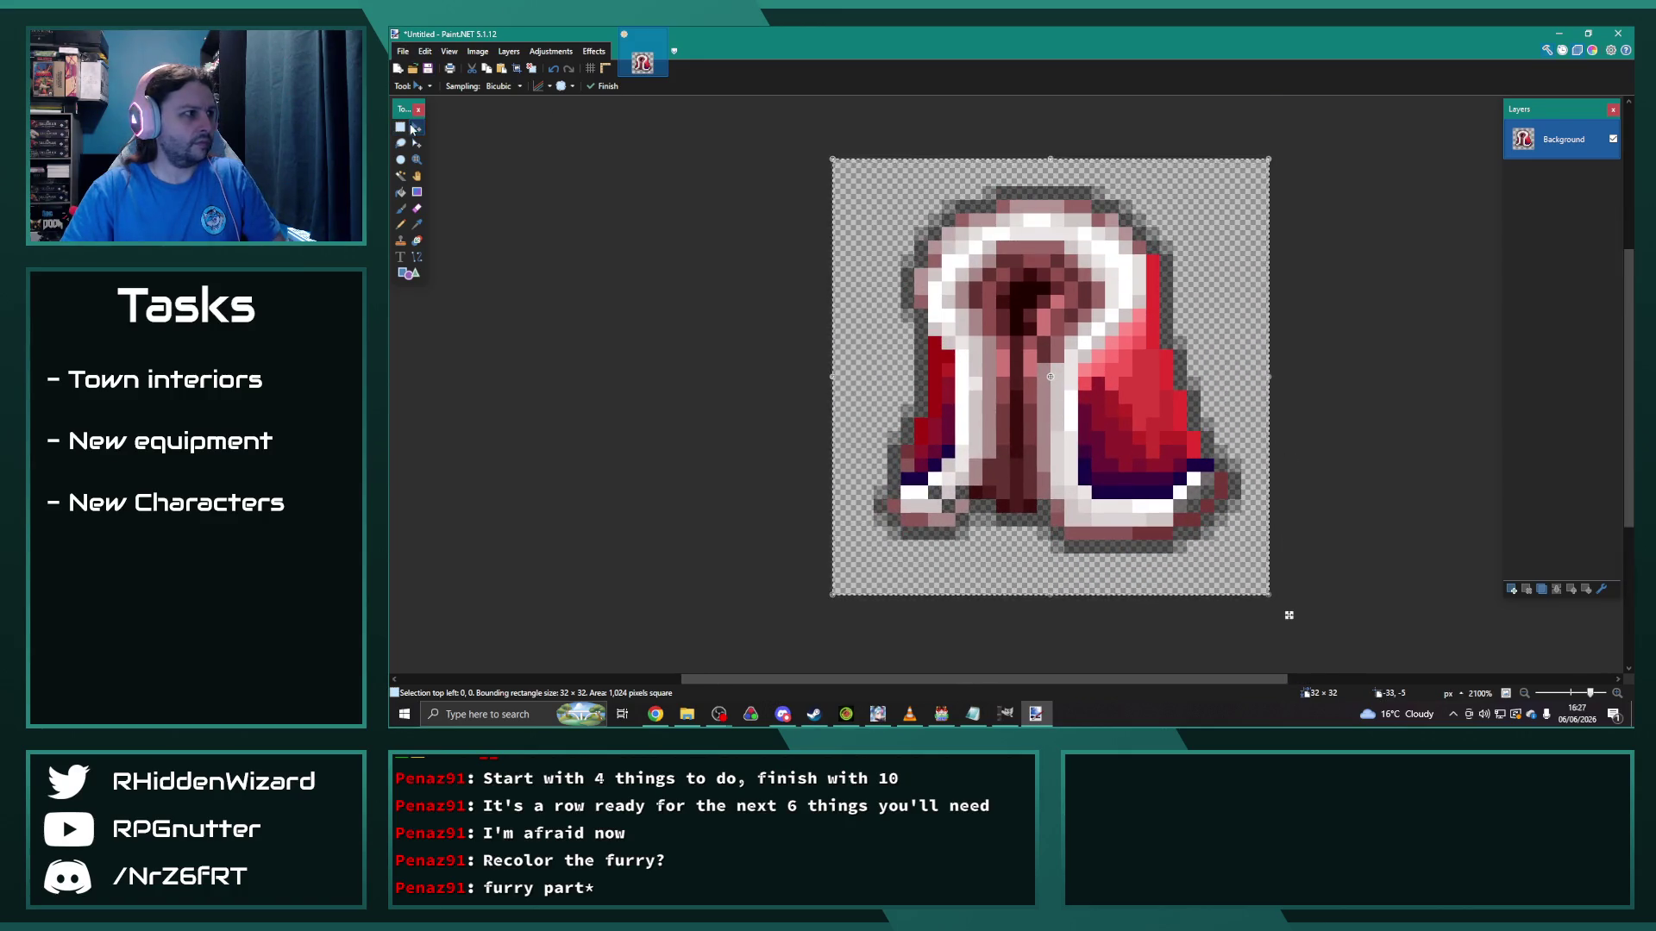
{"action": "scroll", "coordinate": [906, 360], "scroll_direction": "down", "scroll_amount": 1}
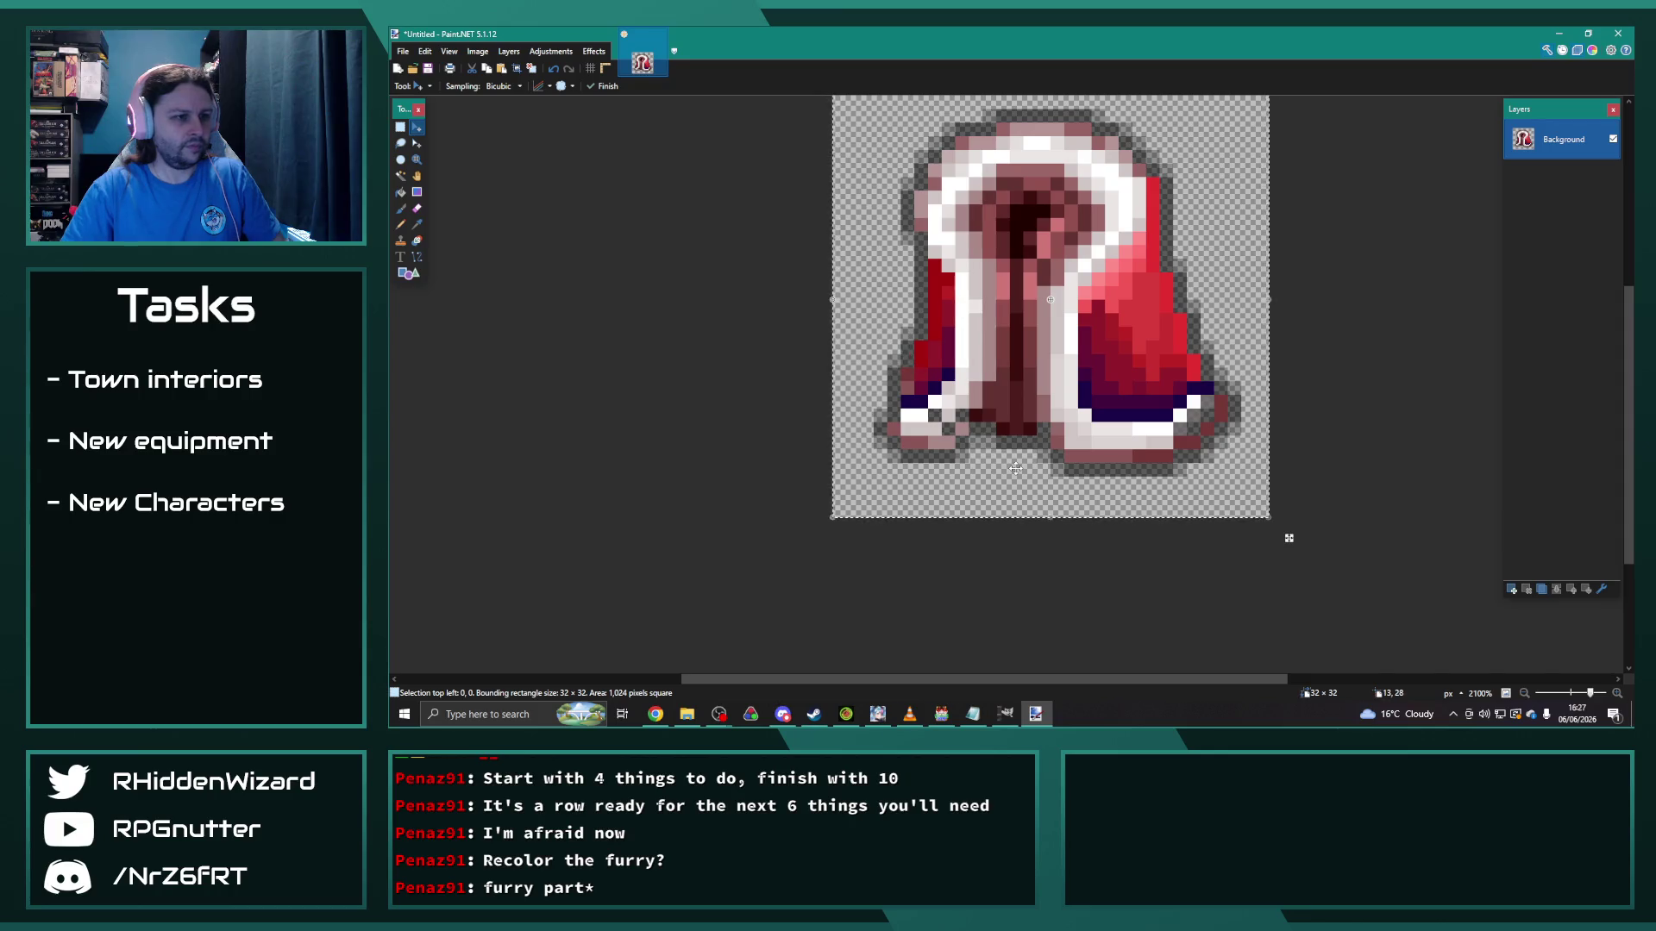
{"action": "scroll", "coordinate": [975, 451], "scroll_direction": "down", "scroll_amount": 2, "text": "ctrl"}
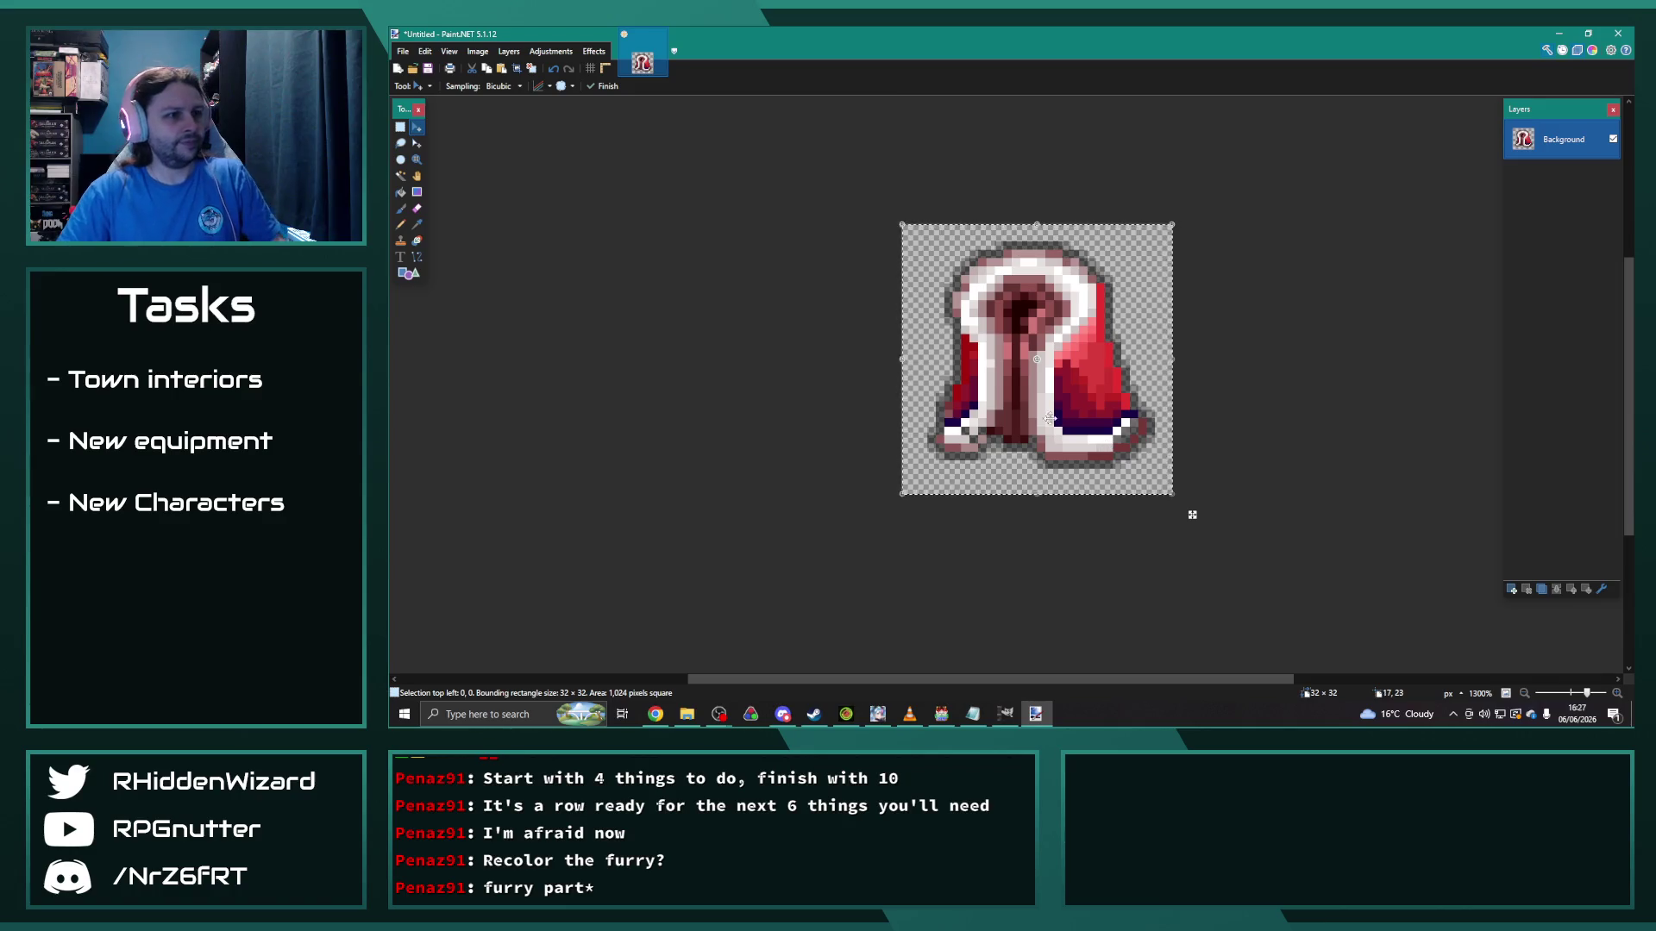
{"action": "scroll", "coordinate": [1300, 394], "scroll_direction": "down", "scroll_amount": 1, "text": "ctrl"}
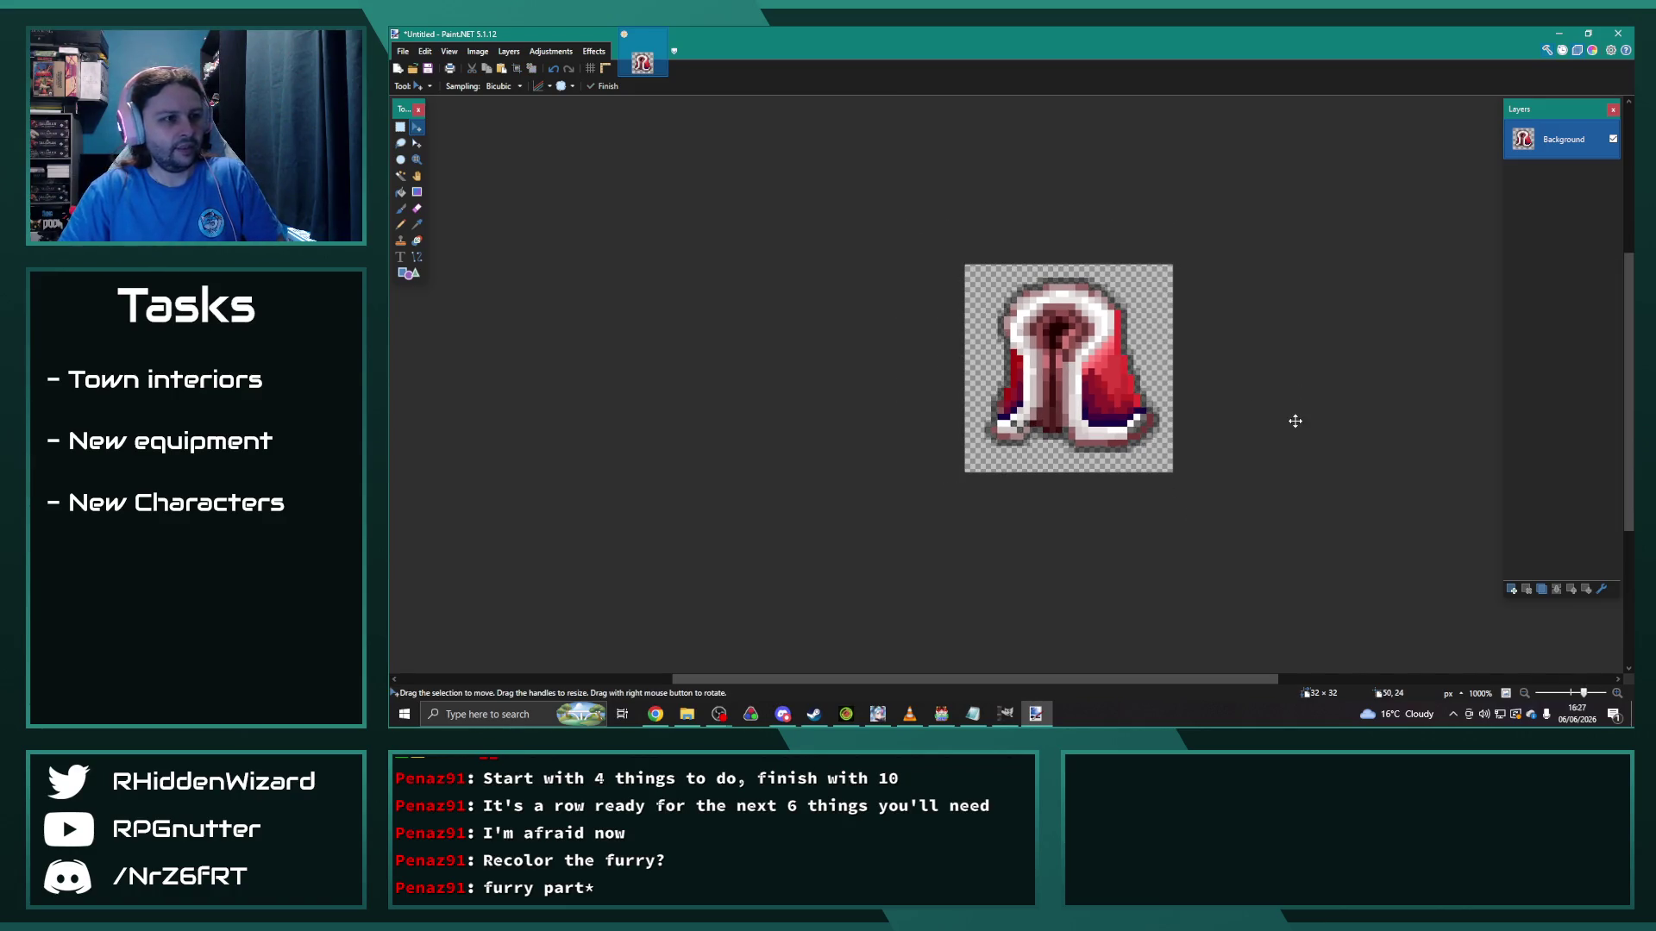
{"action": "scroll", "coordinate": [1296, 421], "scroll_direction": "up", "scroll_amount": 3, "text": "ctrl"}
Step: Select the whole robe, create a second 32×32 image, and paste the robe into it
{"action": "left_click", "coordinate": [400, 127]}
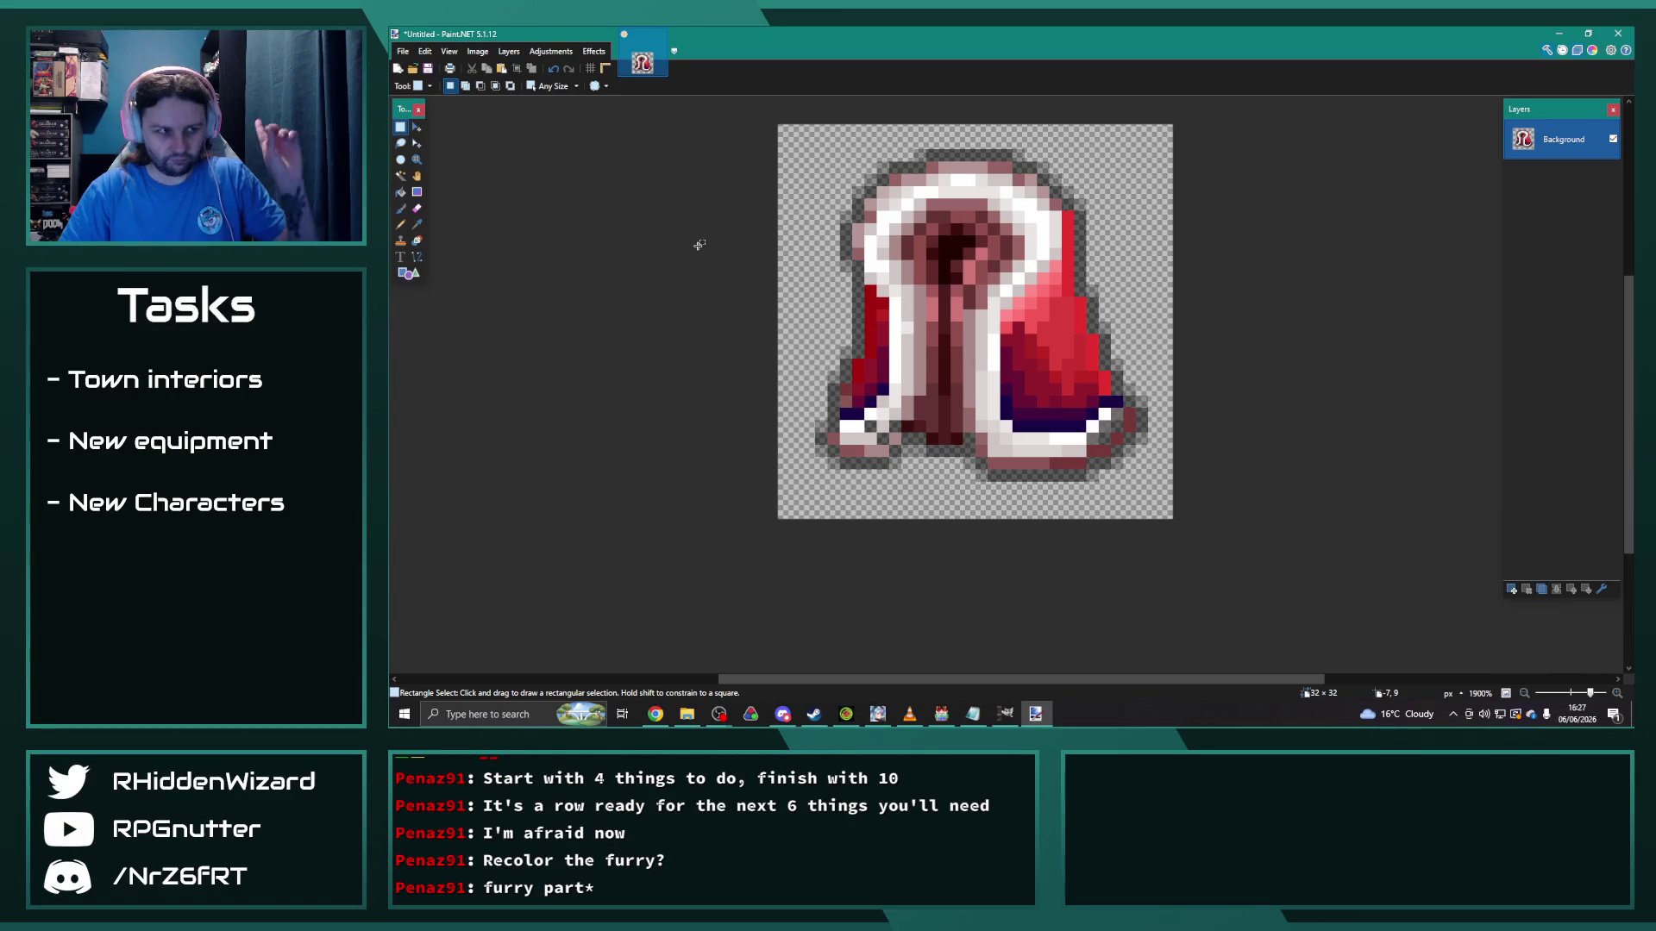
{"action": "key", "text": "ctrl+a"}
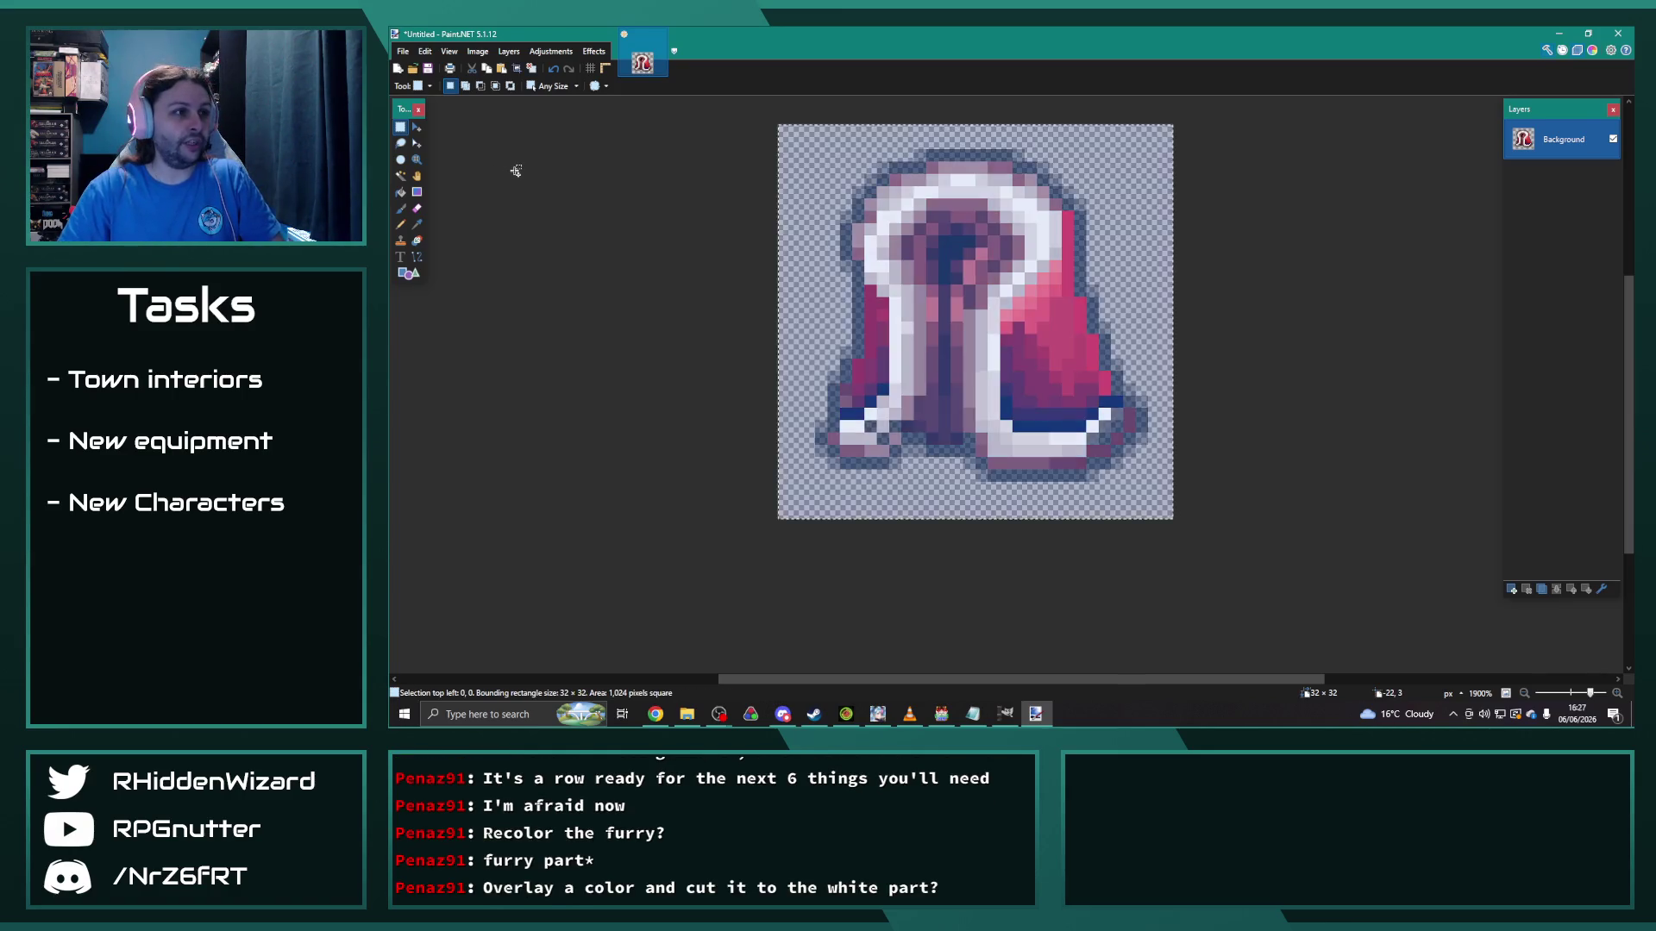
{"action": "left_click", "coordinate": [402, 52]}
{"action": "left_click", "coordinate": [418, 67]}
{"action": "left_click", "coordinate": [1004, 447]}
{"action": "key", "text": "ctrl+v"}
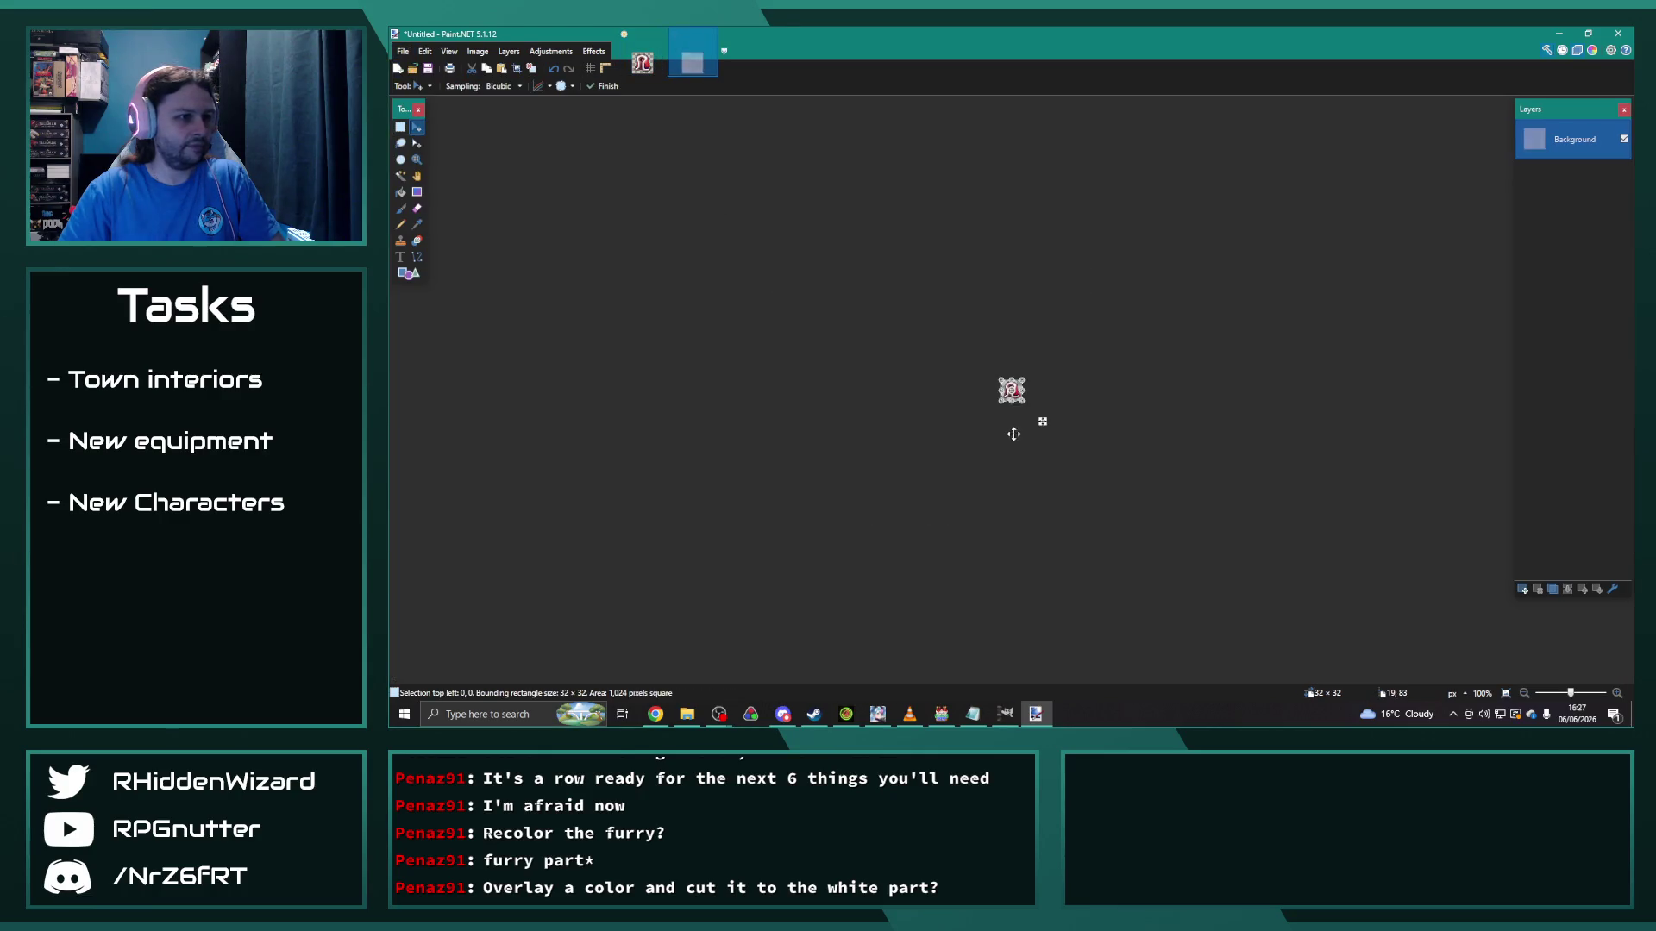
{"action": "scroll", "coordinate": [1013, 434], "scroll_direction": "up", "scroll_amount": 8}
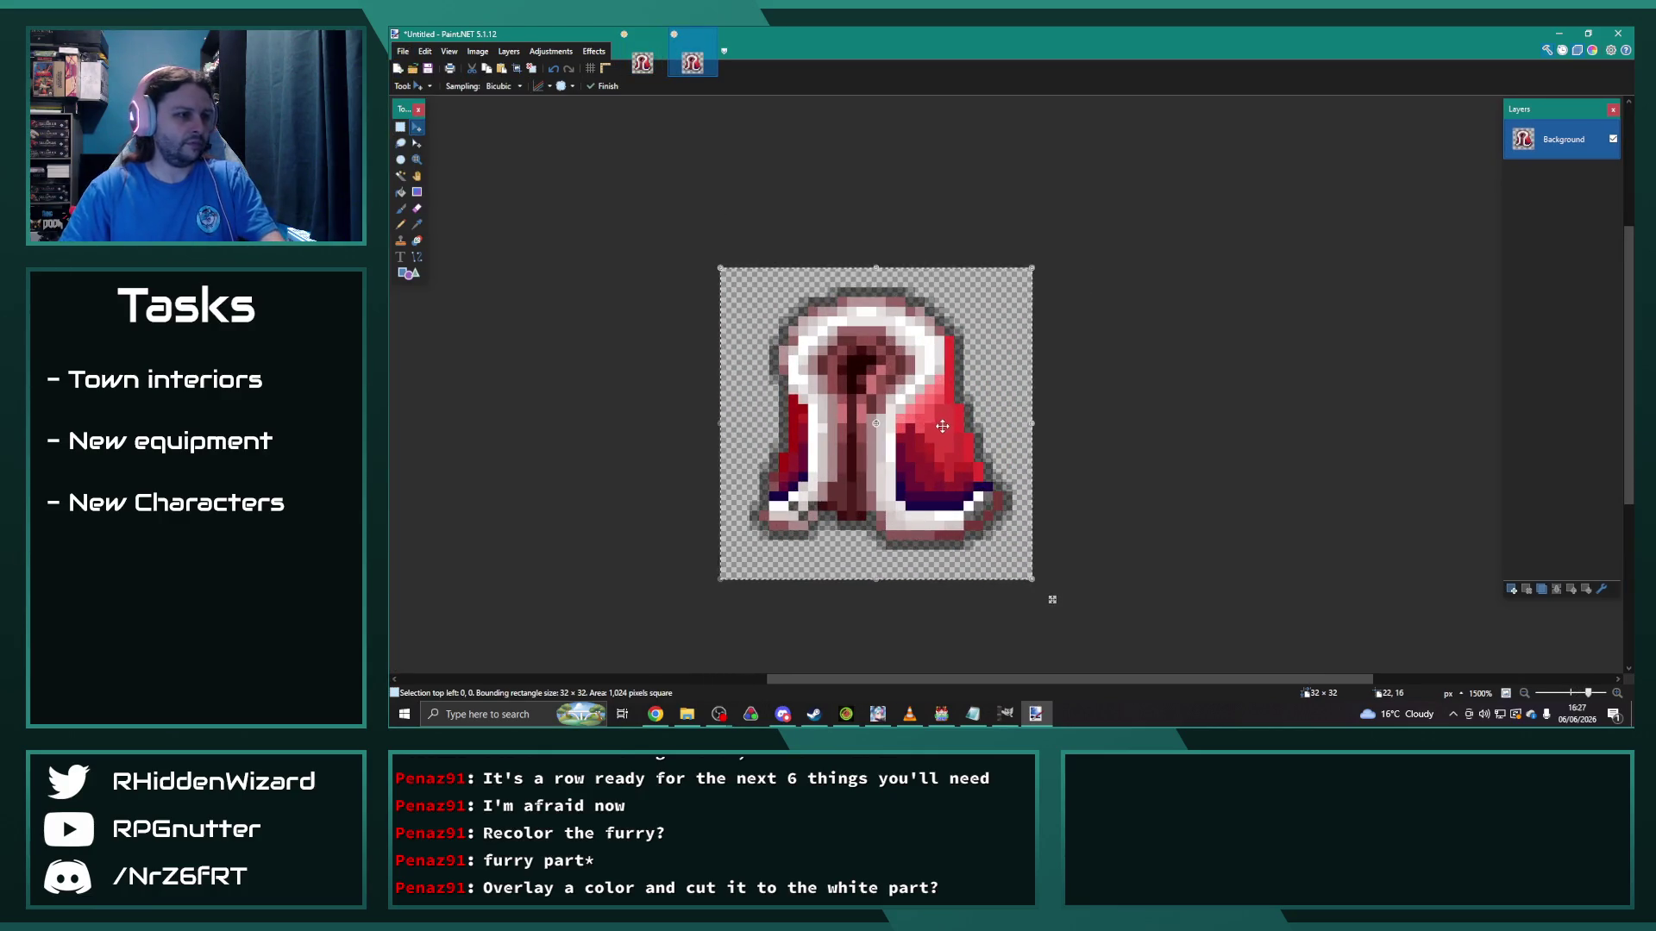
{"action": "key", "text": "ctrl+d"}
{"action": "scroll", "coordinate": [942, 426], "scroll_direction": "up", "scroll_amount": 2}
Step: Erase the stray red pixels along the robe's right edge, right-hand fold and neighbouring column
{"action": "key", "text": "s"}
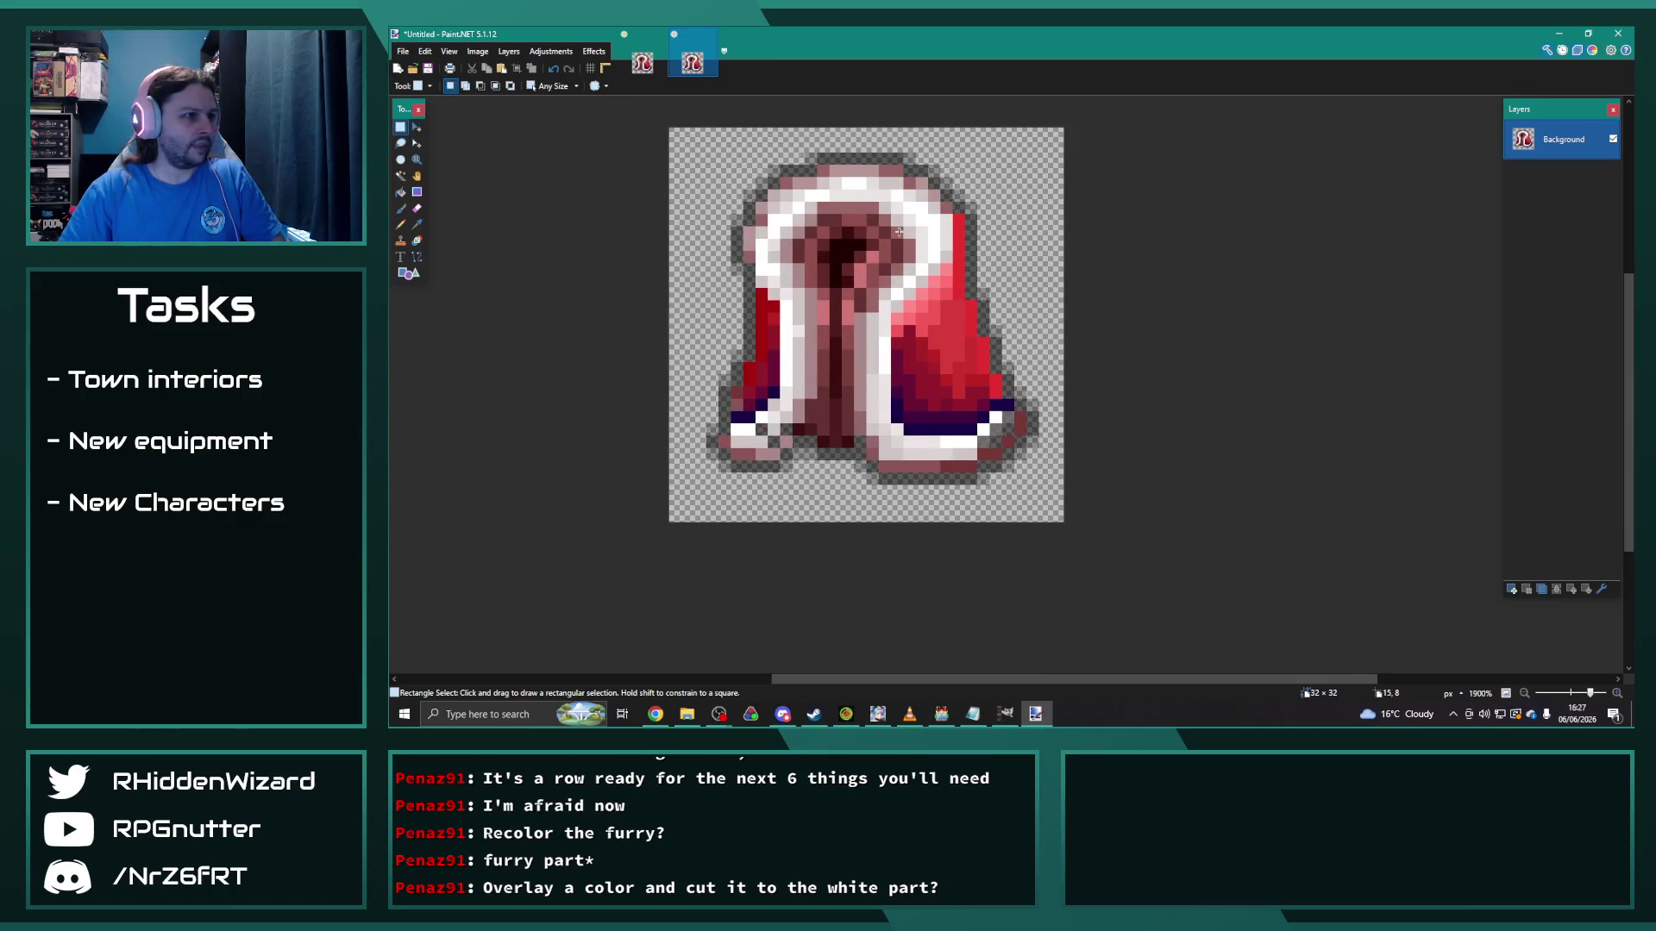
{"action": "left_click_drag", "start_coordinate": [966, 223], "coordinate": [1001, 390]}
{"action": "key", "text": "Delete"}
{"action": "mouse_move", "coordinate": [960, 280]}
{"action": "left_mouse_down"}
{"action": "mouse_move", "coordinate": [953, 399]}
{"action": "mouse_move", "coordinate": [940, 289]}
{"action": "mouse_move", "coordinate": [930, 413]}
{"action": "mouse_move", "coordinate": [967, 425]}
{"action": "left_mouse_up"}
{"action": "key", "text": "Delete"}
{"action": "key", "text": "Delete"}
{"action": "left_click", "coordinate": [943, 294]}
{"action": "key", "text": "Delete"}
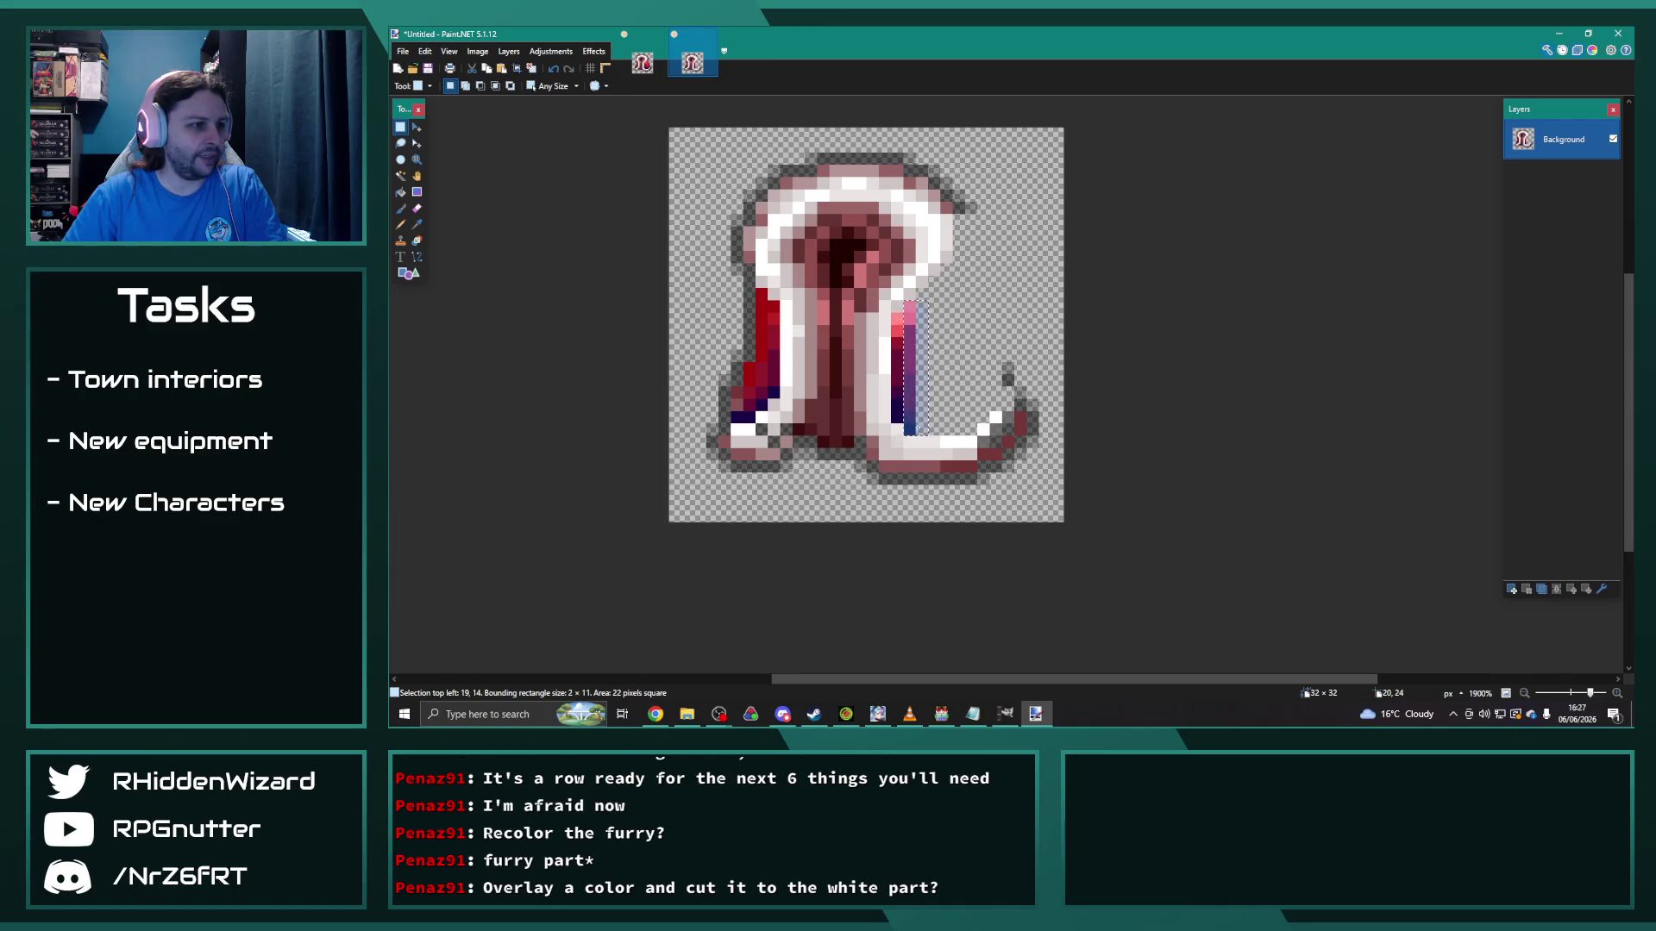
{"action": "left_click", "coordinate": [910, 377]}
{"action": "left_click_drag", "start_coordinate": [900, 319], "coordinate": [903, 424]}
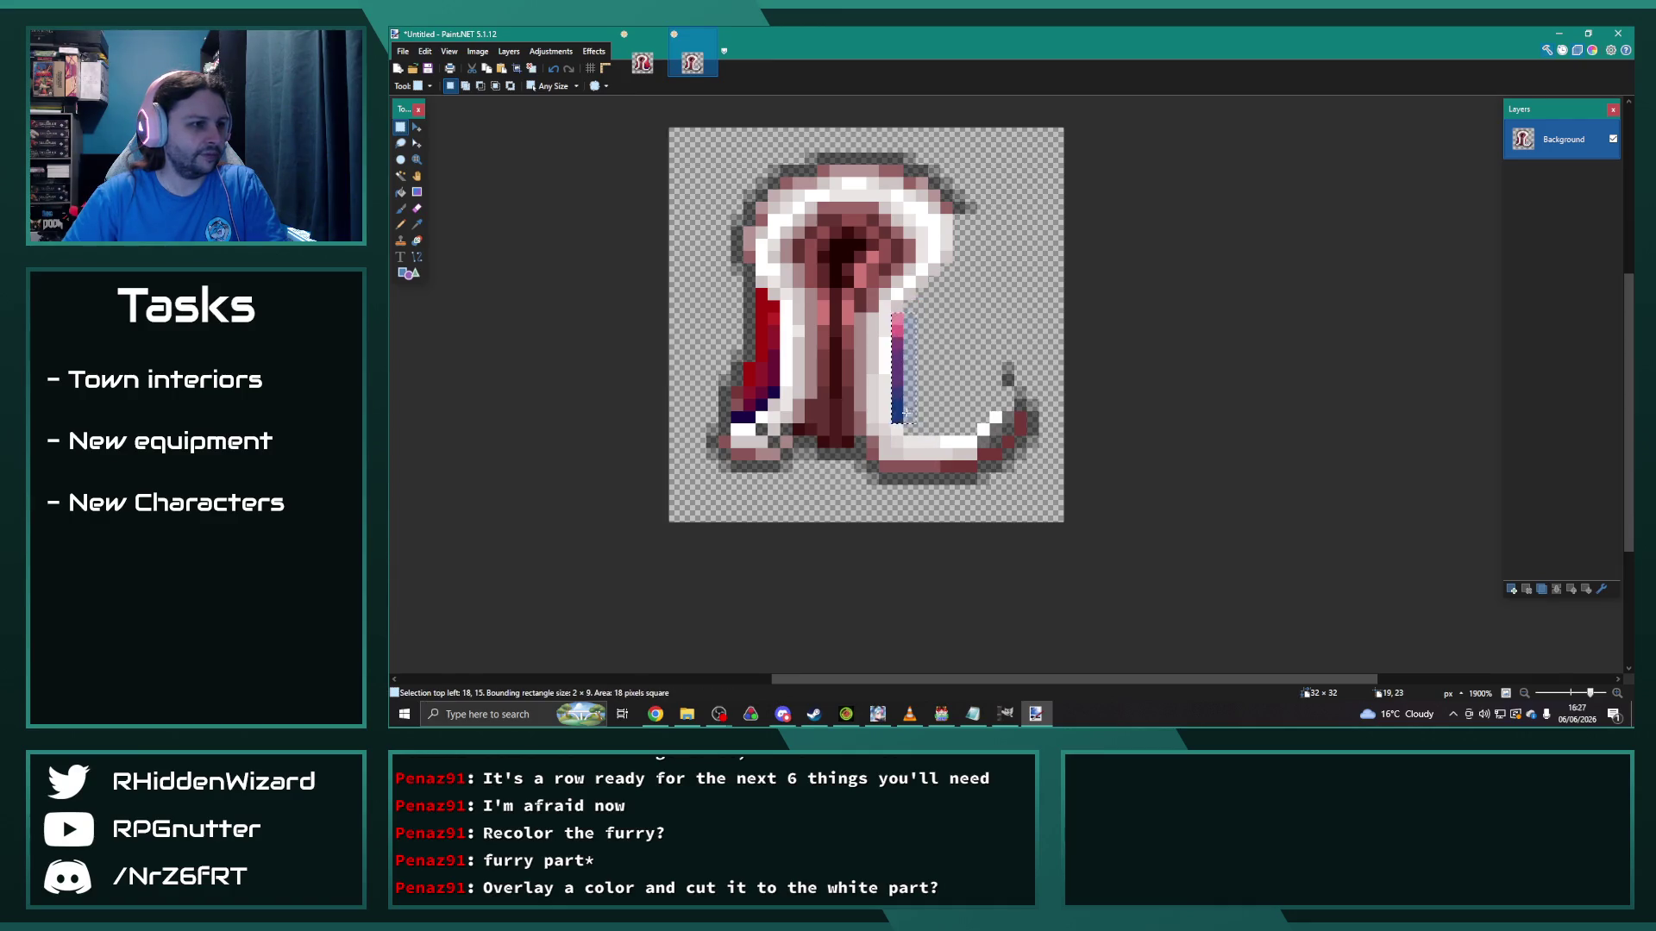
{"action": "key", "text": "Delete"}
Step: Clear the leftover pixels at the tail tip, inner stem and bottom strip
{"action": "left_click_drag", "start_coordinate": [1015, 413], "coordinate": [1034, 440]}
{"action": "key", "text": "Delete"}
{"action": "left_click", "coordinate": [1009, 446]}
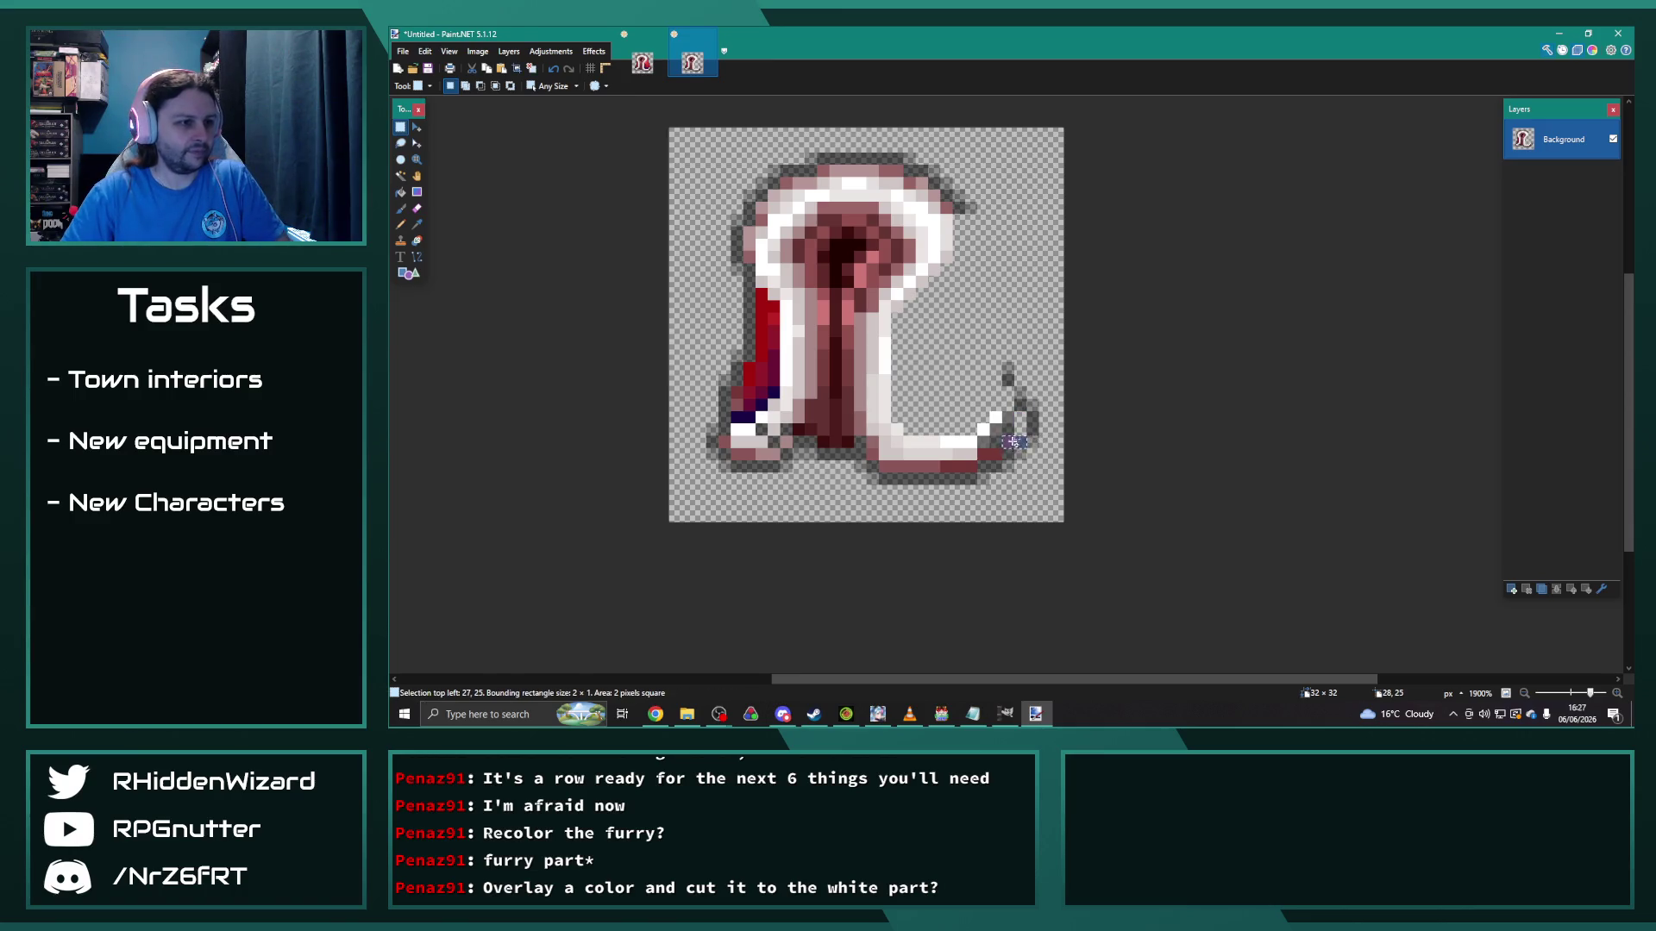
{"action": "left_click", "coordinate": [1026, 444]}
{"action": "left_click_drag", "start_coordinate": [1034, 440], "coordinate": [1009, 441]}
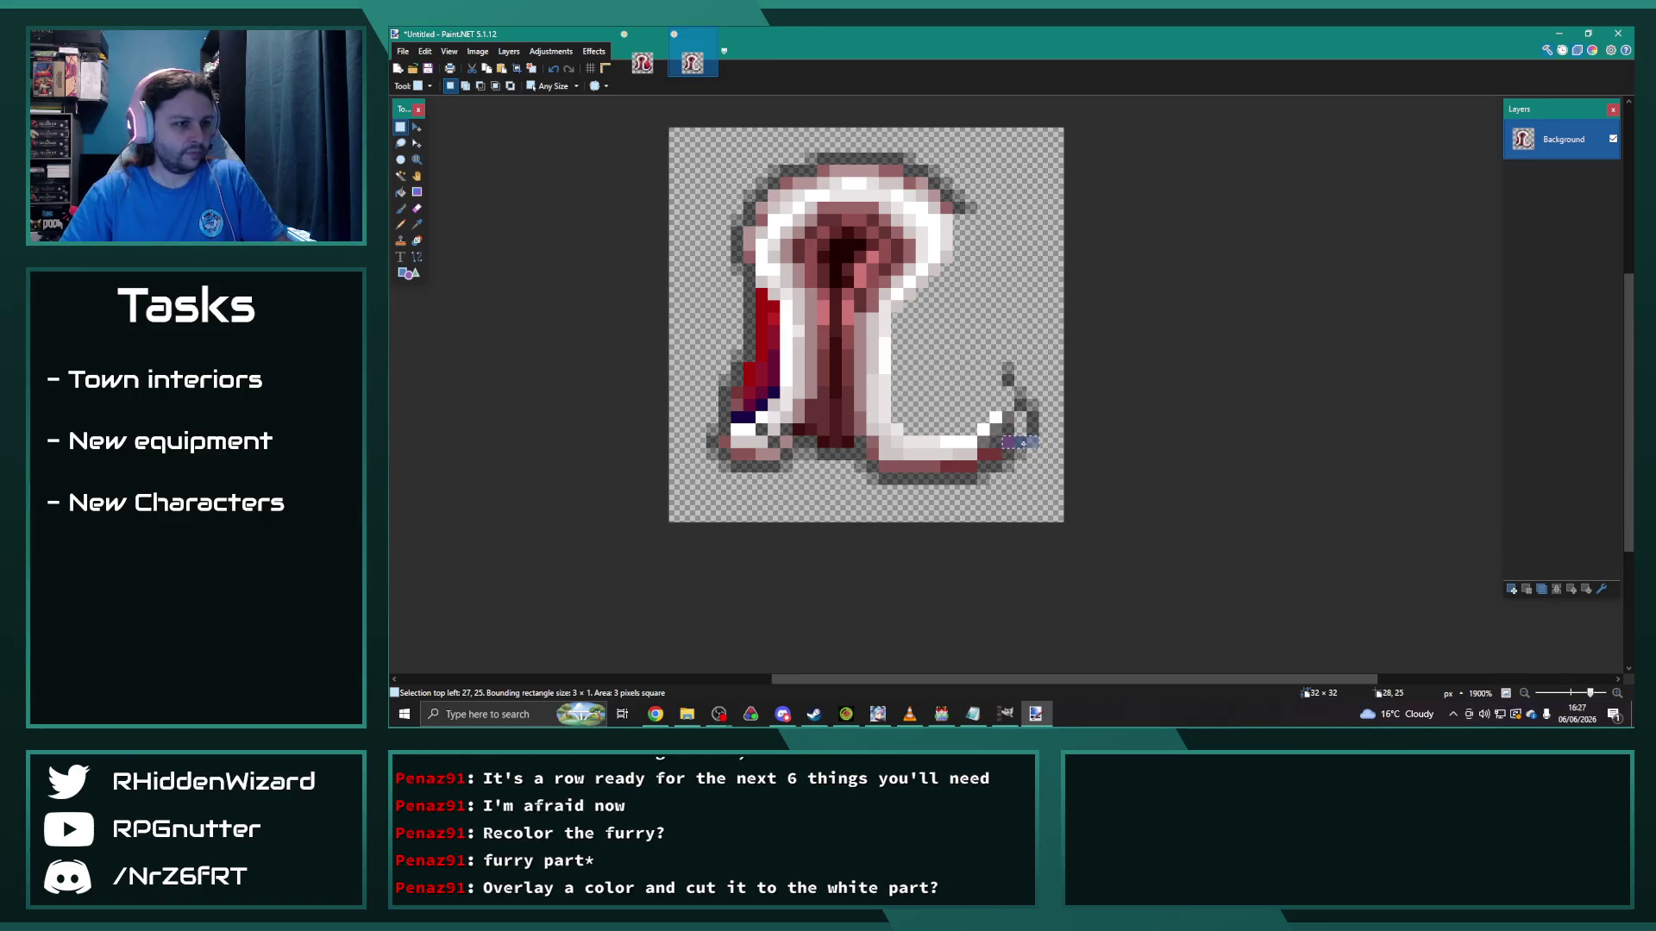
{"action": "left_click", "coordinate": [1040, 501]}
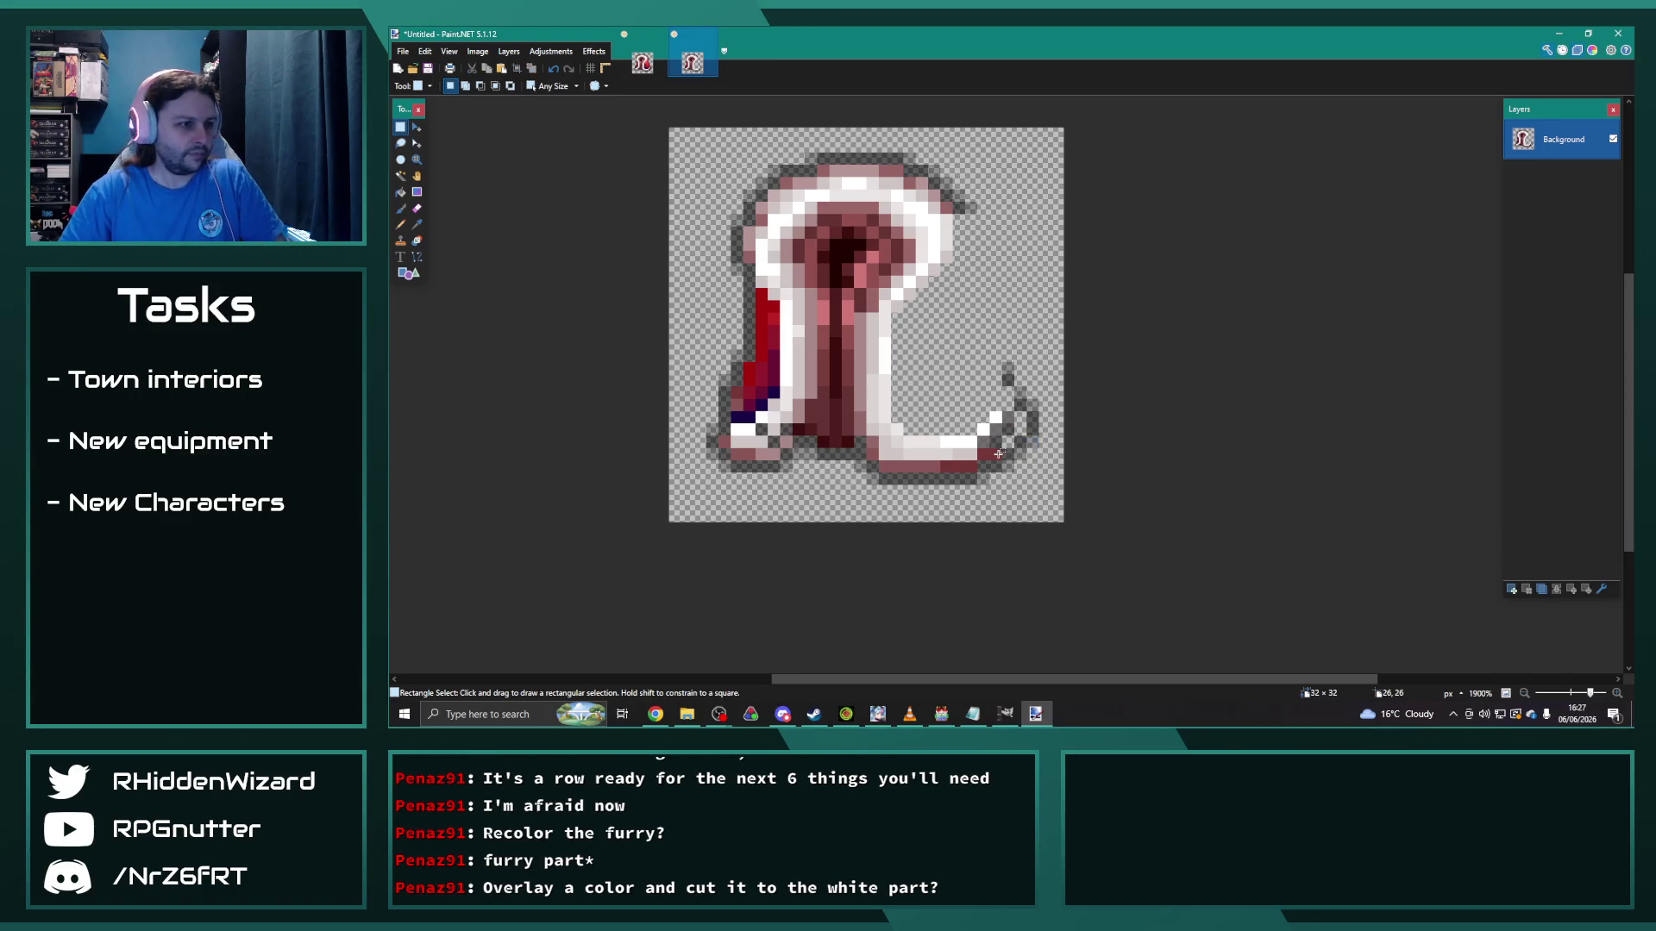
{"action": "mouse_move", "coordinate": [993, 454]}
{"action": "left_mouse_down"}
{"action": "mouse_move", "coordinate": [880, 466]}
{"action": "mouse_move", "coordinate": [830, 326]}
{"action": "mouse_move", "coordinate": [829, 212]}
{"action": "left_mouse_up"}
{"action": "left_click", "coordinate": [869, 440], "text": "ctrl"}
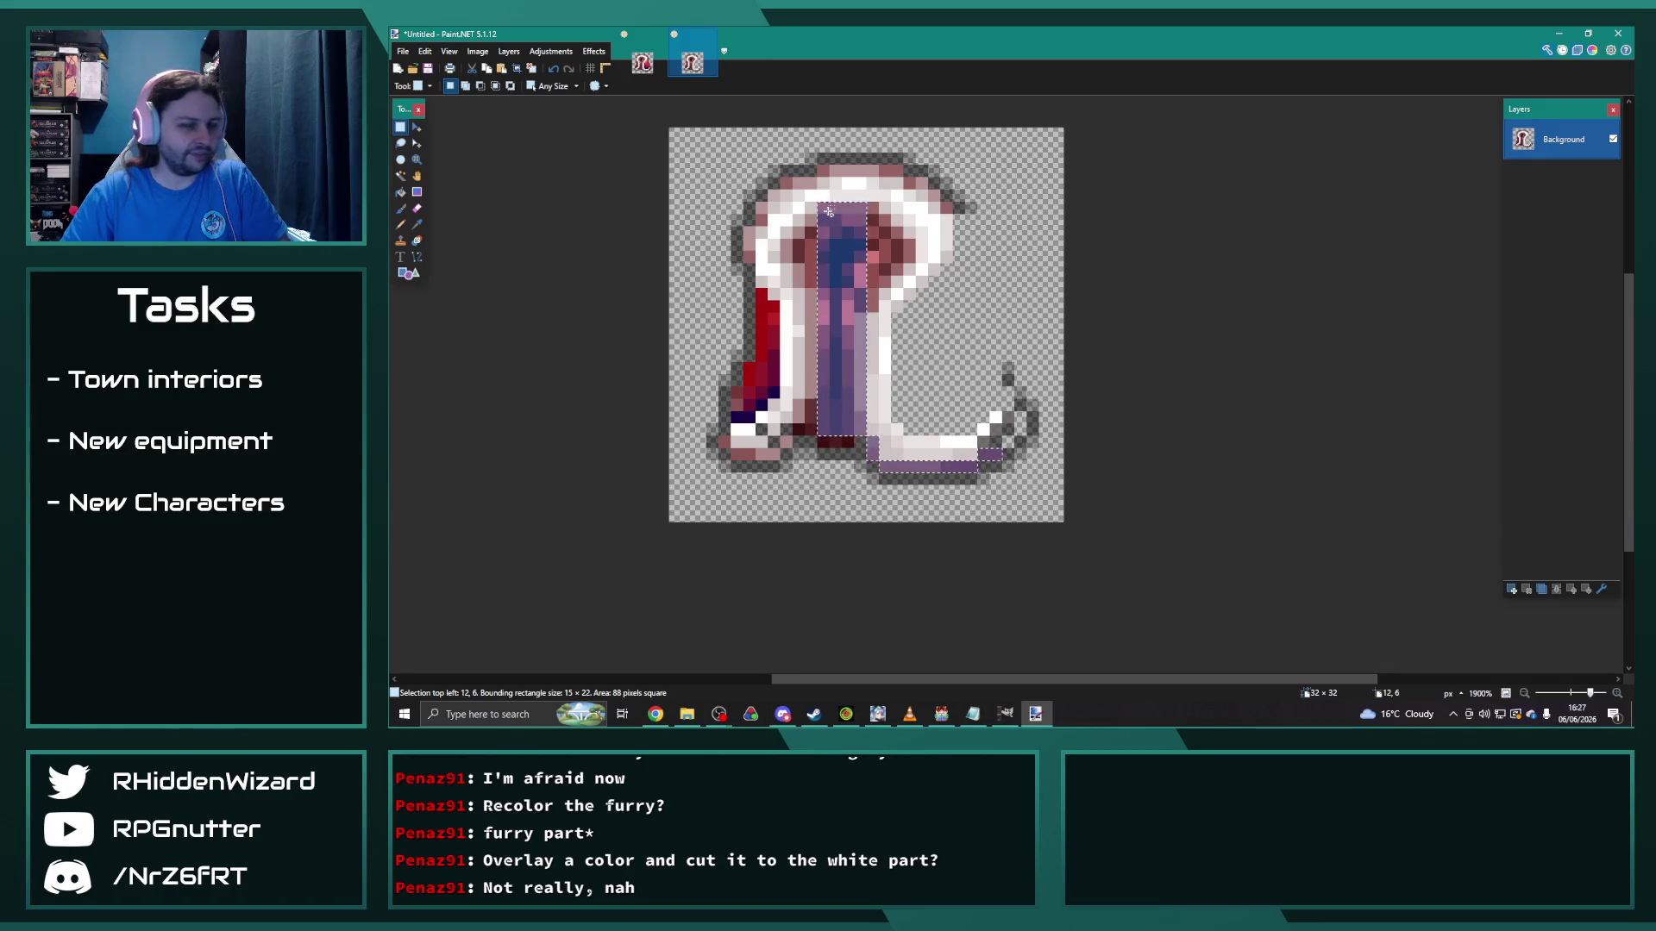
{"action": "key", "text": "Delete"}
Step: Erase the stem's bottom pixels, lower-left pixels, short top columns and inner lining columns
{"action": "left_click_drag", "start_coordinate": [820, 441], "coordinate": [841, 441]}
{"action": "key", "text": "Delete"}
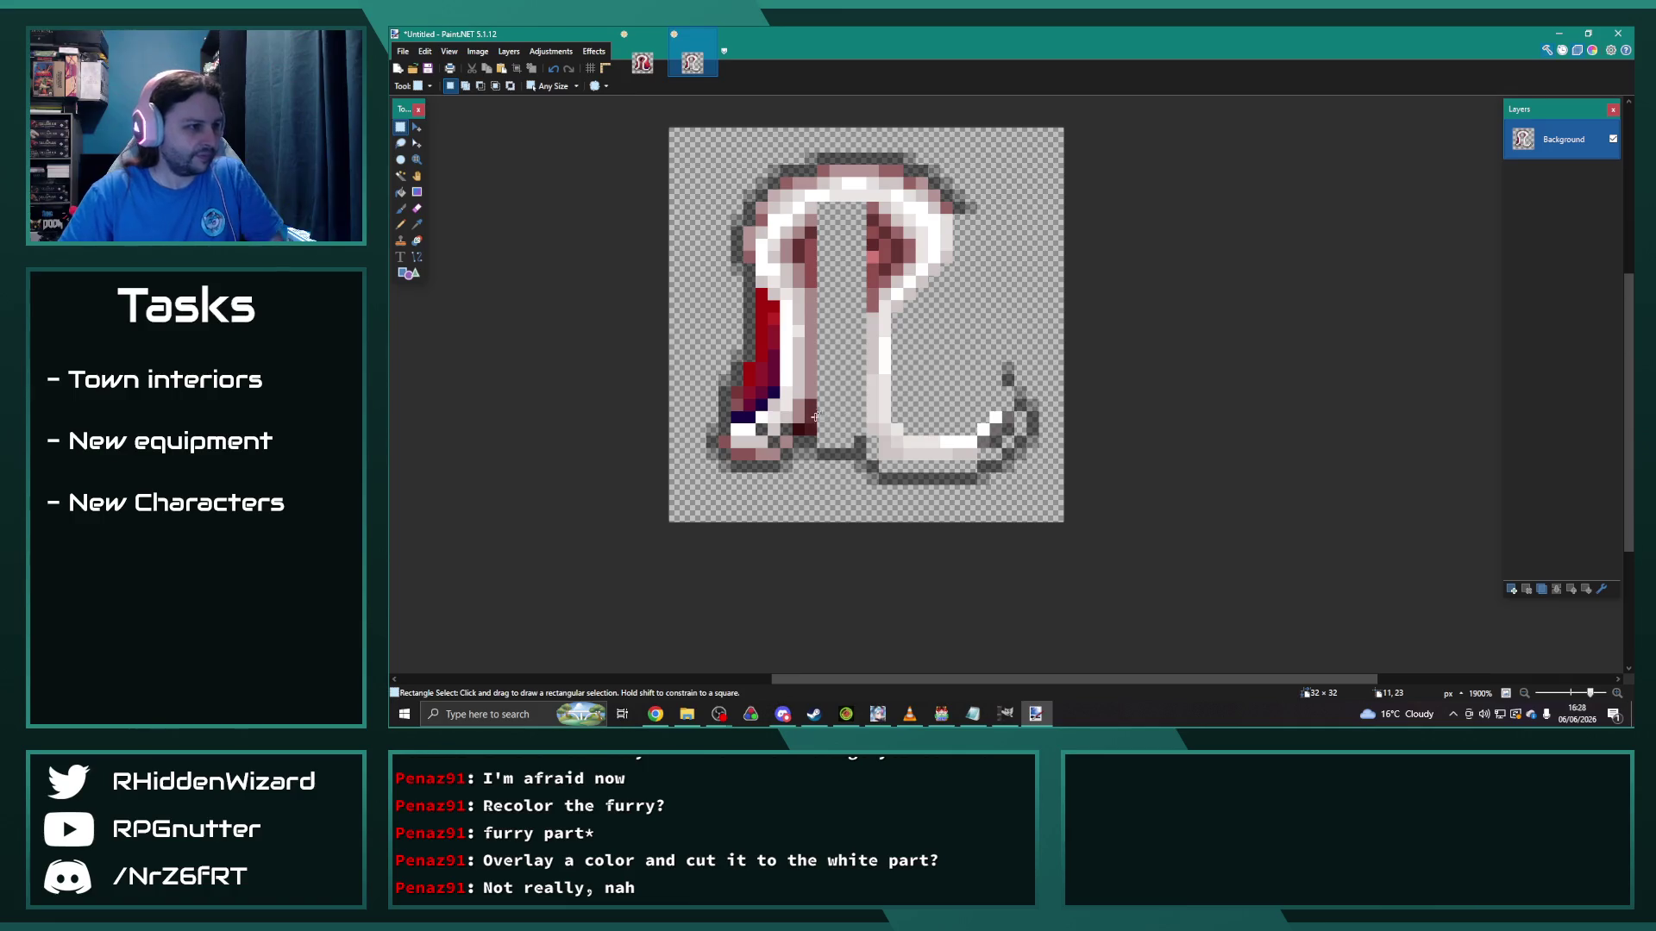
{"action": "mouse_move", "coordinate": [817, 428]}
{"action": "left_mouse_down"}
{"action": "mouse_move", "coordinate": [793, 429]}
{"action": "mouse_move", "coordinate": [809, 414]}
{"action": "left_mouse_up"}
{"action": "key", "text": "Delete"}
{"action": "key", "text": "Delete"}
{"action": "left_click_drag", "start_coordinate": [814, 298], "coordinate": [815, 396]}
{"action": "key", "text": "Delete"}
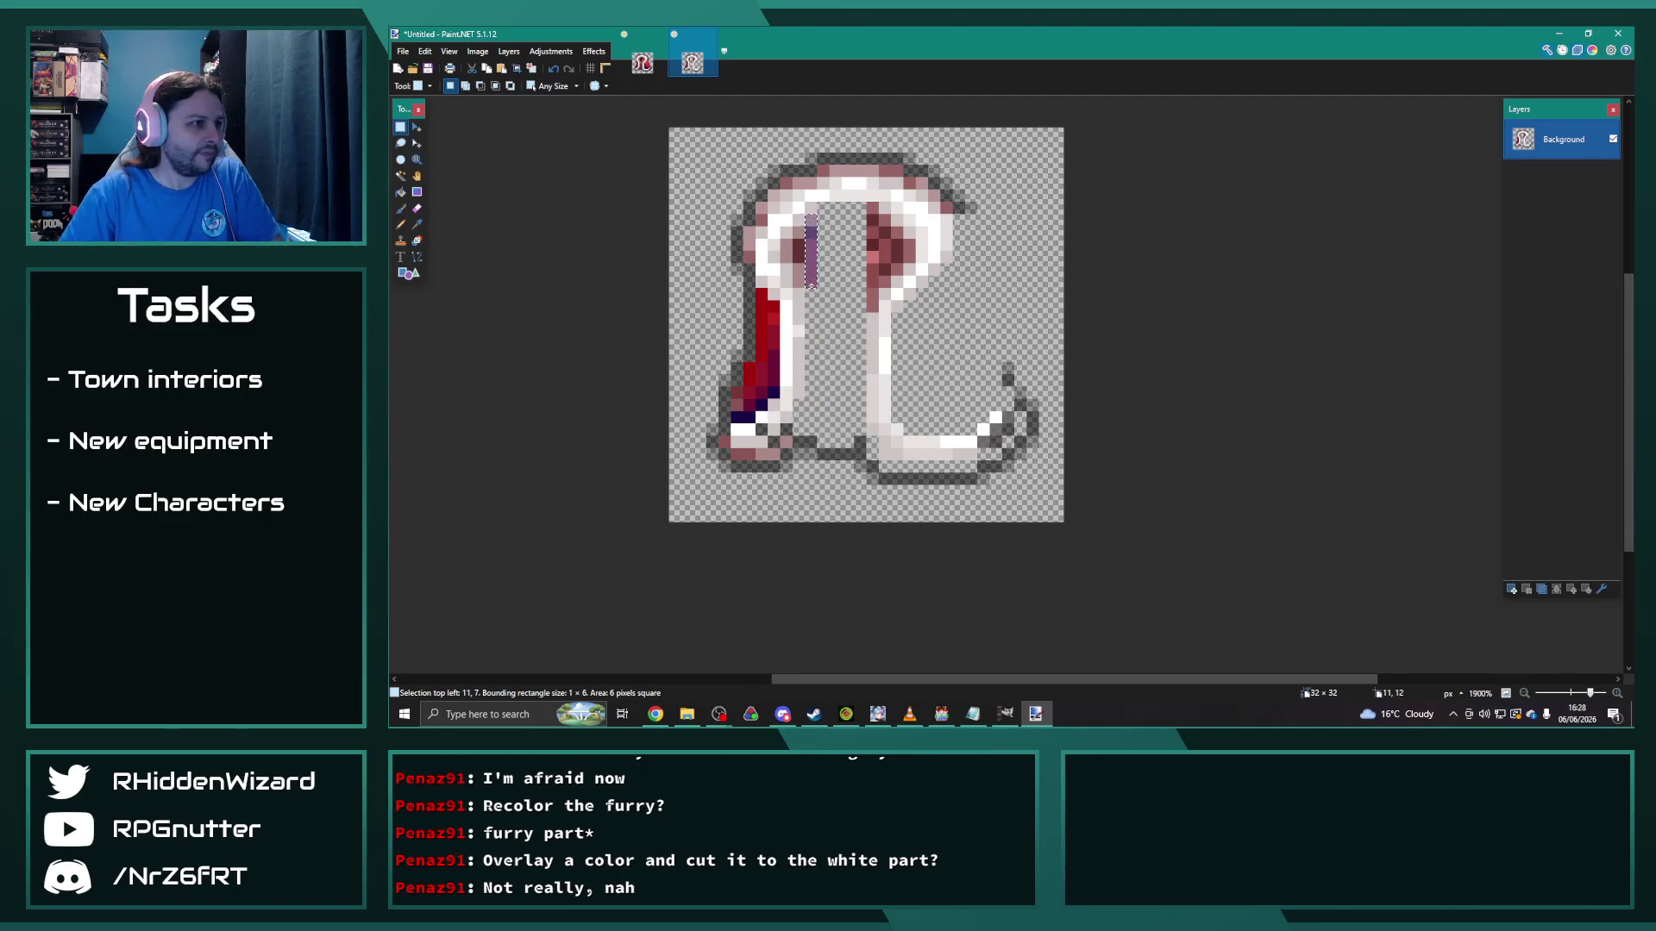
{"action": "left_click_drag", "start_coordinate": [798, 231], "coordinate": [801, 255]}
{"action": "key", "text": "Delete"}
{"action": "left_click_drag", "start_coordinate": [870, 205], "coordinate": [869, 290]}
{"action": "key", "text": "Delete"}
{"action": "mouse_move", "coordinate": [884, 217]}
{"action": "left_mouse_down"}
{"action": "mouse_move", "coordinate": [885, 286]}
{"action": "mouse_move", "coordinate": [897, 247]}
{"action": "mouse_move", "coordinate": [909, 259]}
{"action": "mouse_move", "coordinate": [946, 208]}
{"action": "left_mouse_up"}
{"action": "key", "text": "Delete"}
{"action": "key", "text": "Delete"}
{"action": "key", "text": "Delete"}
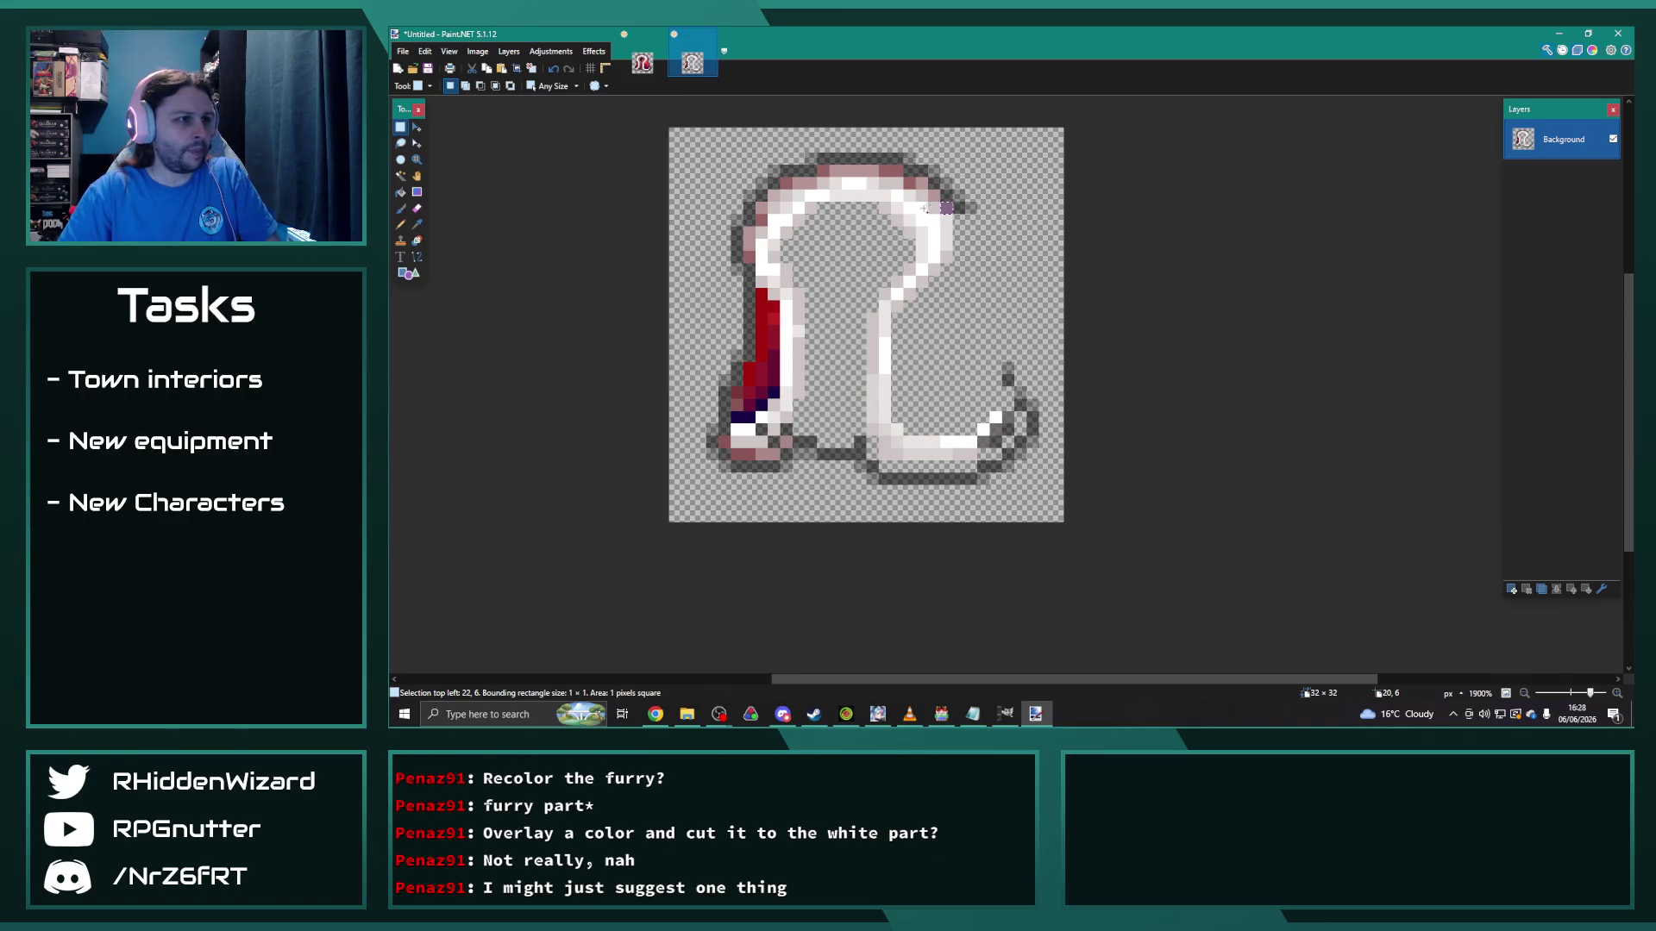
Step: Delete the pink top-row pixels, left red stripe and lower-left purple pixels, then deselect
{"action": "left_click_drag", "start_coordinate": [921, 196], "coordinate": [935, 196]}
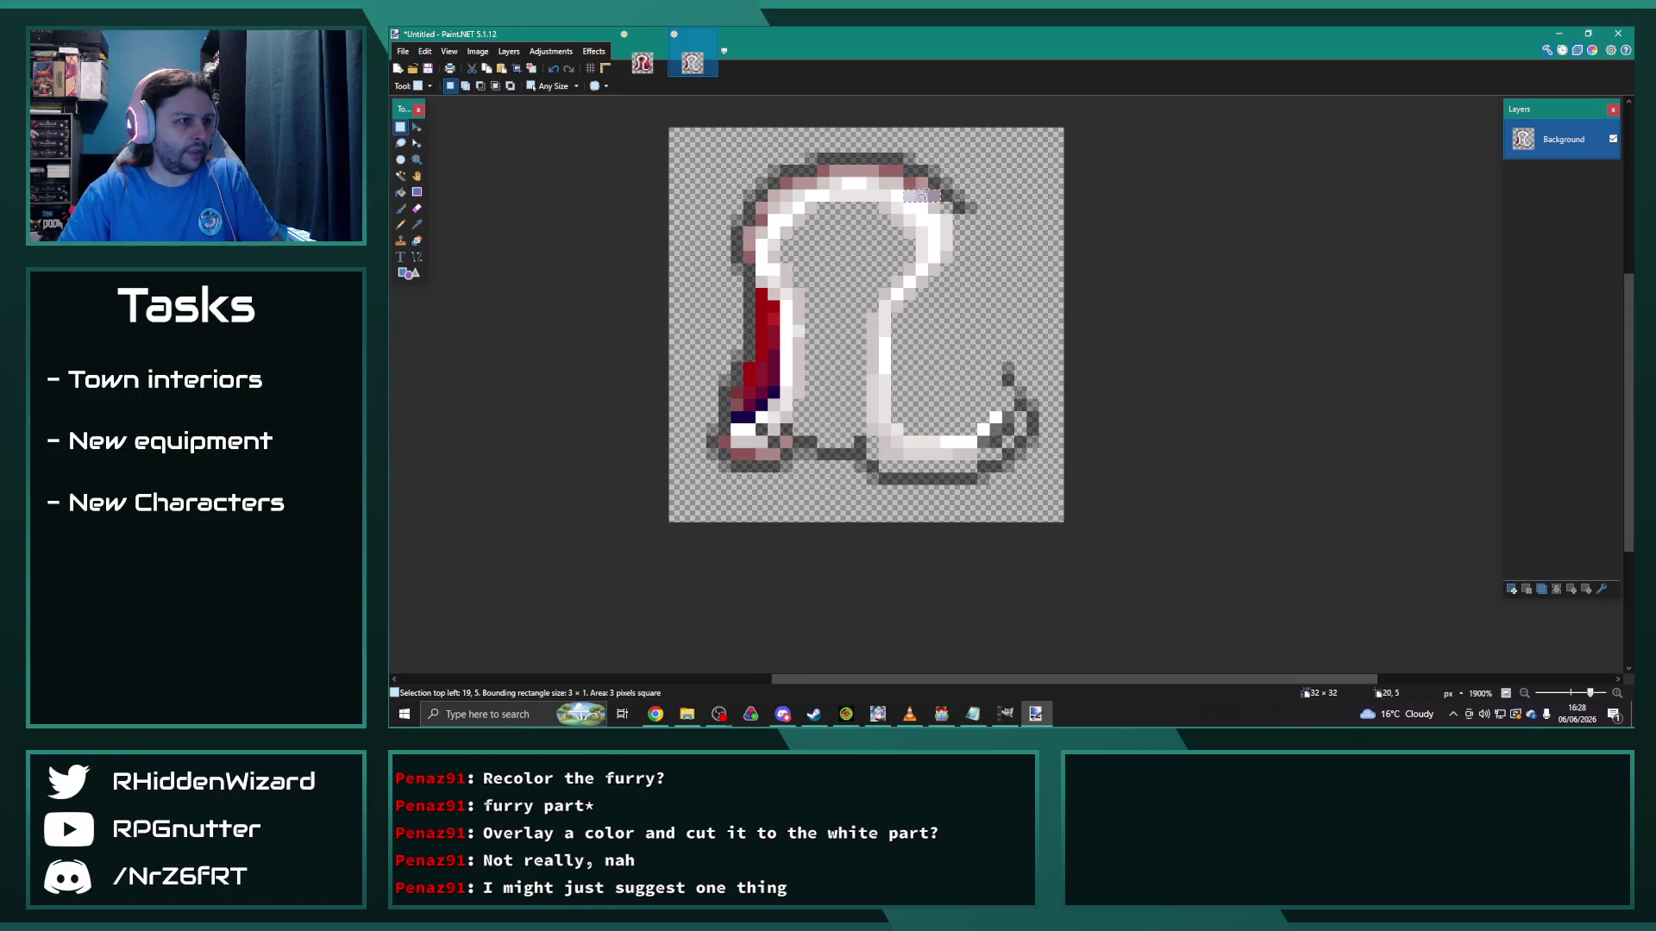
{"action": "key", "text": "Delete"}
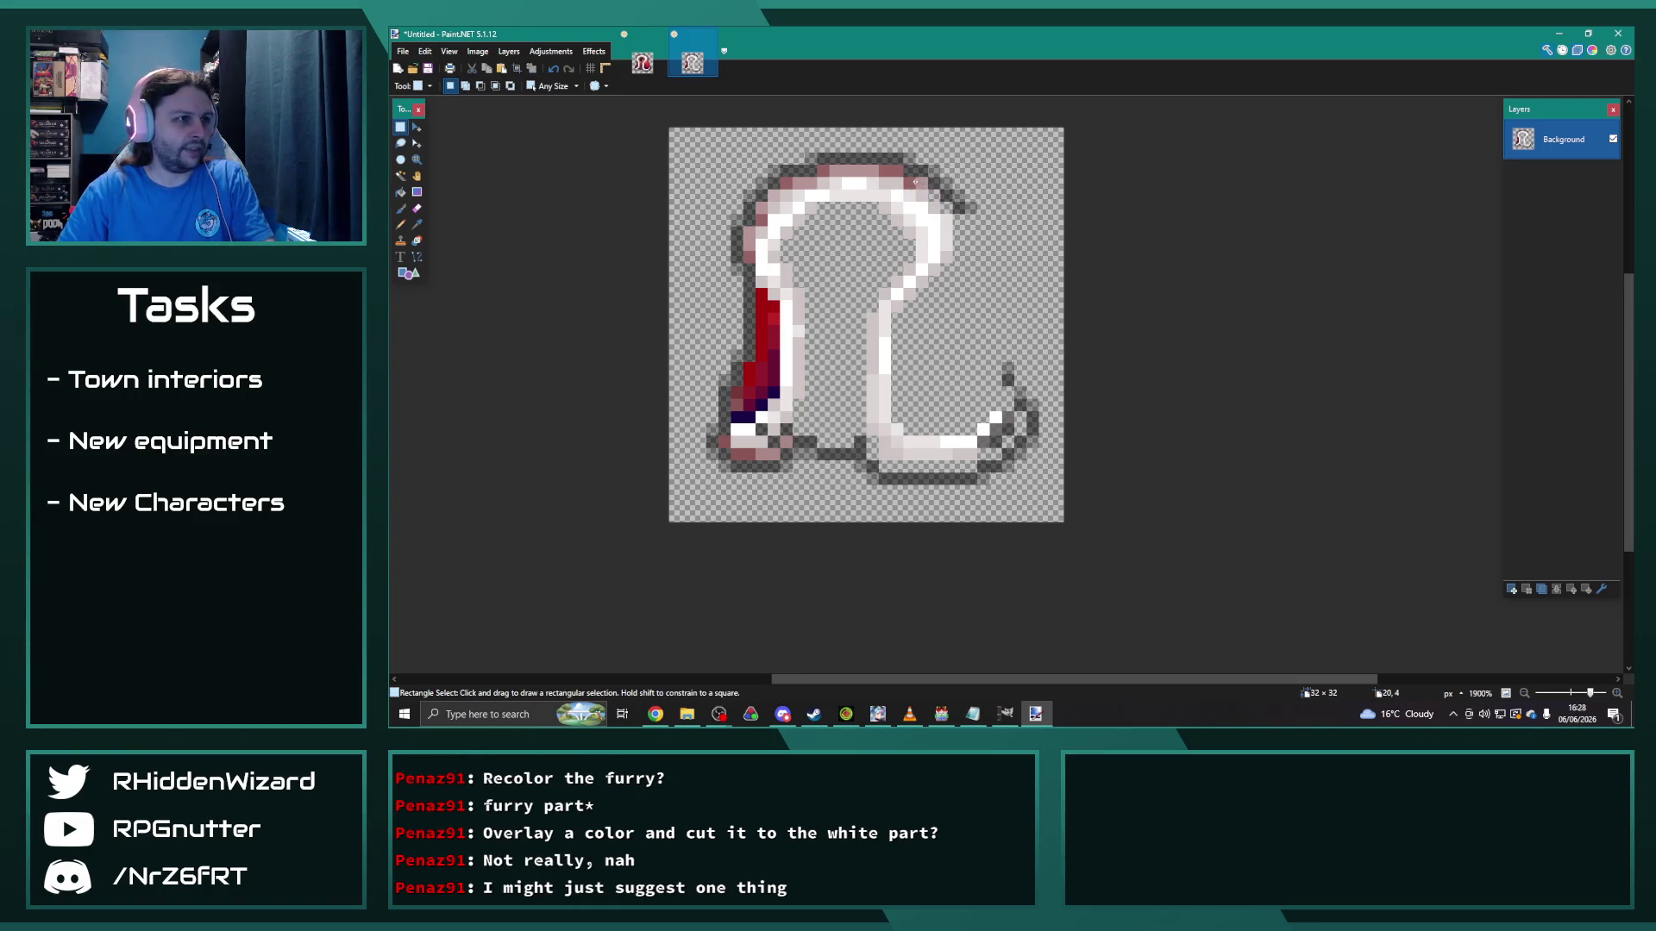
{"action": "mouse_move", "coordinate": [901, 170]}
{"action": "left_mouse_down"}
{"action": "mouse_move", "coordinate": [824, 171]}
{"action": "mouse_move", "coordinate": [780, 181]}
{"action": "mouse_move", "coordinate": [804, 196]}
{"action": "mouse_move", "coordinate": [785, 195]}
{"action": "left_mouse_up"}
{"action": "key", "text": "Delete"}
{"action": "key", "text": "Delete"}
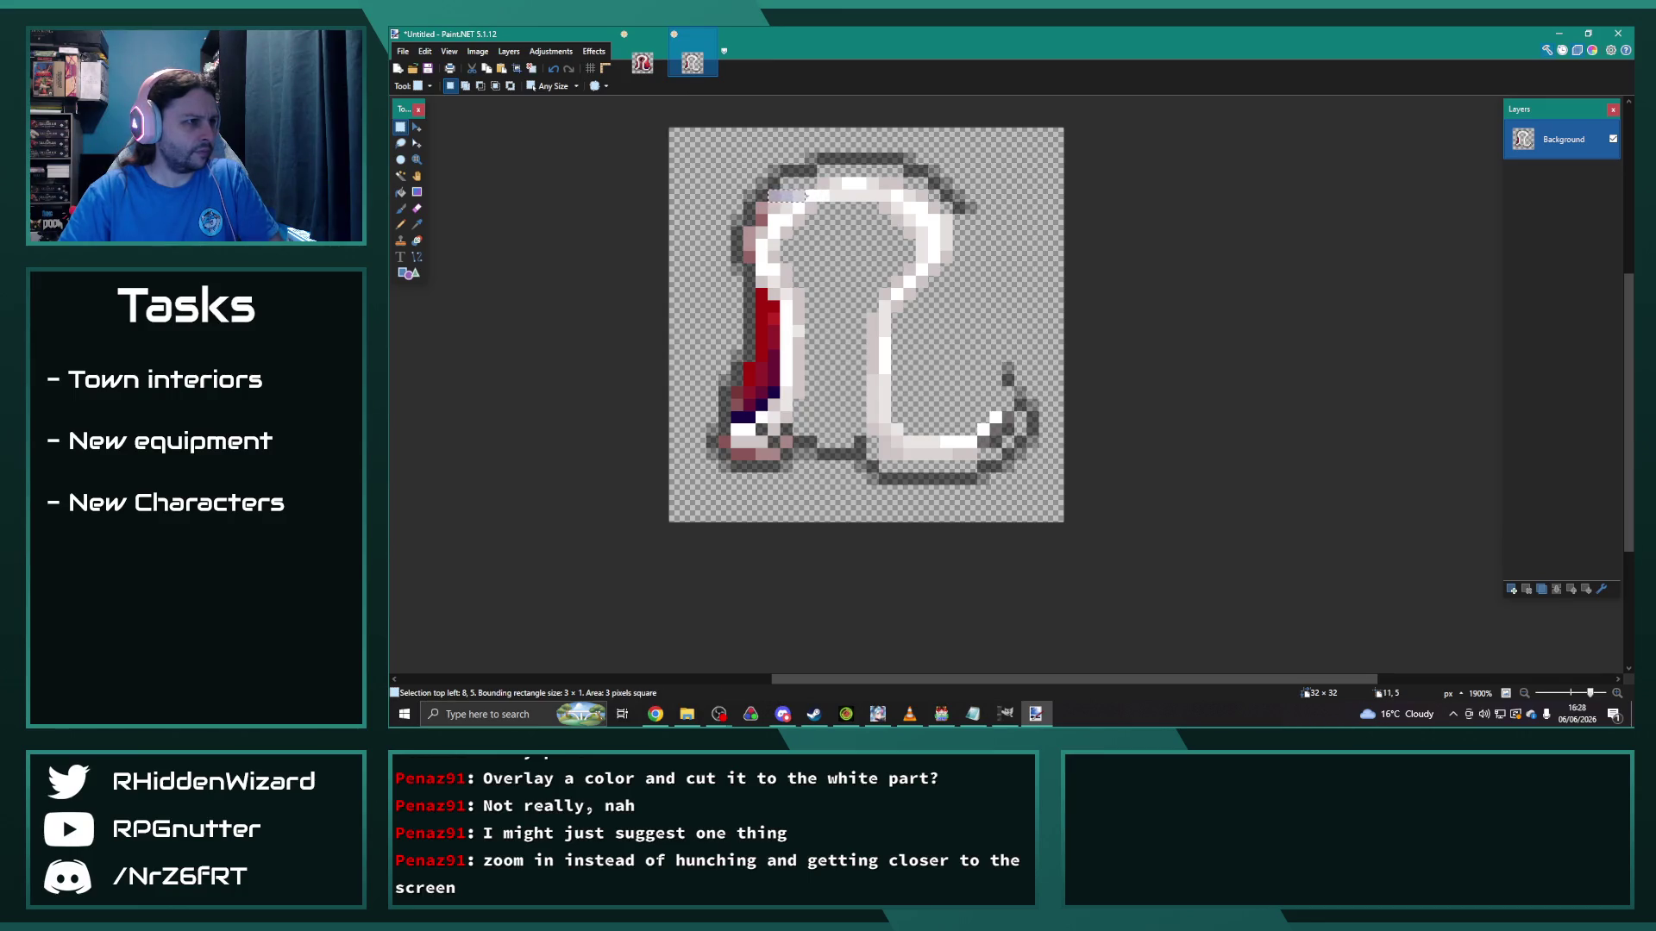
{"action": "key", "text": "Delete"}
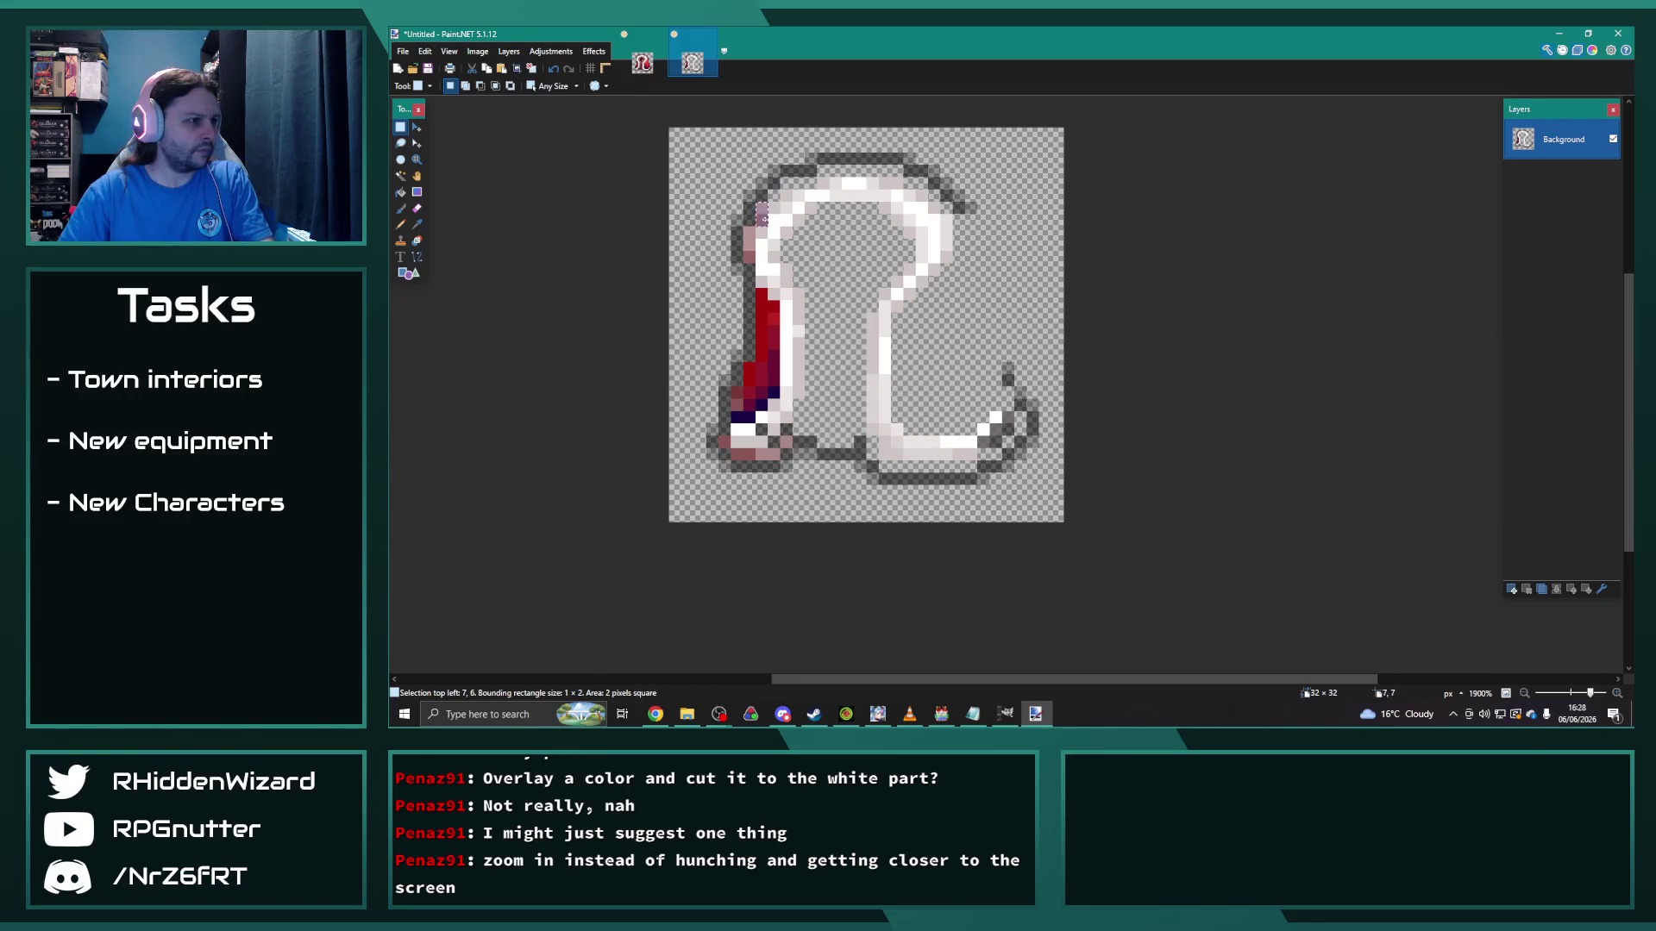
{"action": "left_click_drag", "start_coordinate": [761, 292], "coordinate": [761, 405]}
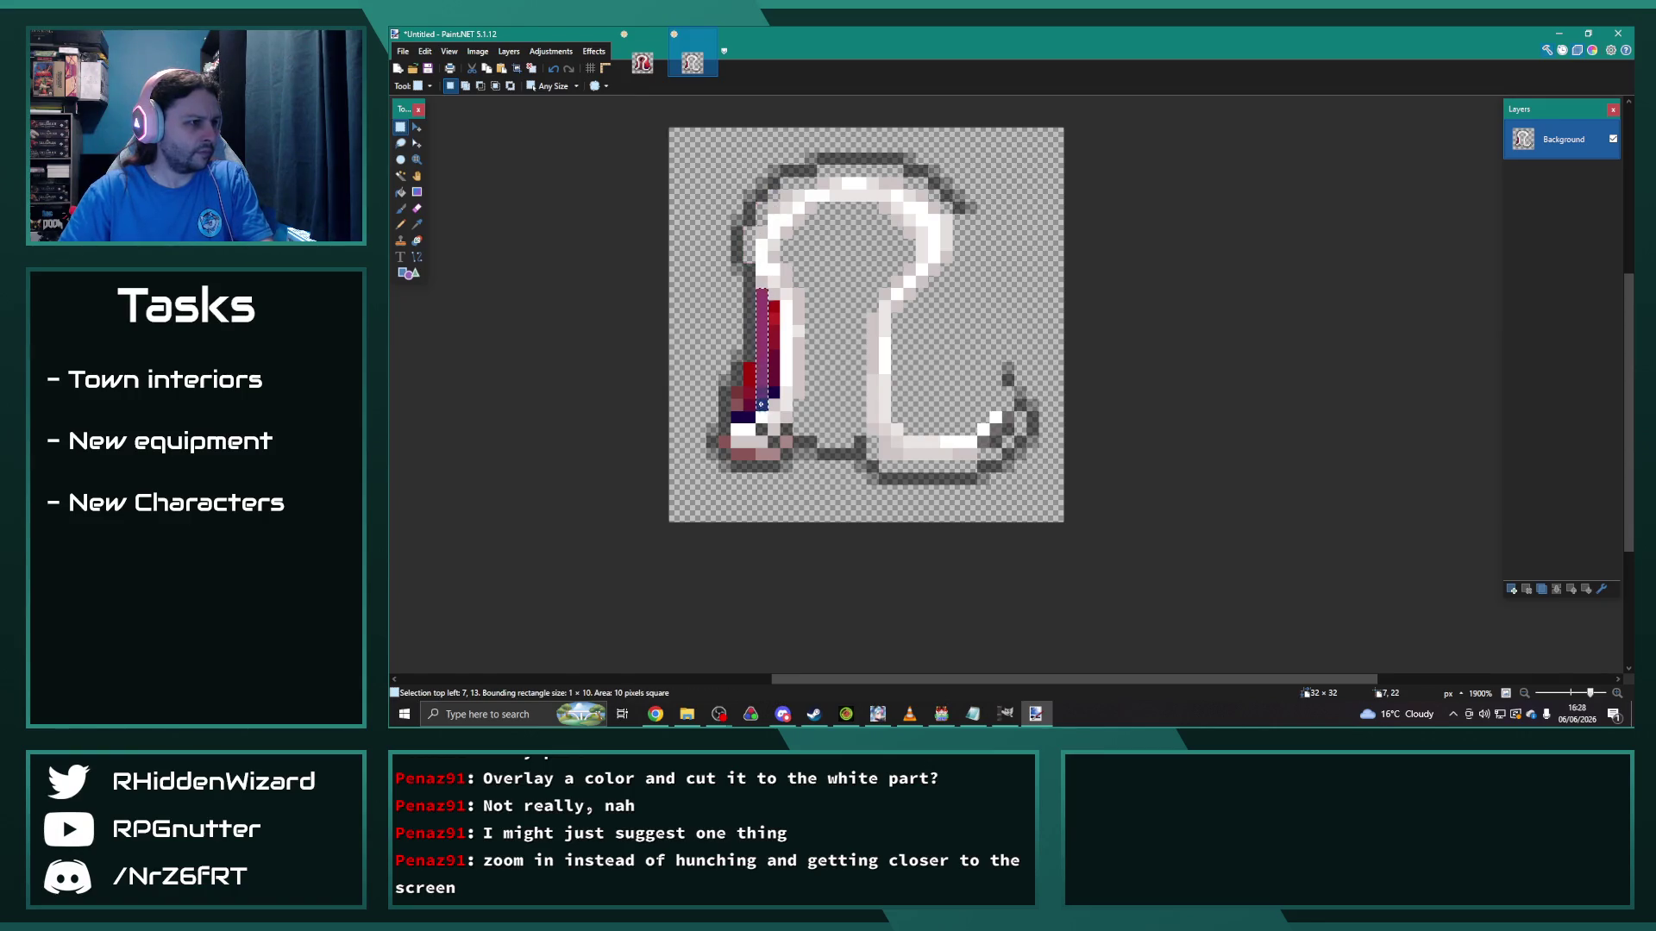
{"action": "key", "text": "Delete"}
{"action": "mouse_move", "coordinate": [774, 304]}
{"action": "left_mouse_down"}
{"action": "mouse_move", "coordinate": [773, 396]}
{"action": "mouse_move", "coordinate": [750, 381]}
{"action": "mouse_move", "coordinate": [753, 406]}
{"action": "left_mouse_up"}
{"action": "key", "text": "Delete"}
{"action": "key", "text": "Delete"}
{"action": "key", "text": "Delete"}
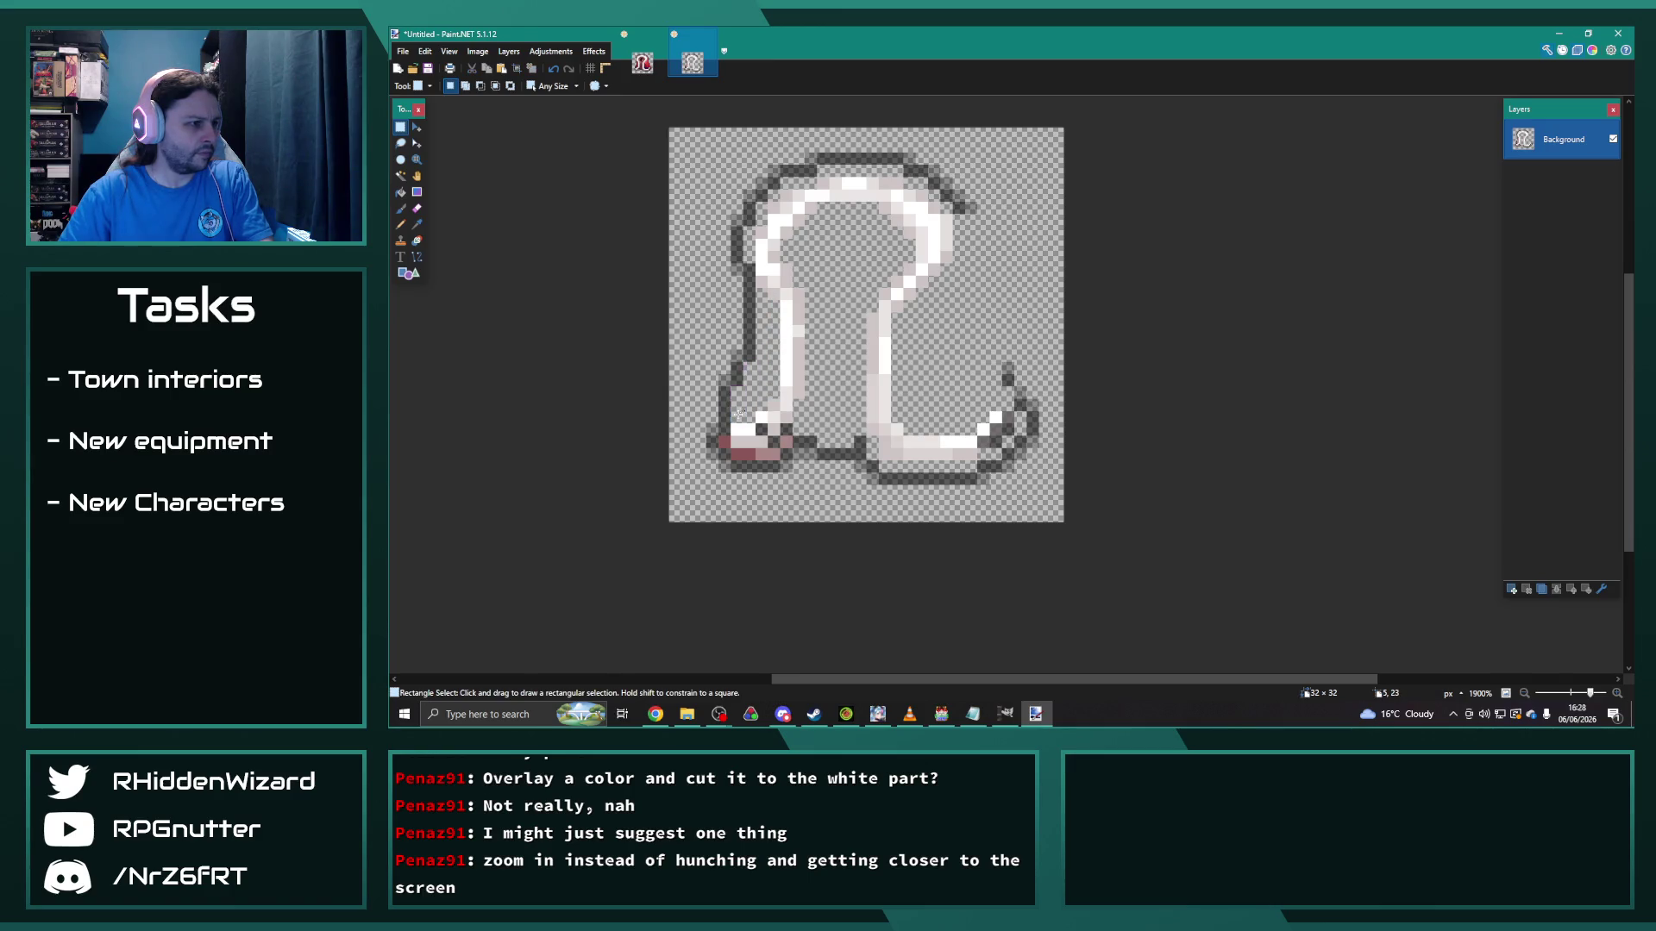
{"action": "key", "text": "Delete"}
{"action": "mouse_move", "coordinate": [787, 442]}
{"action": "left_mouse_down"}
{"action": "mouse_move", "coordinate": [786, 467]}
{"action": "mouse_move", "coordinate": [747, 443]}
{"action": "left_mouse_up"}
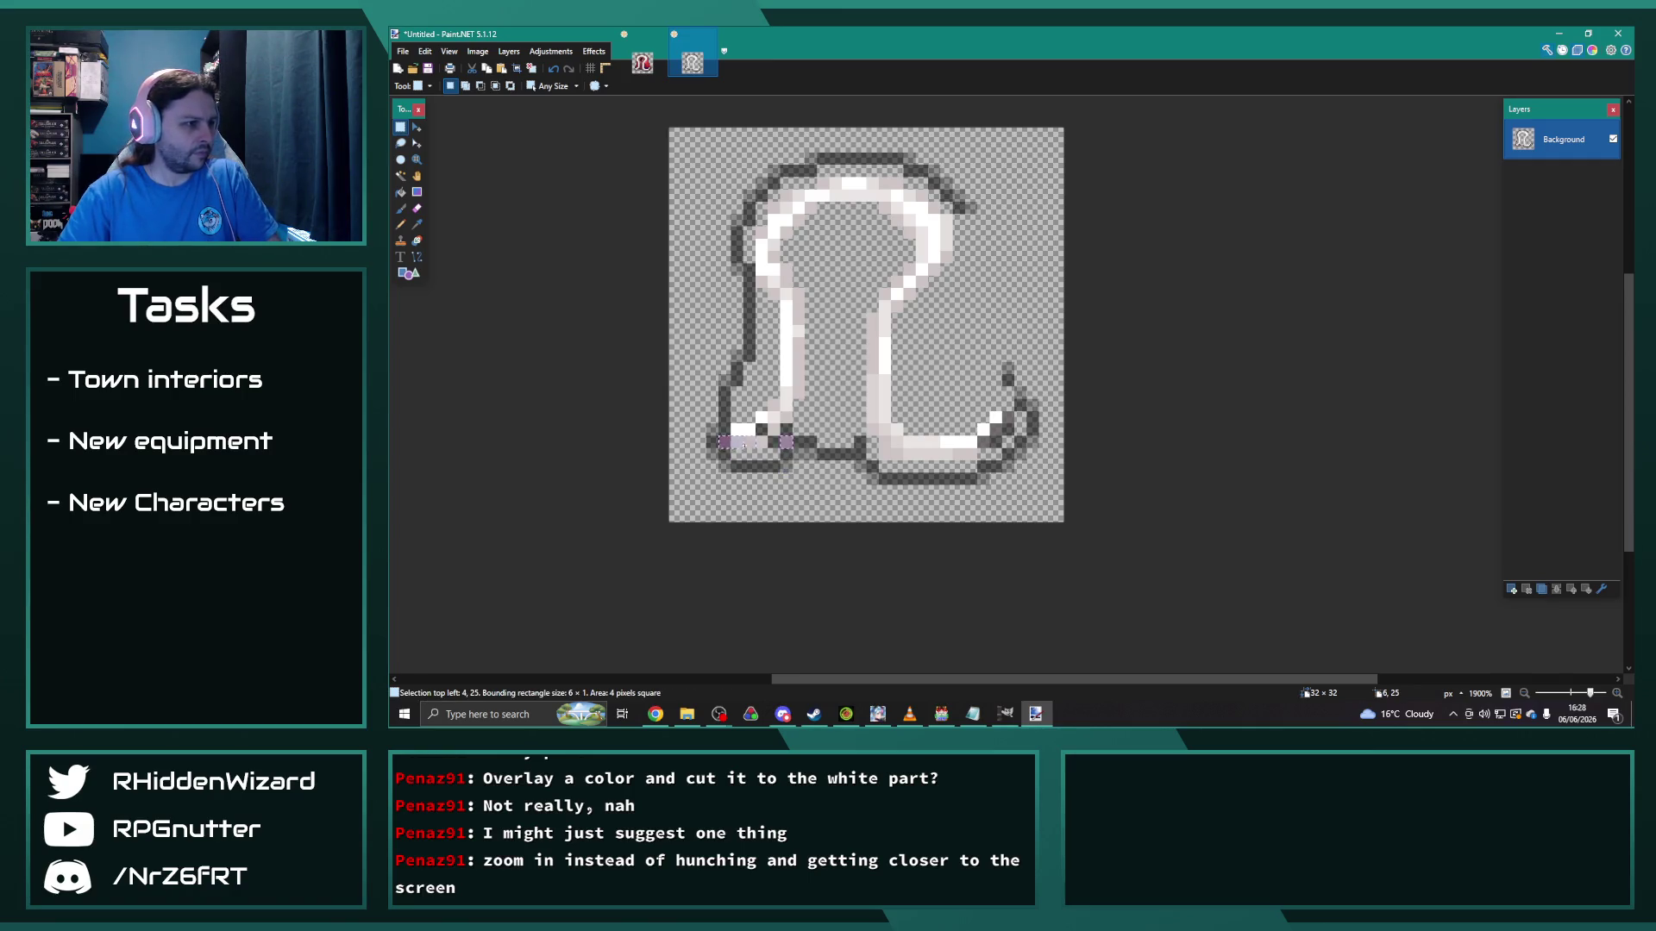
{"action": "left_click", "coordinate": [829, 490]}
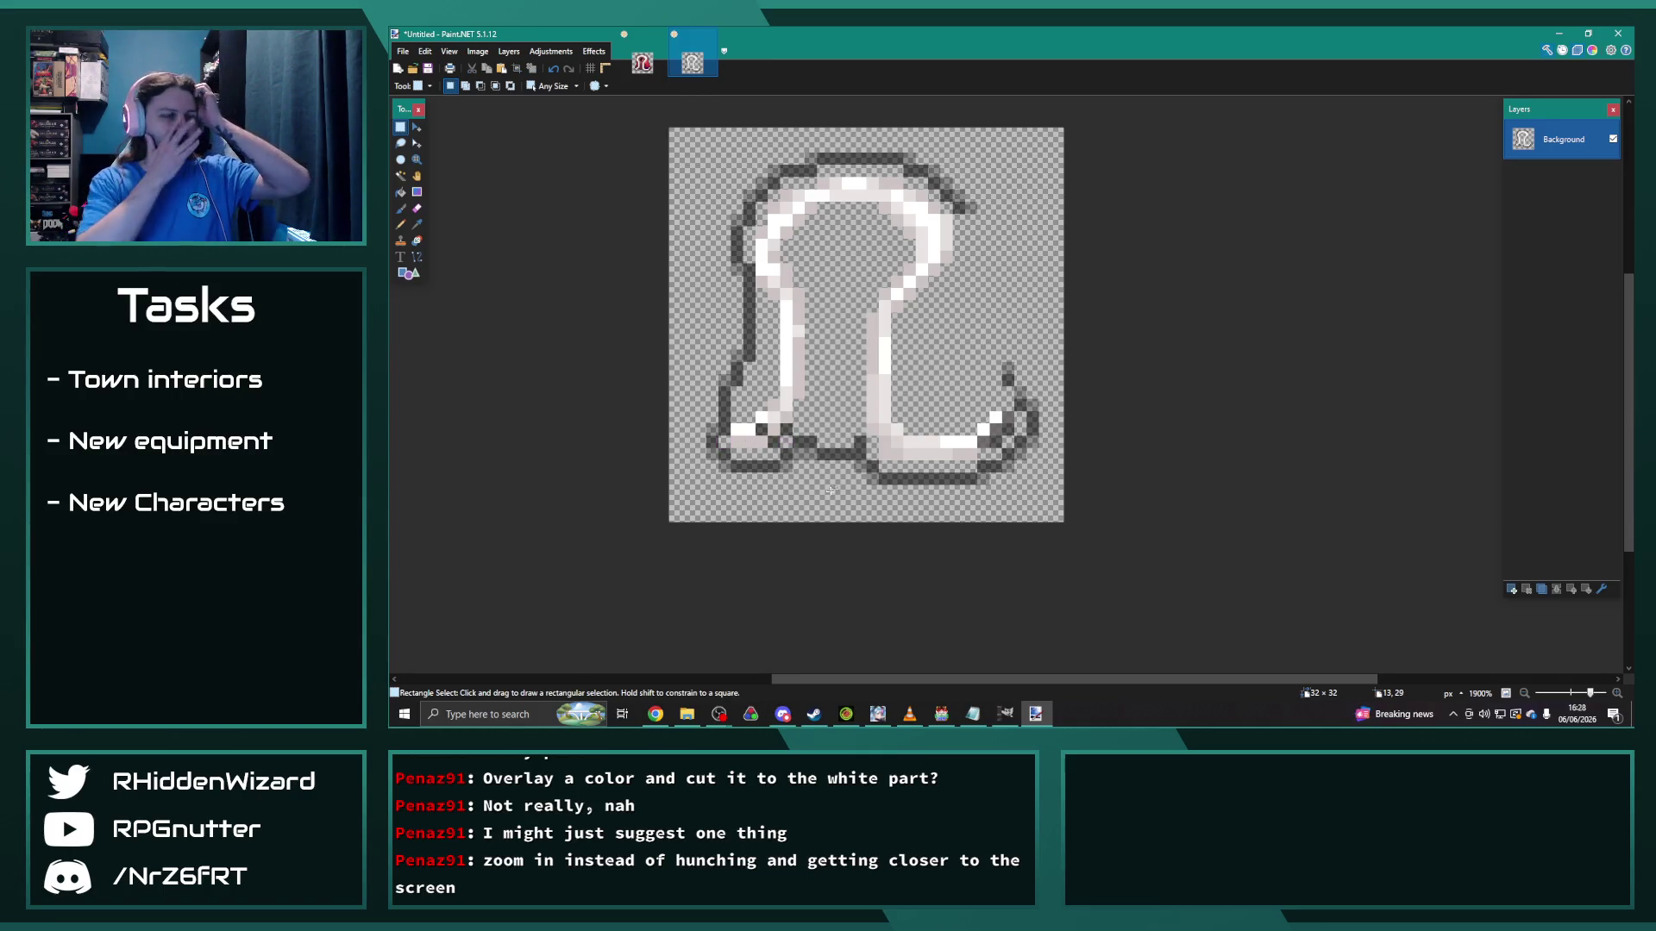
{"action": "left_click", "coordinate": [550, 51]}
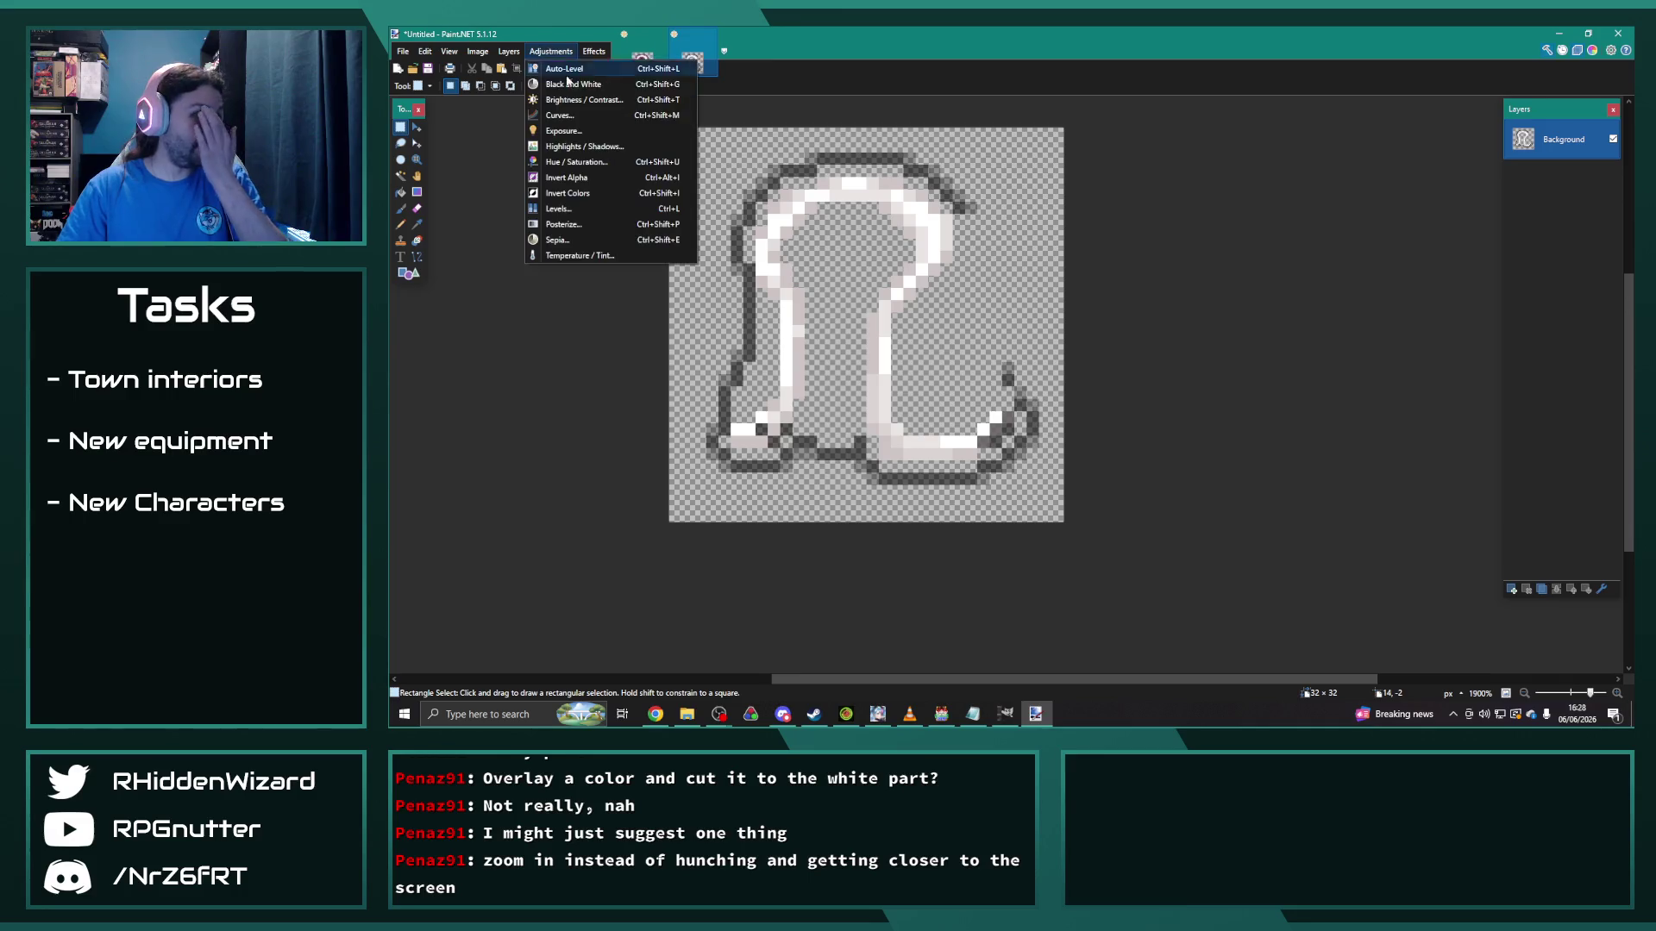
{"action": "left_click", "coordinate": [576, 161]}
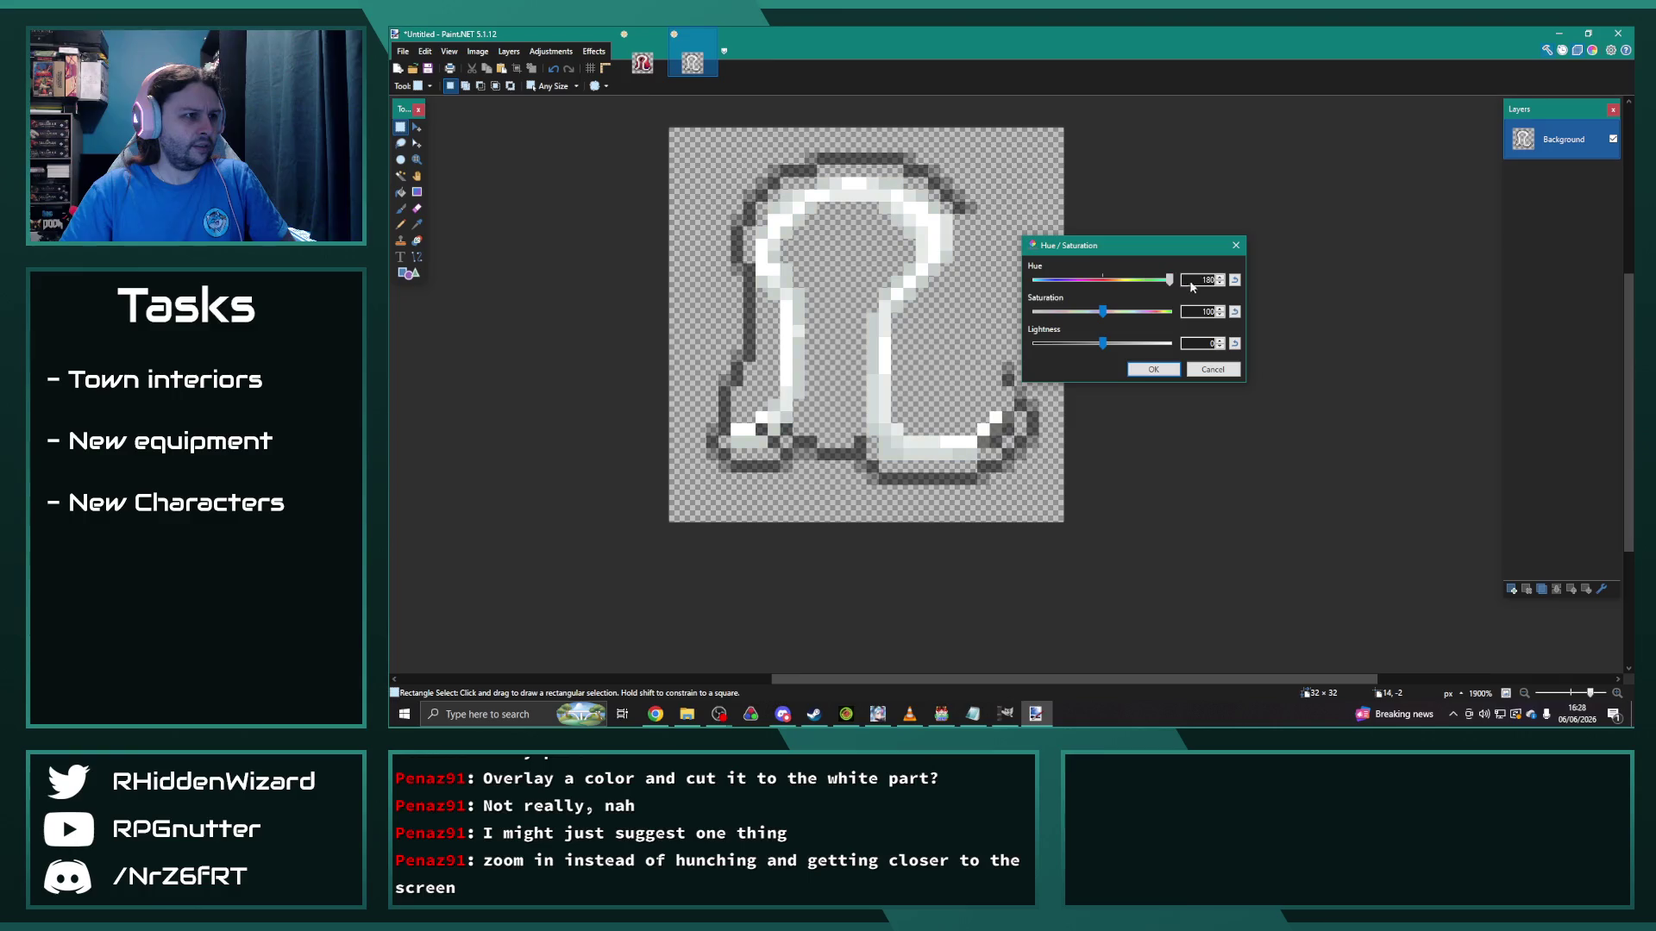
{"action": "left_click_drag", "start_coordinate": [1145, 291], "coordinate": [1109, 289]}
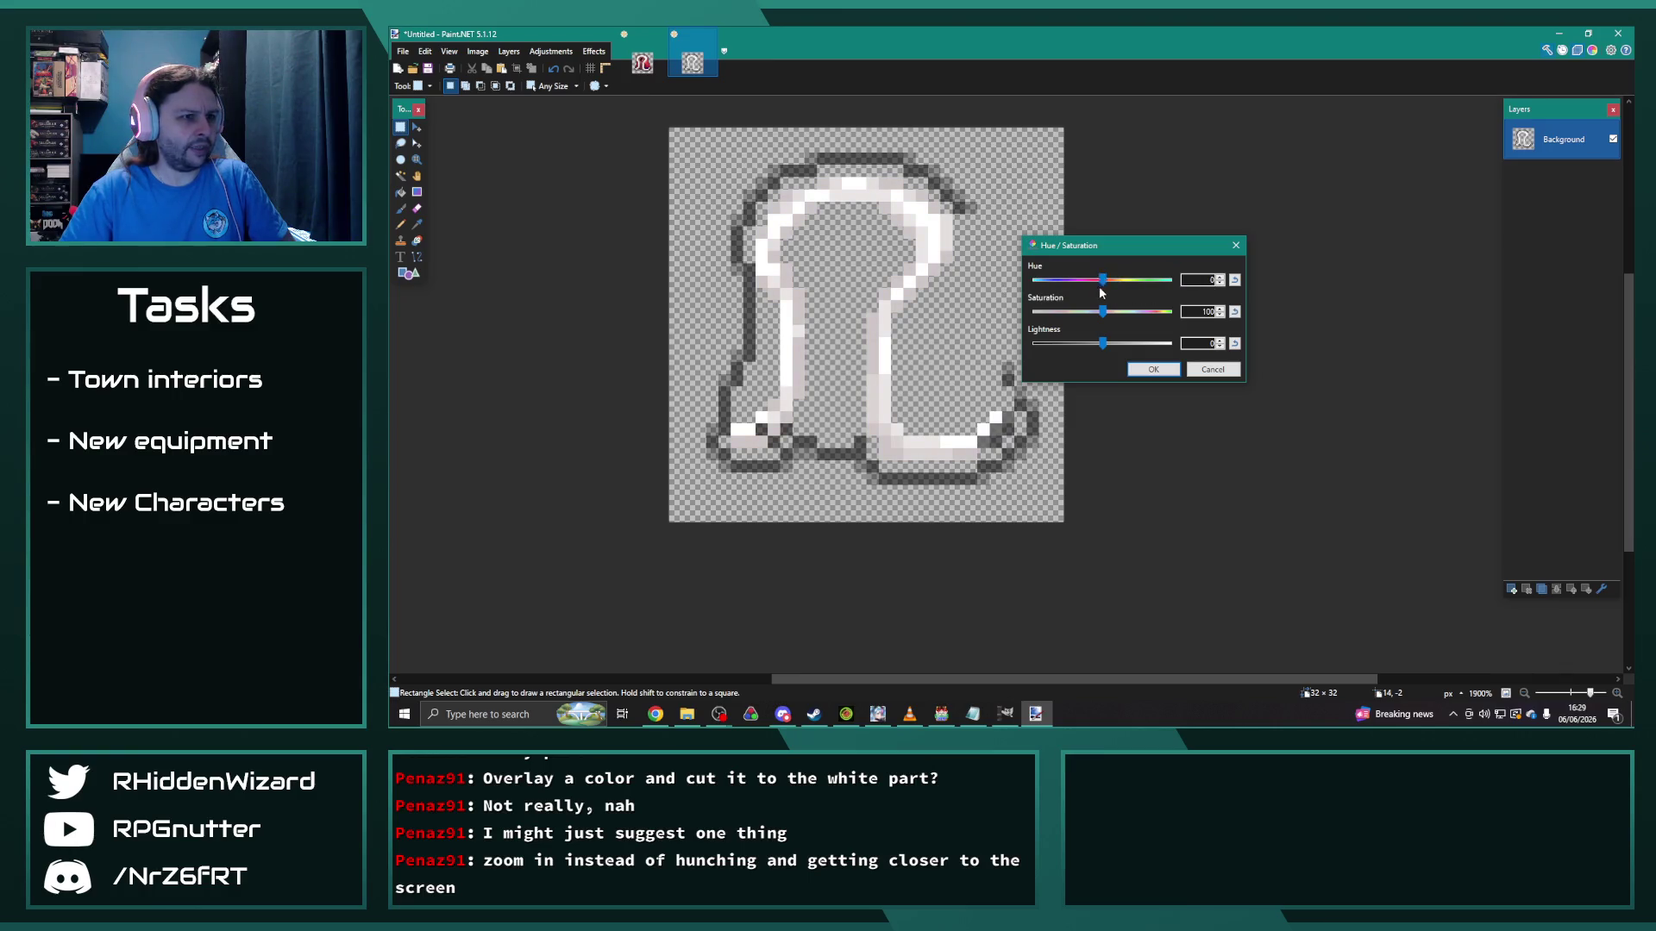
{"action": "left_click", "coordinate": [1151, 367]}
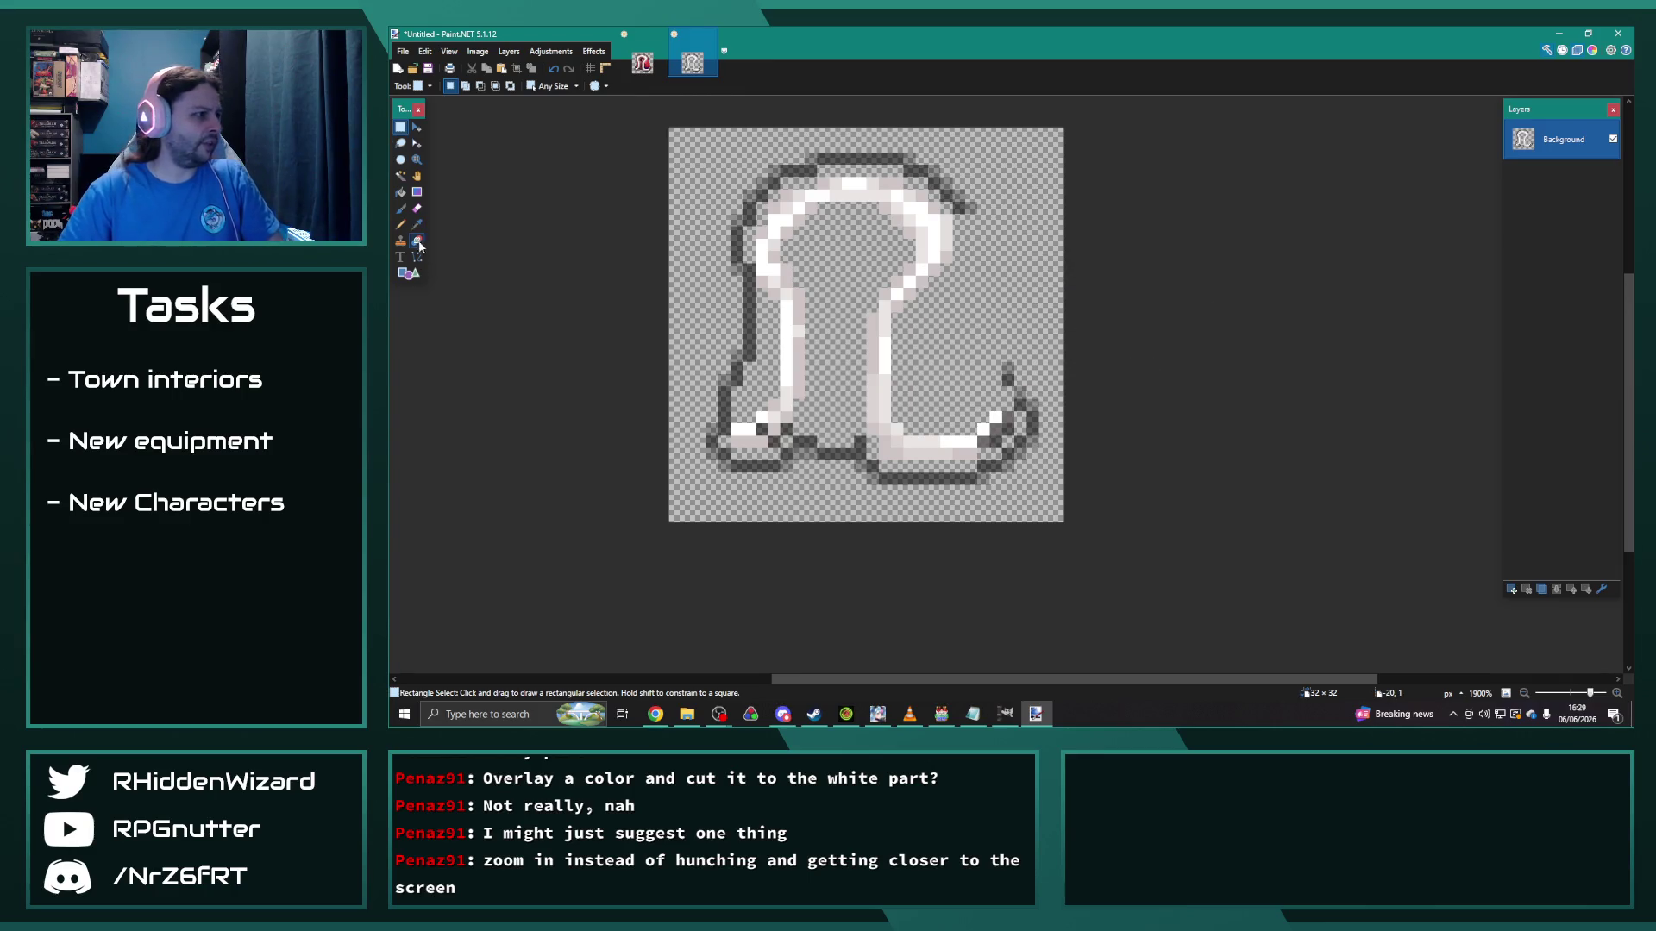
{"action": "left_click", "coordinate": [418, 243]}
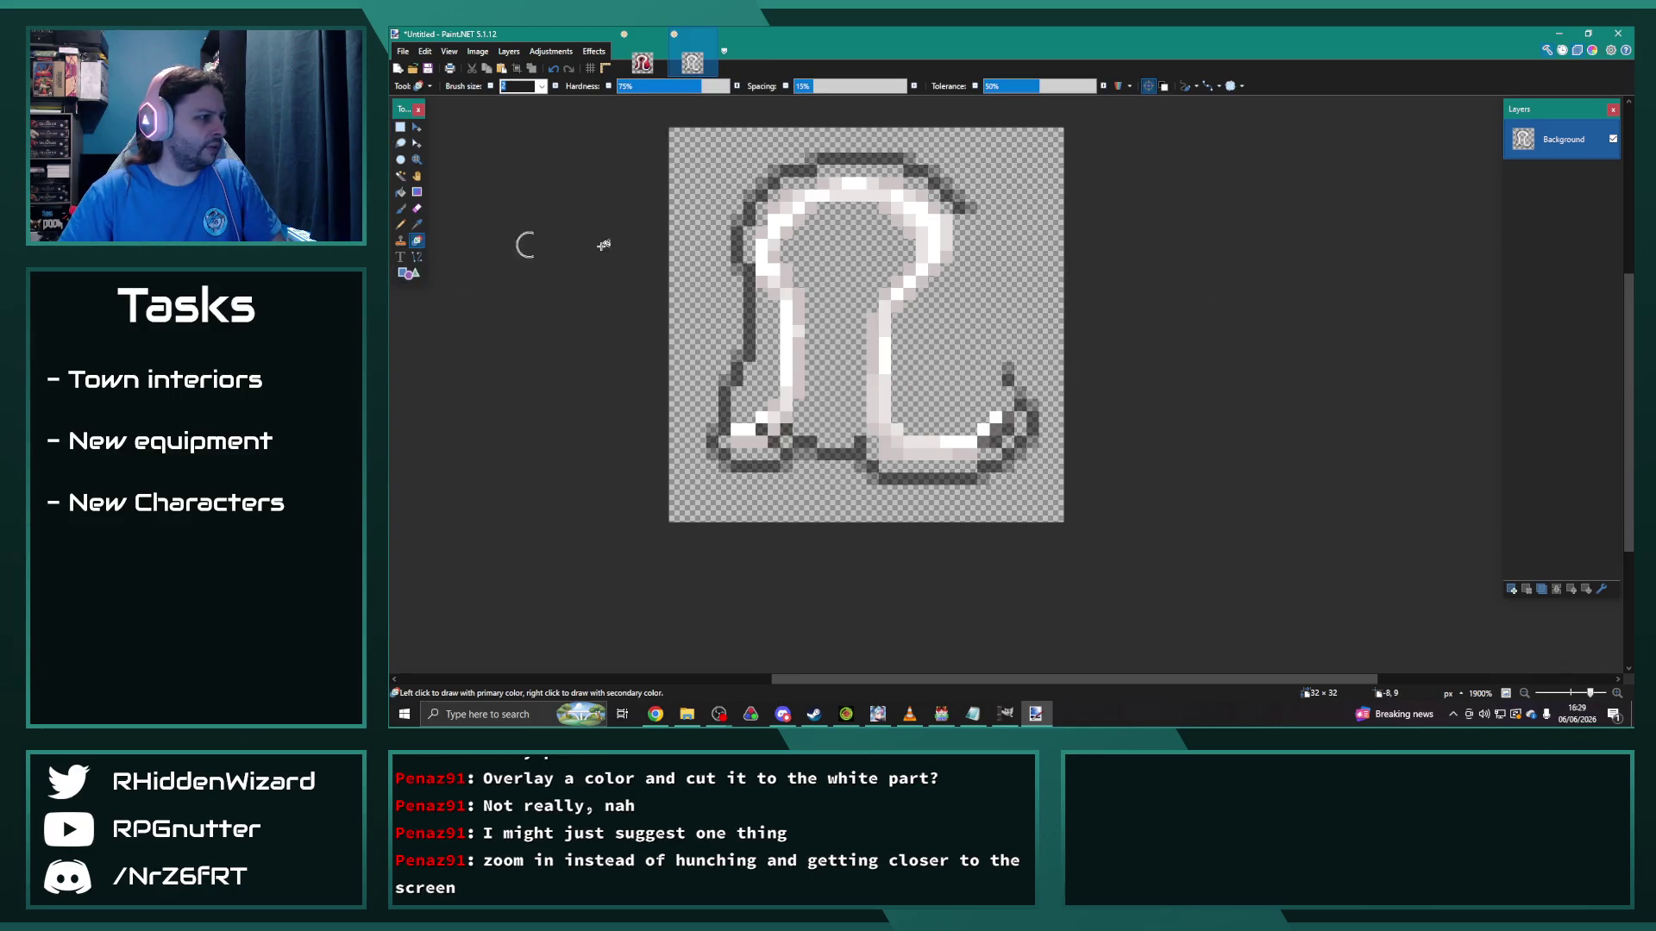
{"action": "mouse_move", "coordinate": [765, 250]}
{"action": "left_mouse_down"}
{"action": "mouse_move", "coordinate": [888, 181]}
{"action": "mouse_move", "coordinate": [949, 233]}
{"action": "mouse_move", "coordinate": [781, 224]}
{"action": "mouse_move", "coordinate": [930, 264]}
{"action": "left_mouse_up"}
{"action": "key", "text": "ctrl+z"}
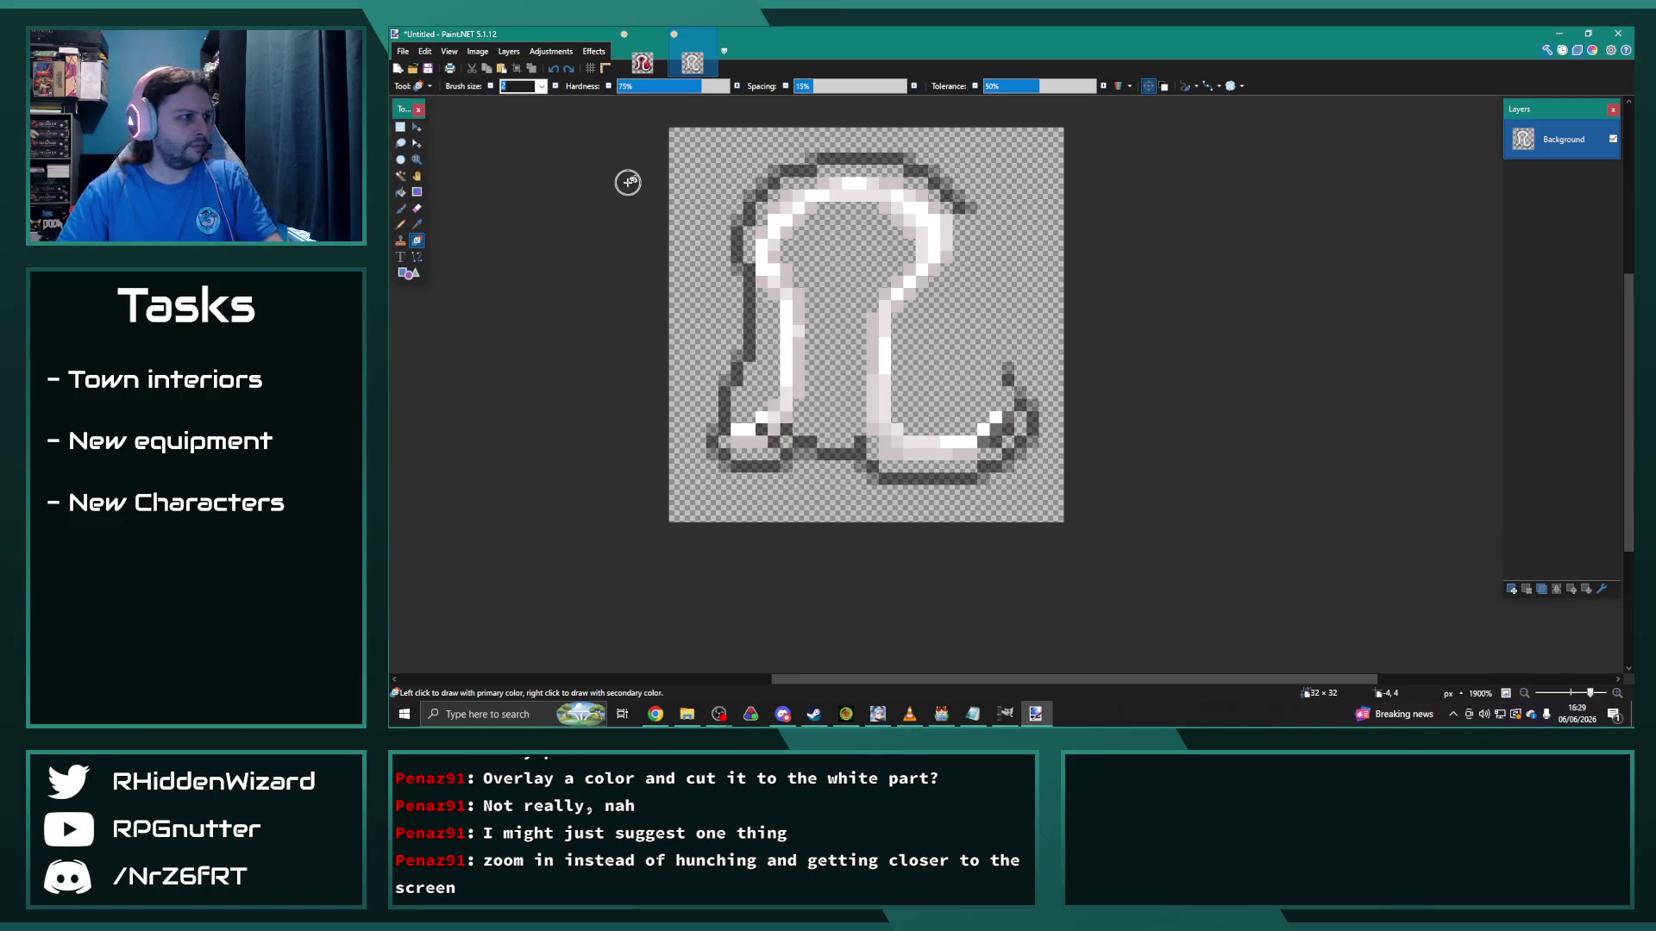
{"action": "key", "text": "ctrl+shift+u"}
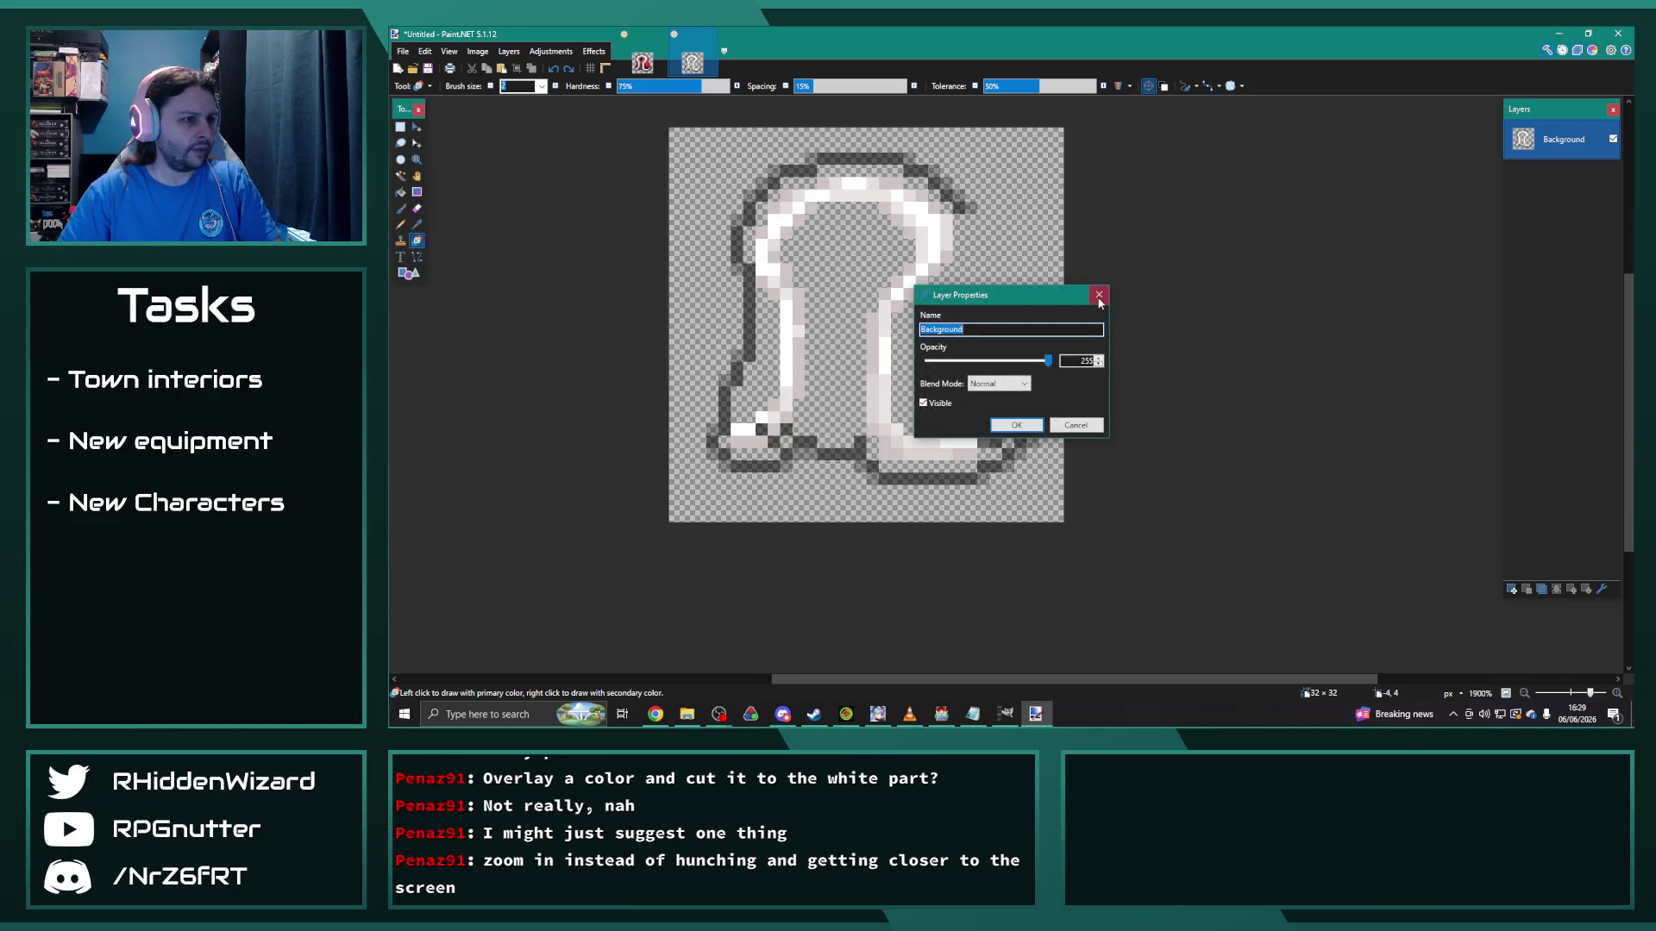
{"action": "left_click", "coordinate": [1100, 293]}
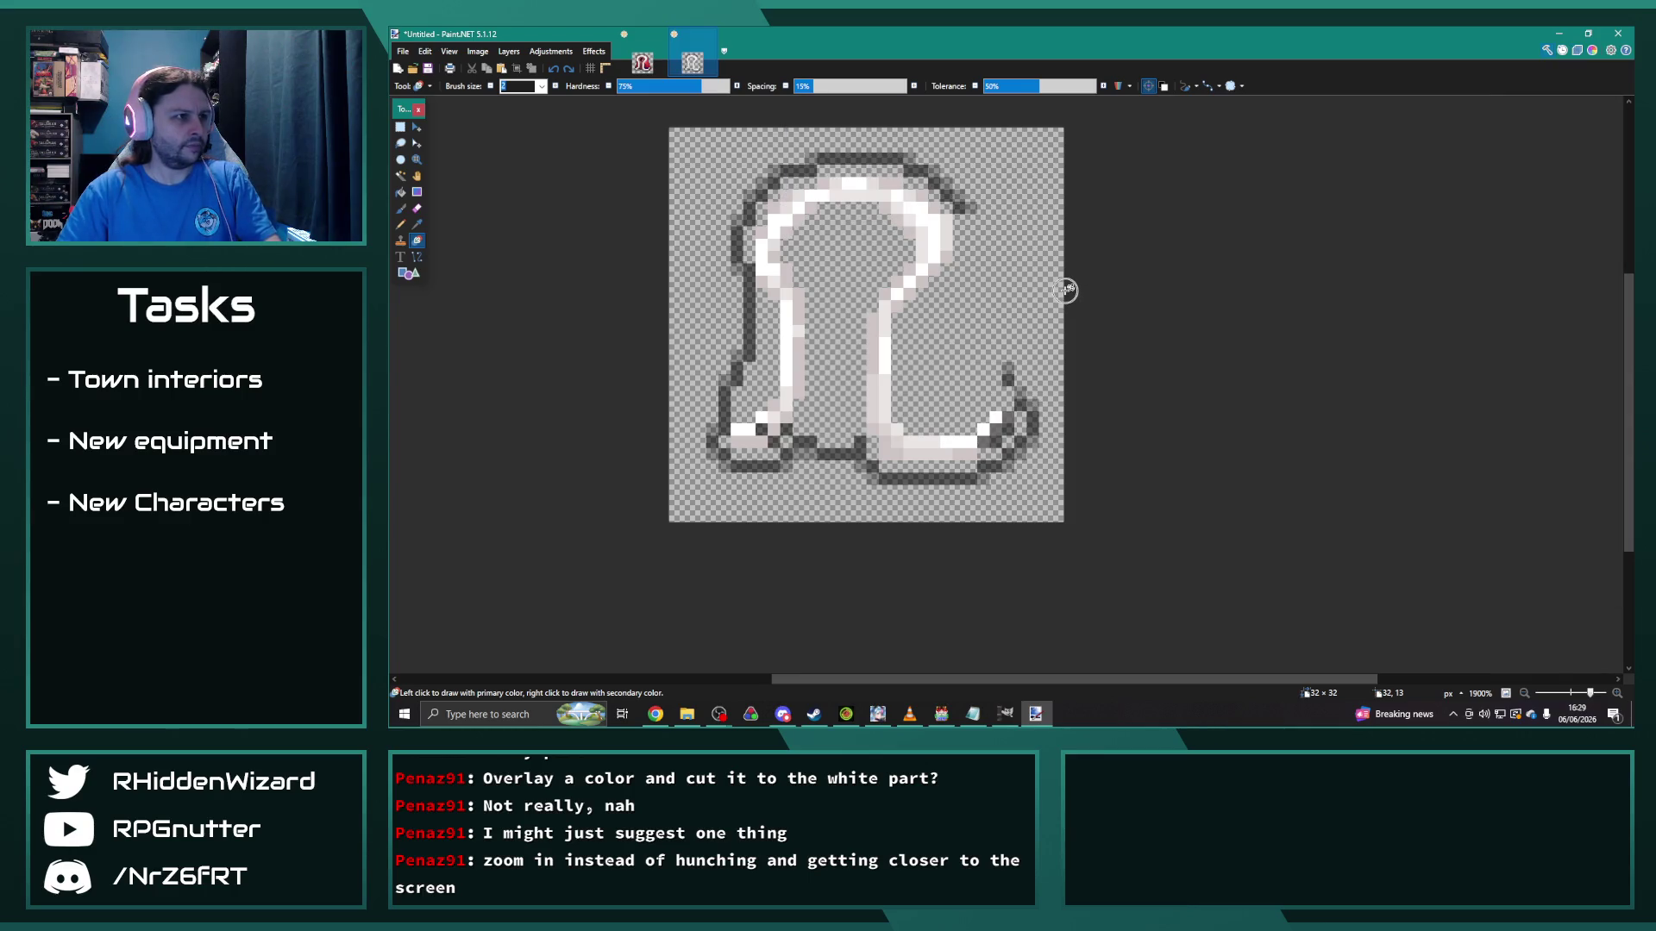
{"action": "key", "text": "F8"}
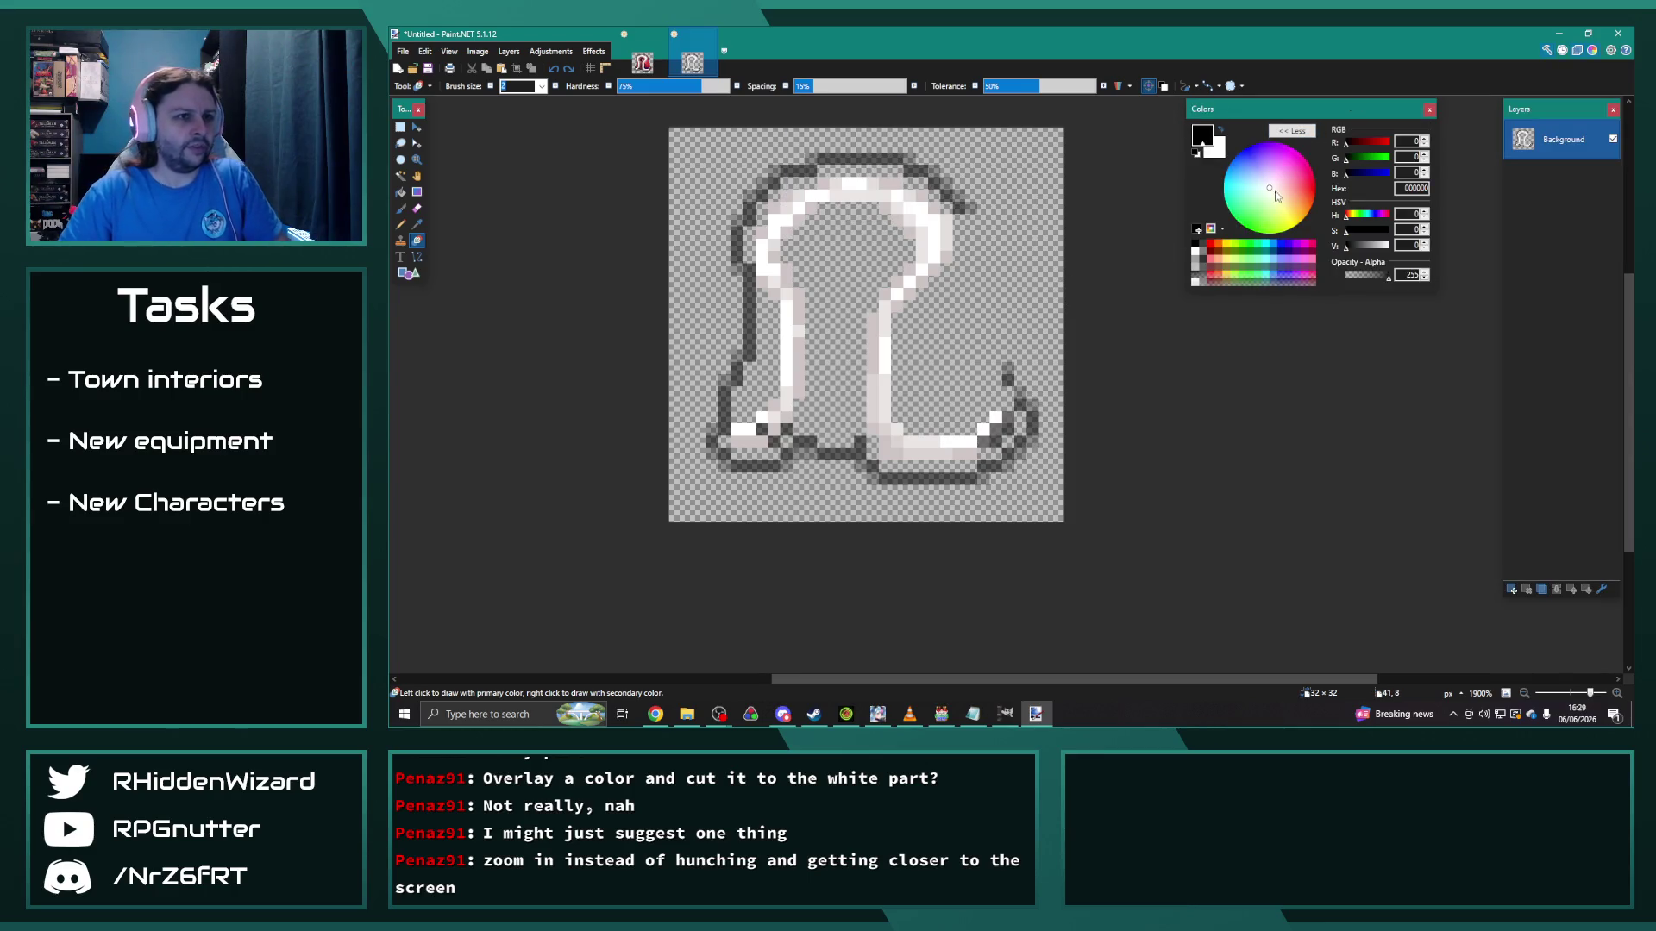
Step: Try recolouring the trim salmon along the legs and bottom, then undo it
{"action": "left_click_drag", "start_coordinate": [1276, 199], "coordinate": [1291, 244]}
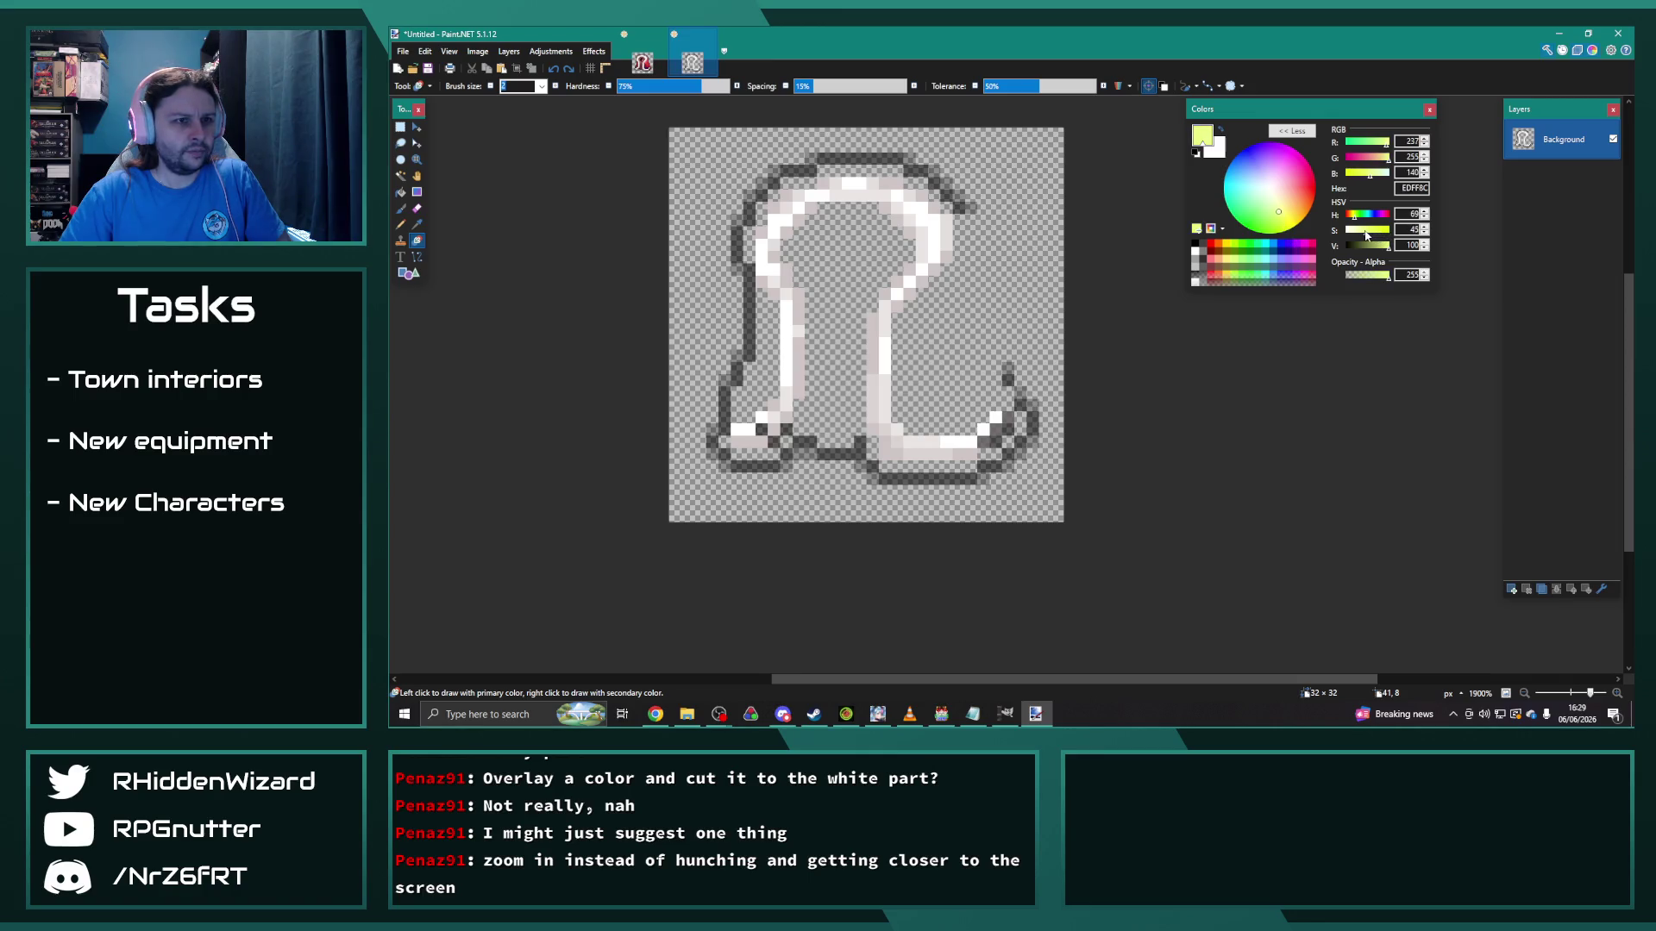
{"action": "mouse_move", "coordinate": [1386, 162]}
{"action": "left_mouse_down"}
{"action": "mouse_move", "coordinate": [1361, 166]}
{"action": "mouse_move", "coordinate": [1371, 239]}
{"action": "left_mouse_up"}
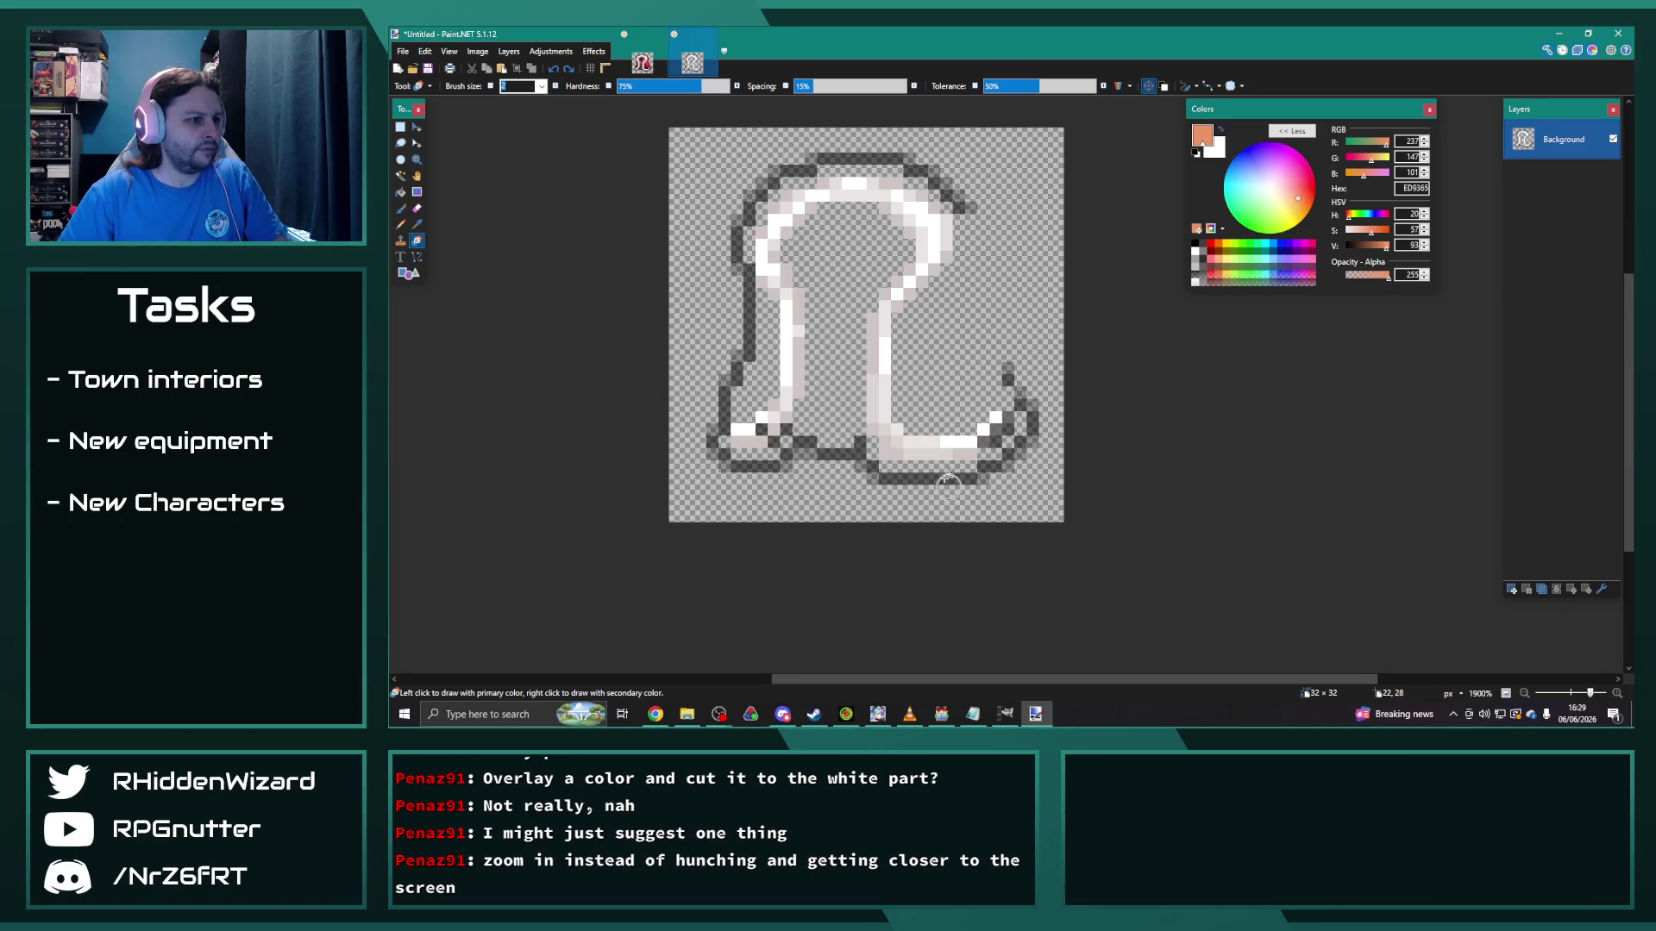
{"action": "mouse_move", "coordinate": [938, 454]}
{"action": "left_mouse_down"}
{"action": "mouse_move", "coordinate": [802, 405]}
{"action": "mouse_move", "coordinate": [774, 319]}
{"action": "mouse_move", "coordinate": [880, 345]}
{"action": "mouse_move", "coordinate": [776, 284]}
{"action": "mouse_move", "coordinate": [922, 233]}
{"action": "mouse_move", "coordinate": [737, 183]}
{"action": "left_mouse_up"}
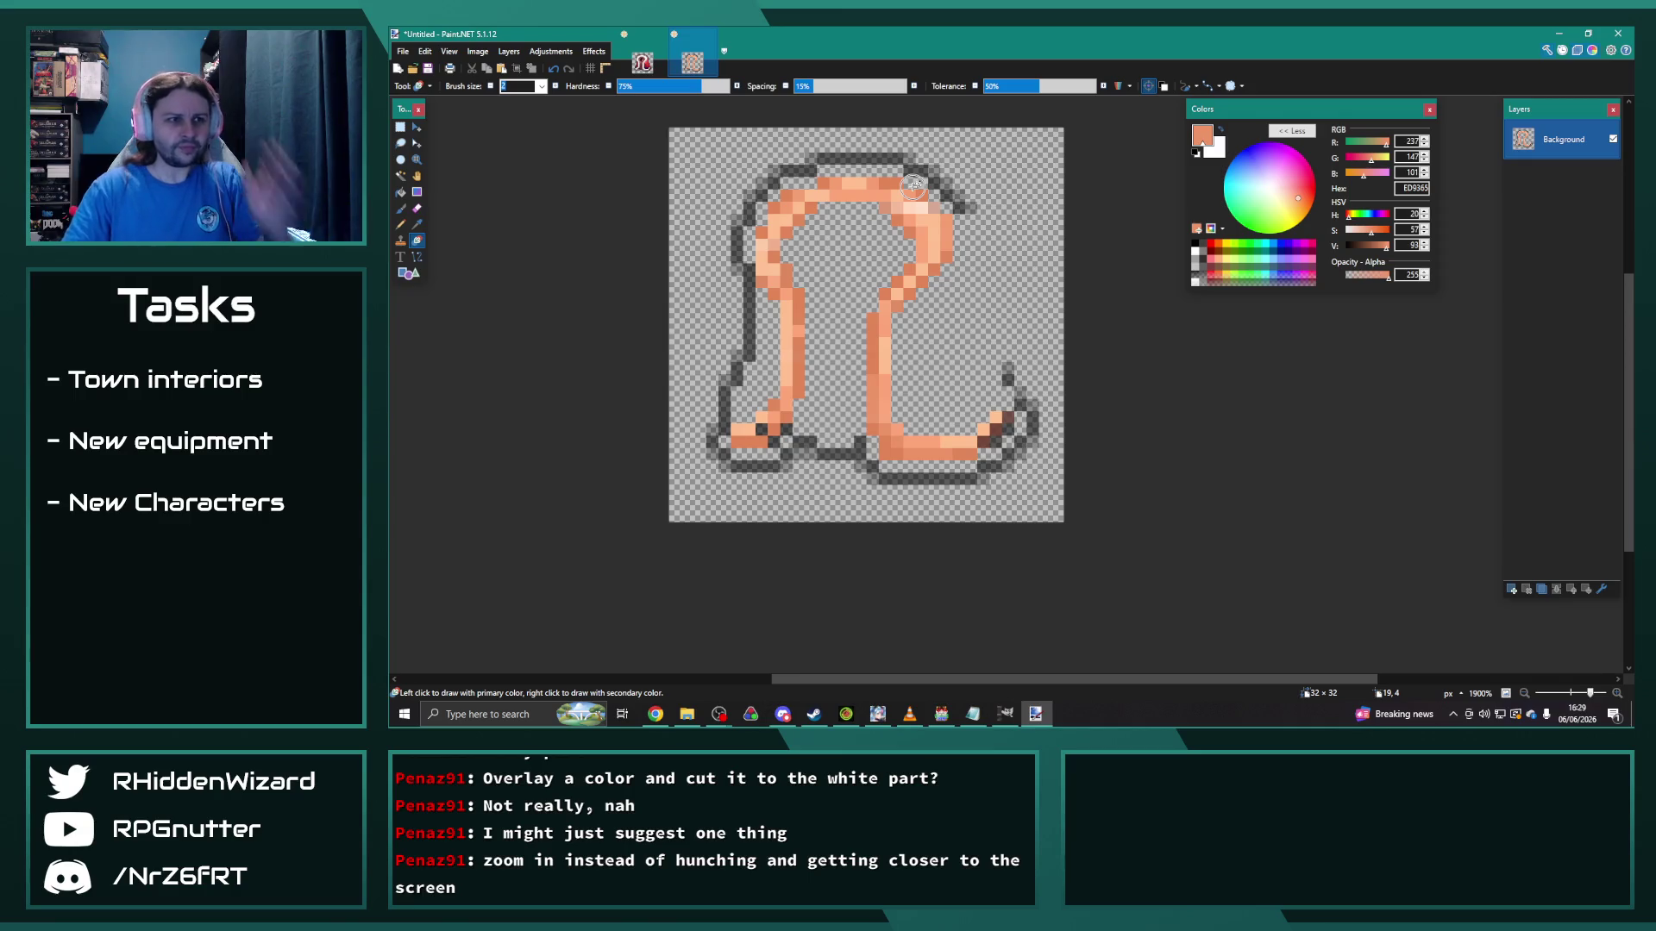
{"action": "key", "text": "ctrl+z"}
Step: Pick an orange-gold colour and recolour the feet, lower legs and top arch of the trim
{"action": "left_click", "coordinate": [1386, 157]}
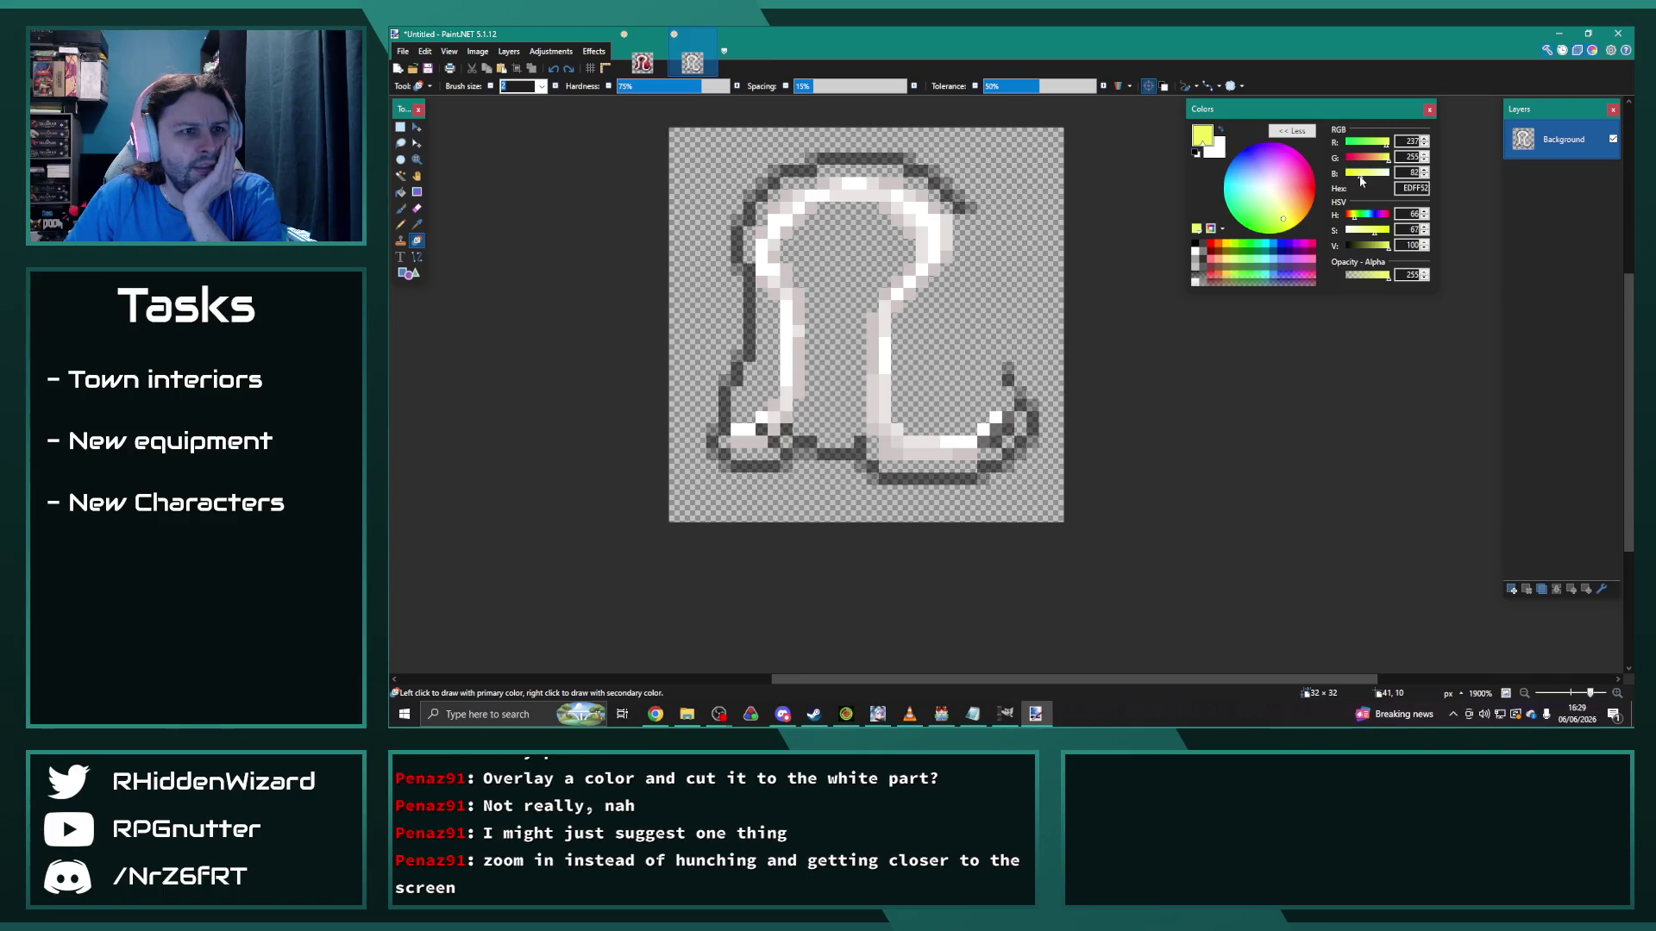
{"action": "left_click_drag", "start_coordinate": [1354, 220], "coordinate": [1370, 251]}
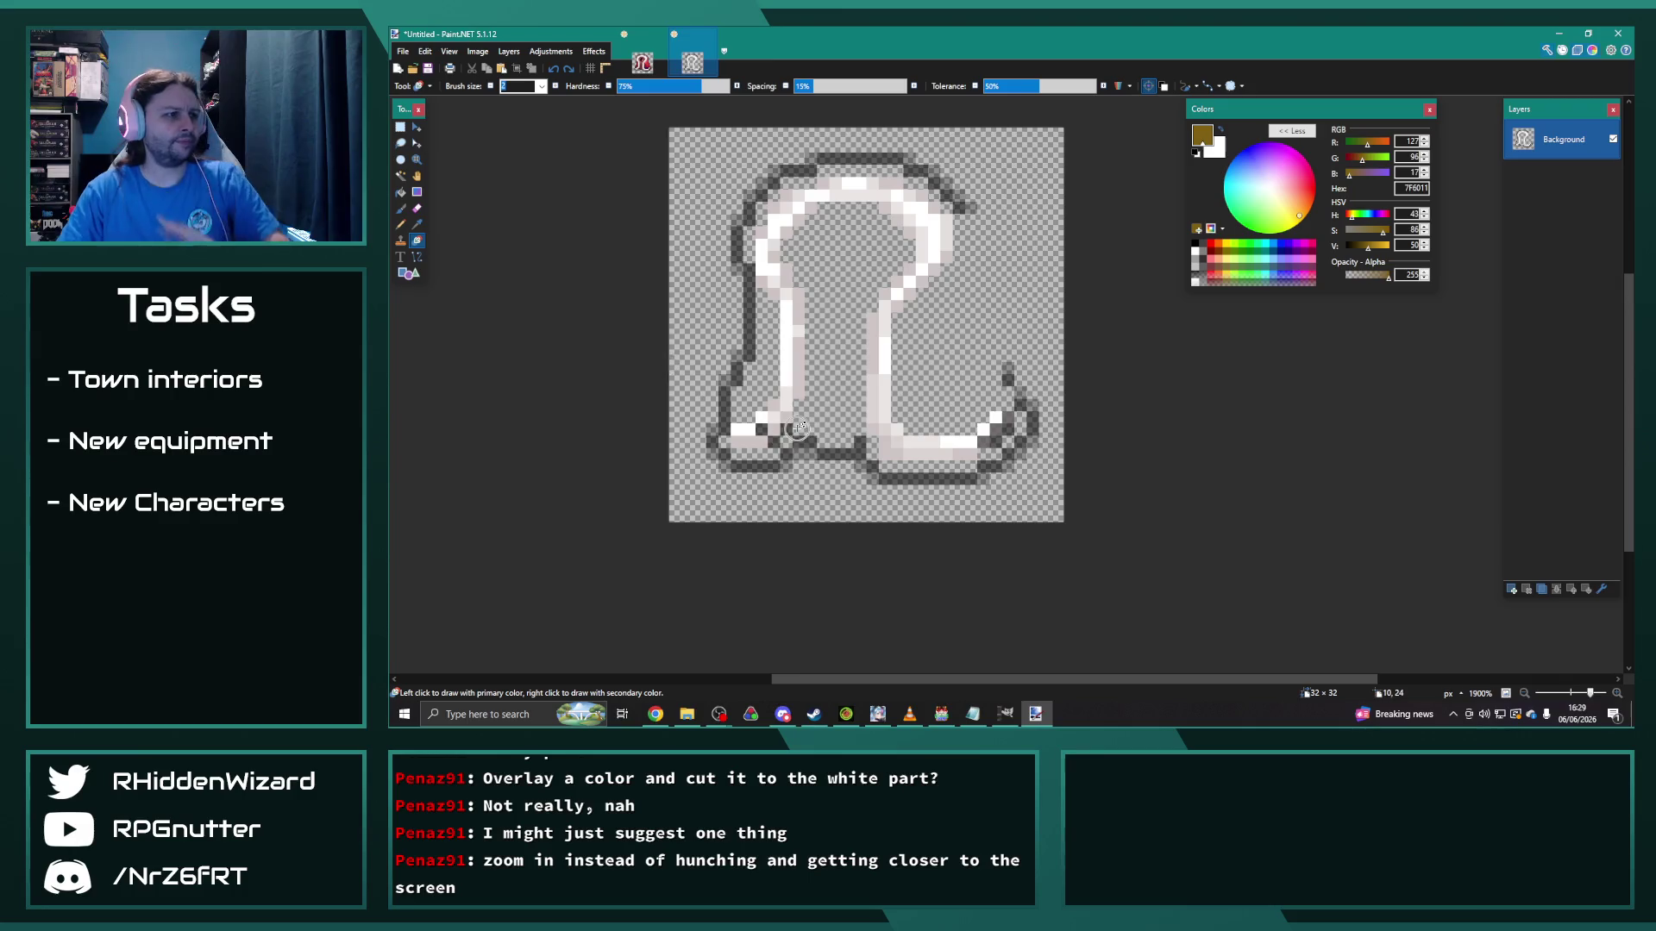
{"action": "mouse_move", "coordinate": [889, 455]}
{"action": "left_mouse_down"}
{"action": "mouse_move", "coordinate": [738, 439]}
{"action": "mouse_move", "coordinate": [878, 406]}
{"action": "mouse_move", "coordinate": [880, 340]}
{"action": "mouse_move", "coordinate": [933, 259]}
{"action": "left_mouse_up"}
{"action": "mouse_move", "coordinate": [669, 249]}
{"action": "left_mouse_down"}
{"action": "mouse_move", "coordinate": [562, 237]}
{"action": "mouse_move", "coordinate": [665, 221]}
{"action": "mouse_move", "coordinate": [665, 178]}
{"action": "mouse_move", "coordinate": [566, 156]}
{"action": "left_mouse_up"}
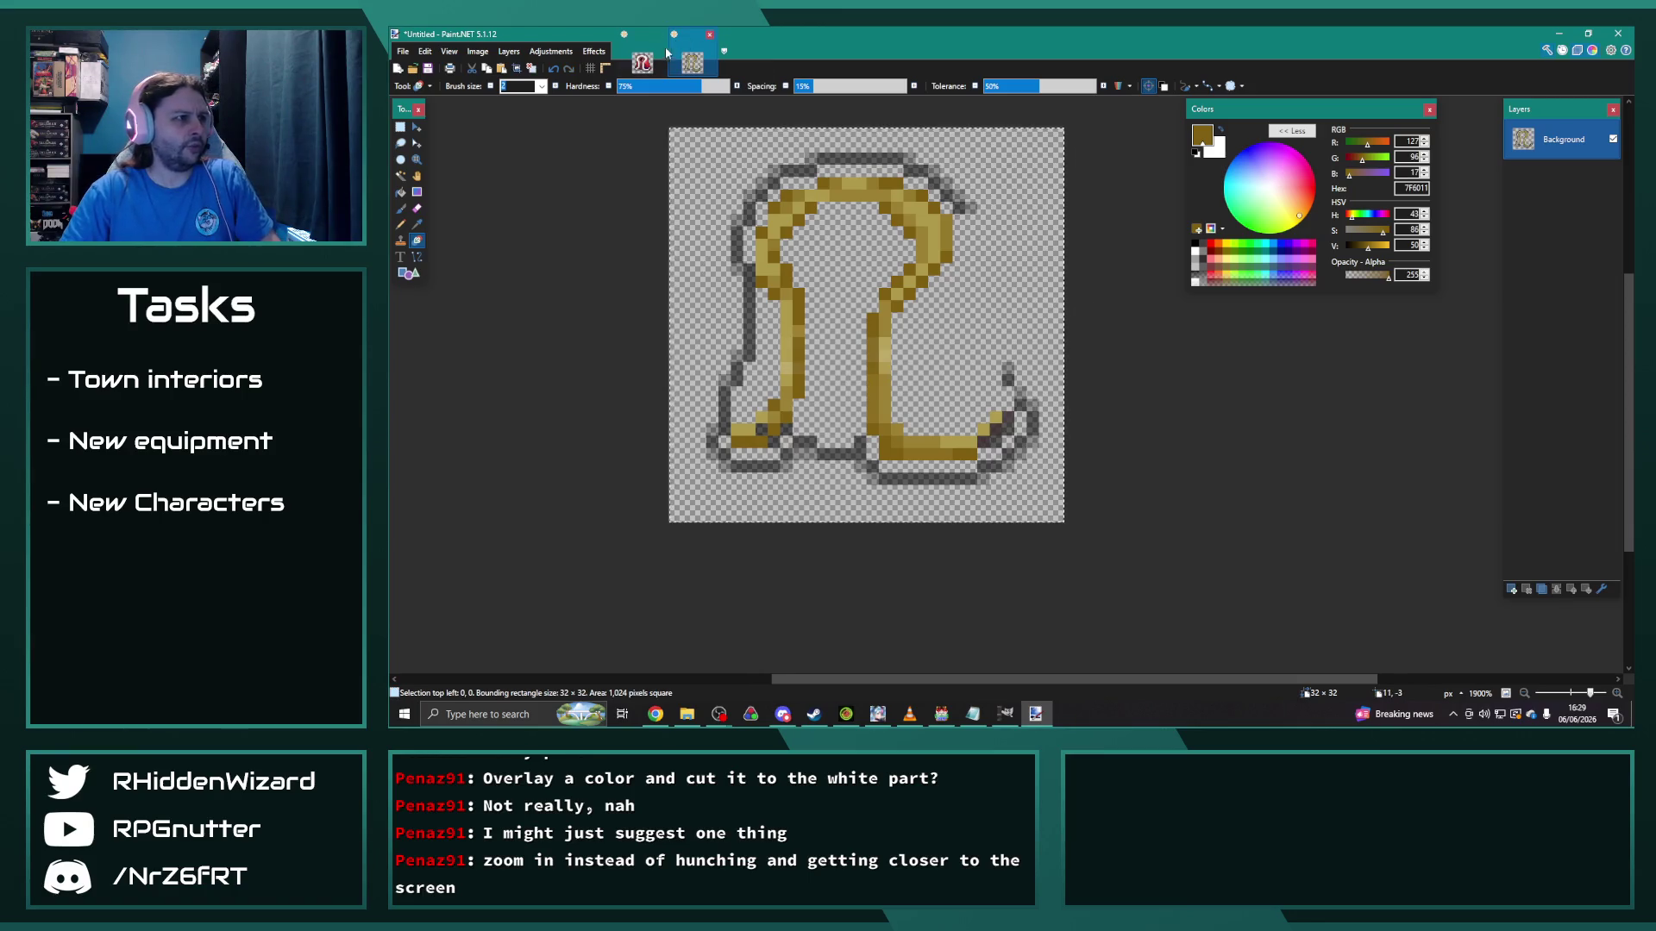
{"action": "left_click", "coordinate": [643, 62]}
Step: Paste the gold trim onto a new layer above the red cape and merge it down
{"action": "key", "text": "ctrl+v"}
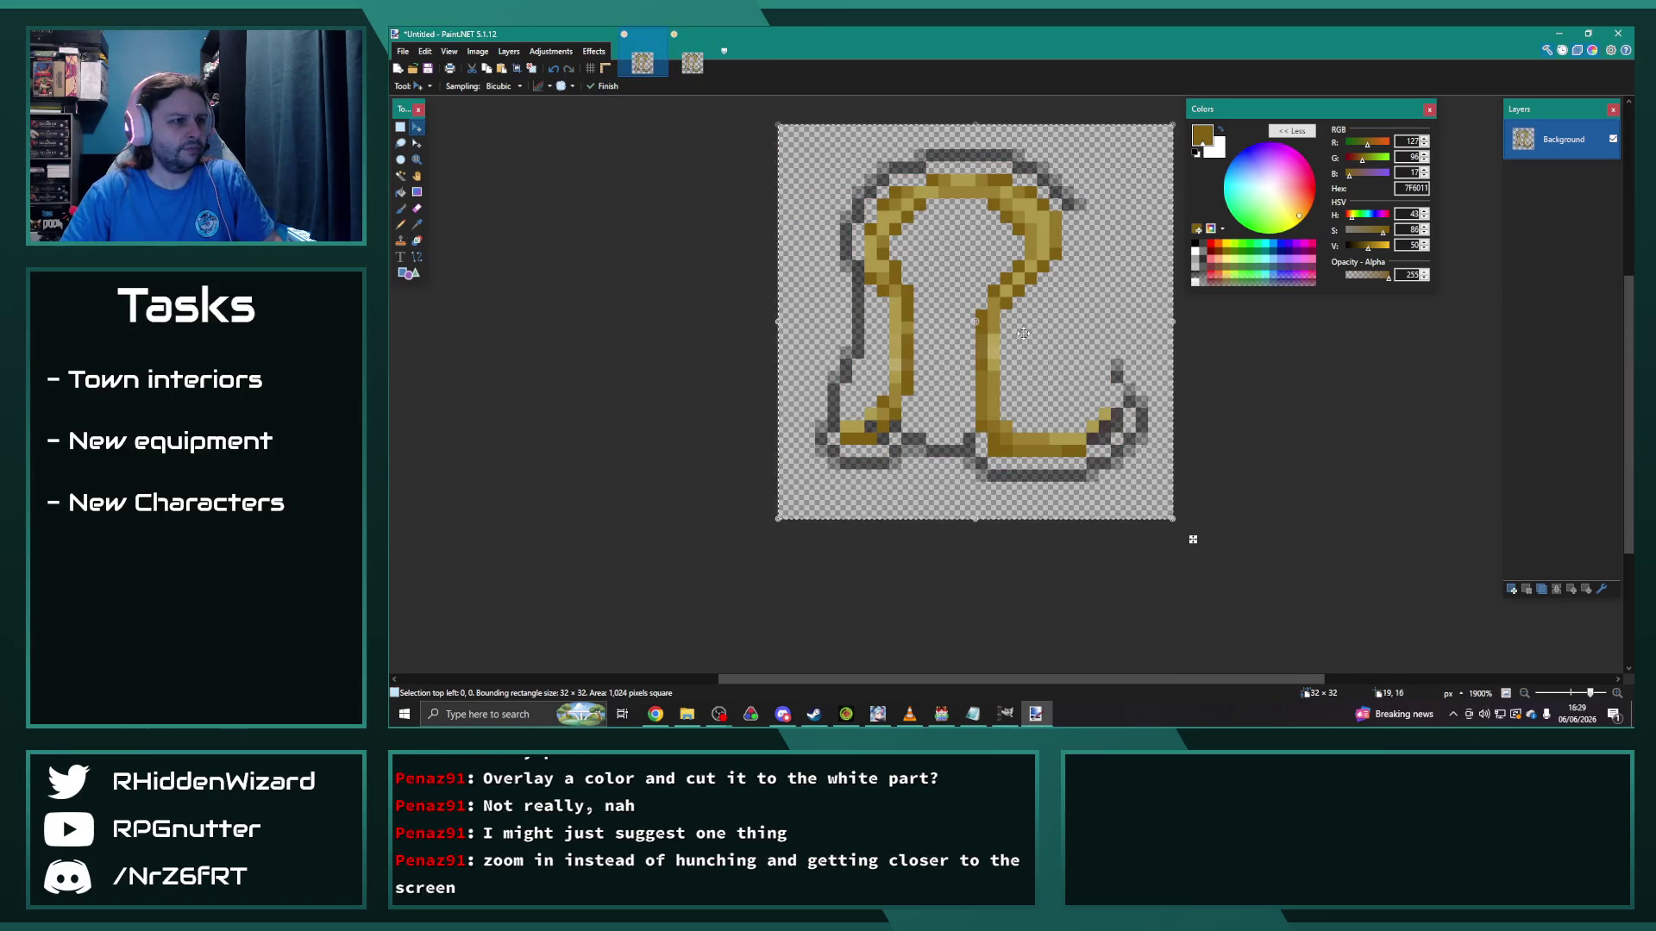
{"action": "key", "text": "ctrl+z"}
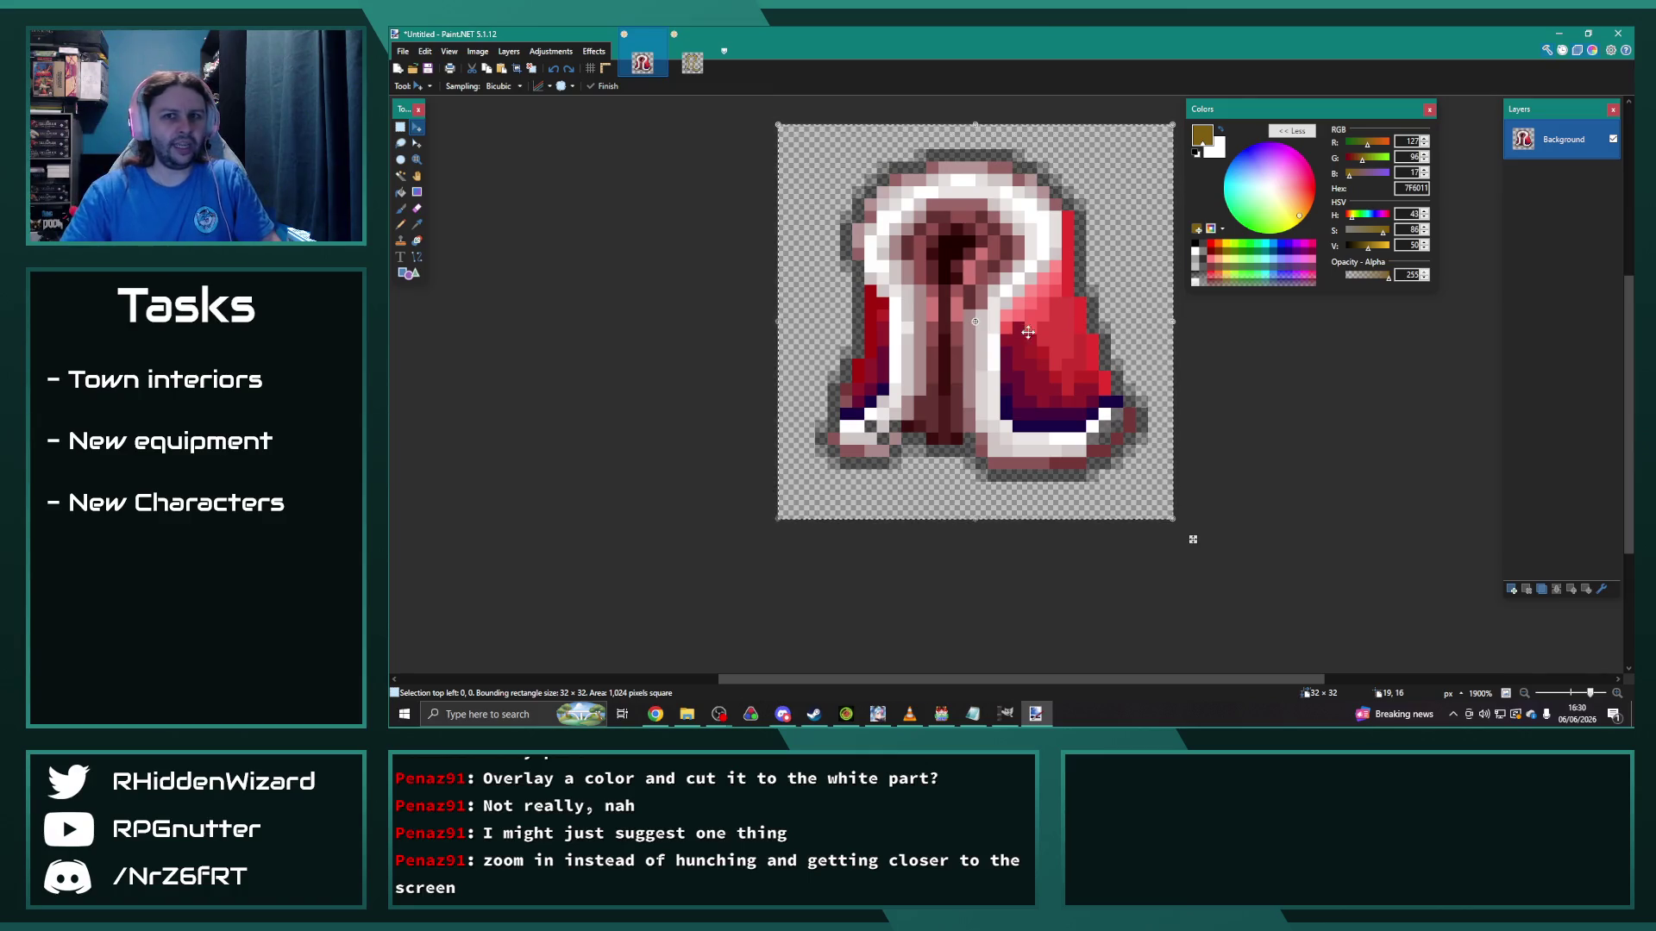
{"action": "left_click", "coordinate": [1517, 592]}
{"action": "key", "text": "ctrl+v"}
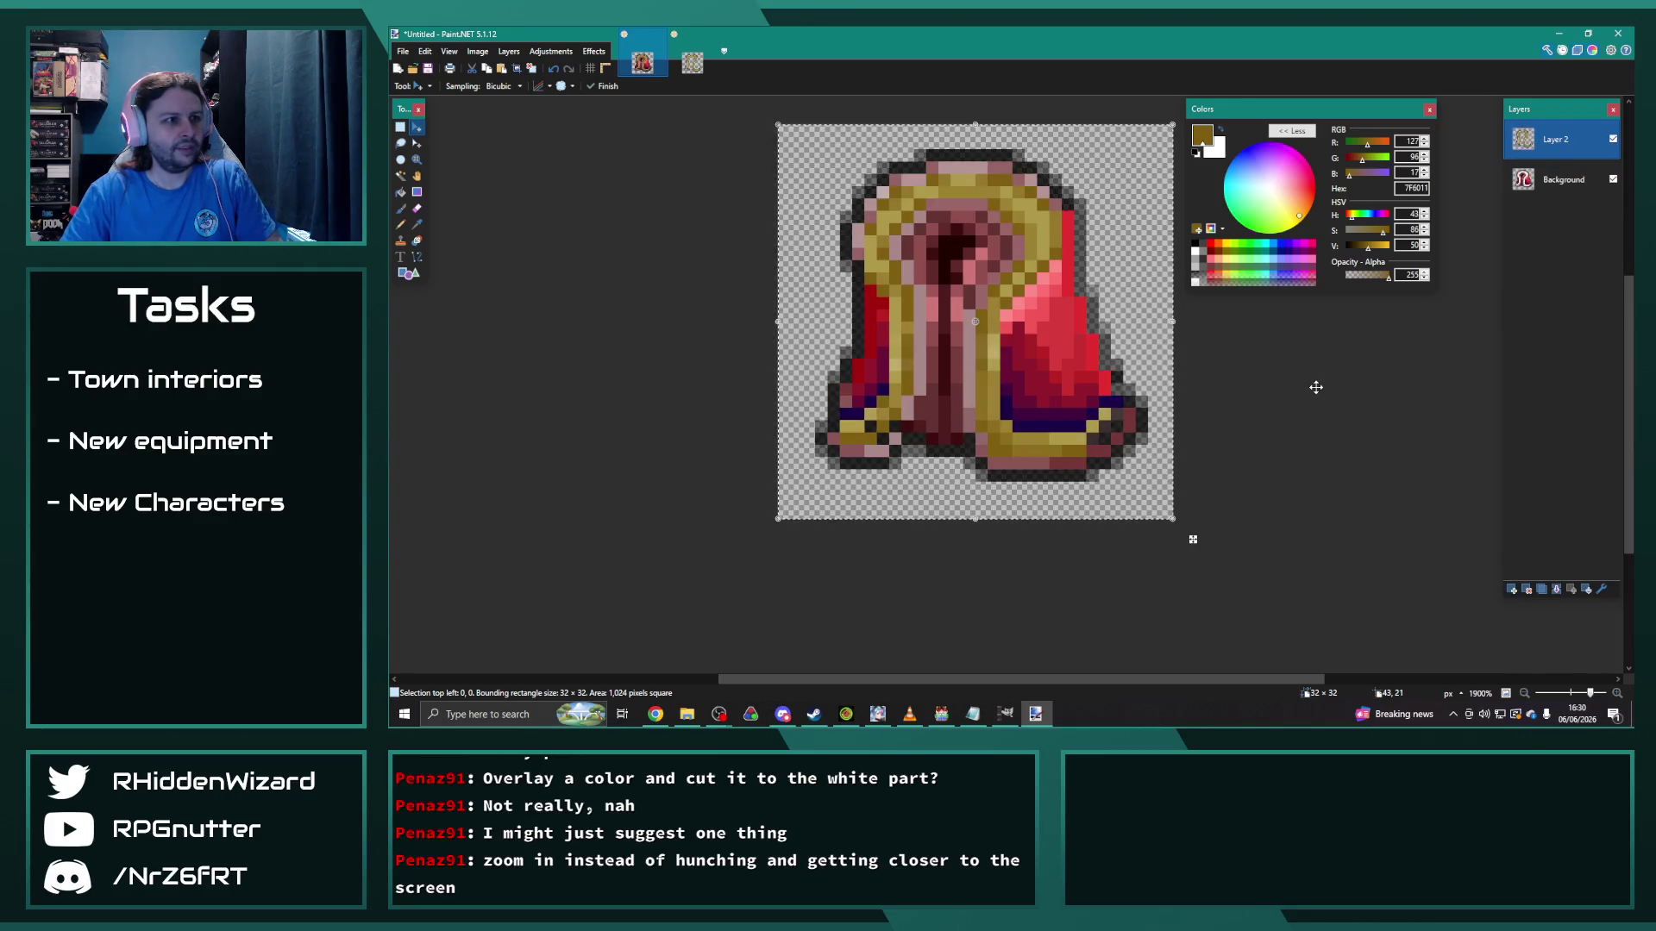
{"action": "scroll", "coordinate": [1179, 392], "scroll_direction": "down", "scroll_amount": 3}
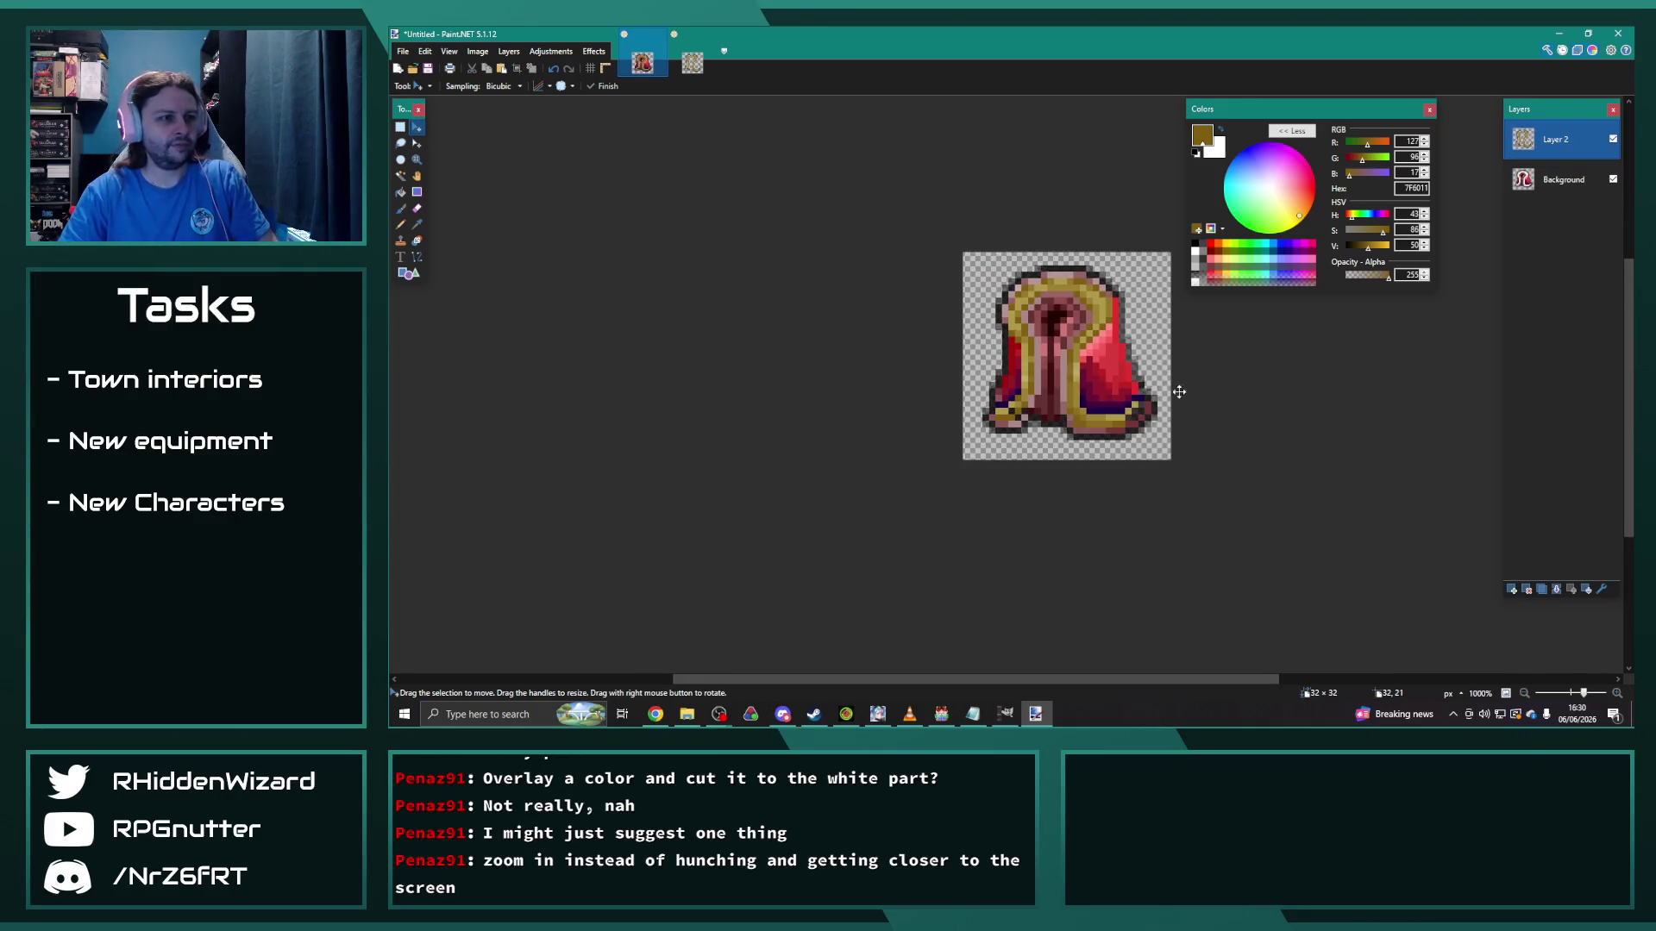
{"action": "scroll", "coordinate": [1179, 392], "scroll_direction": "down", "scroll_amount": 2}
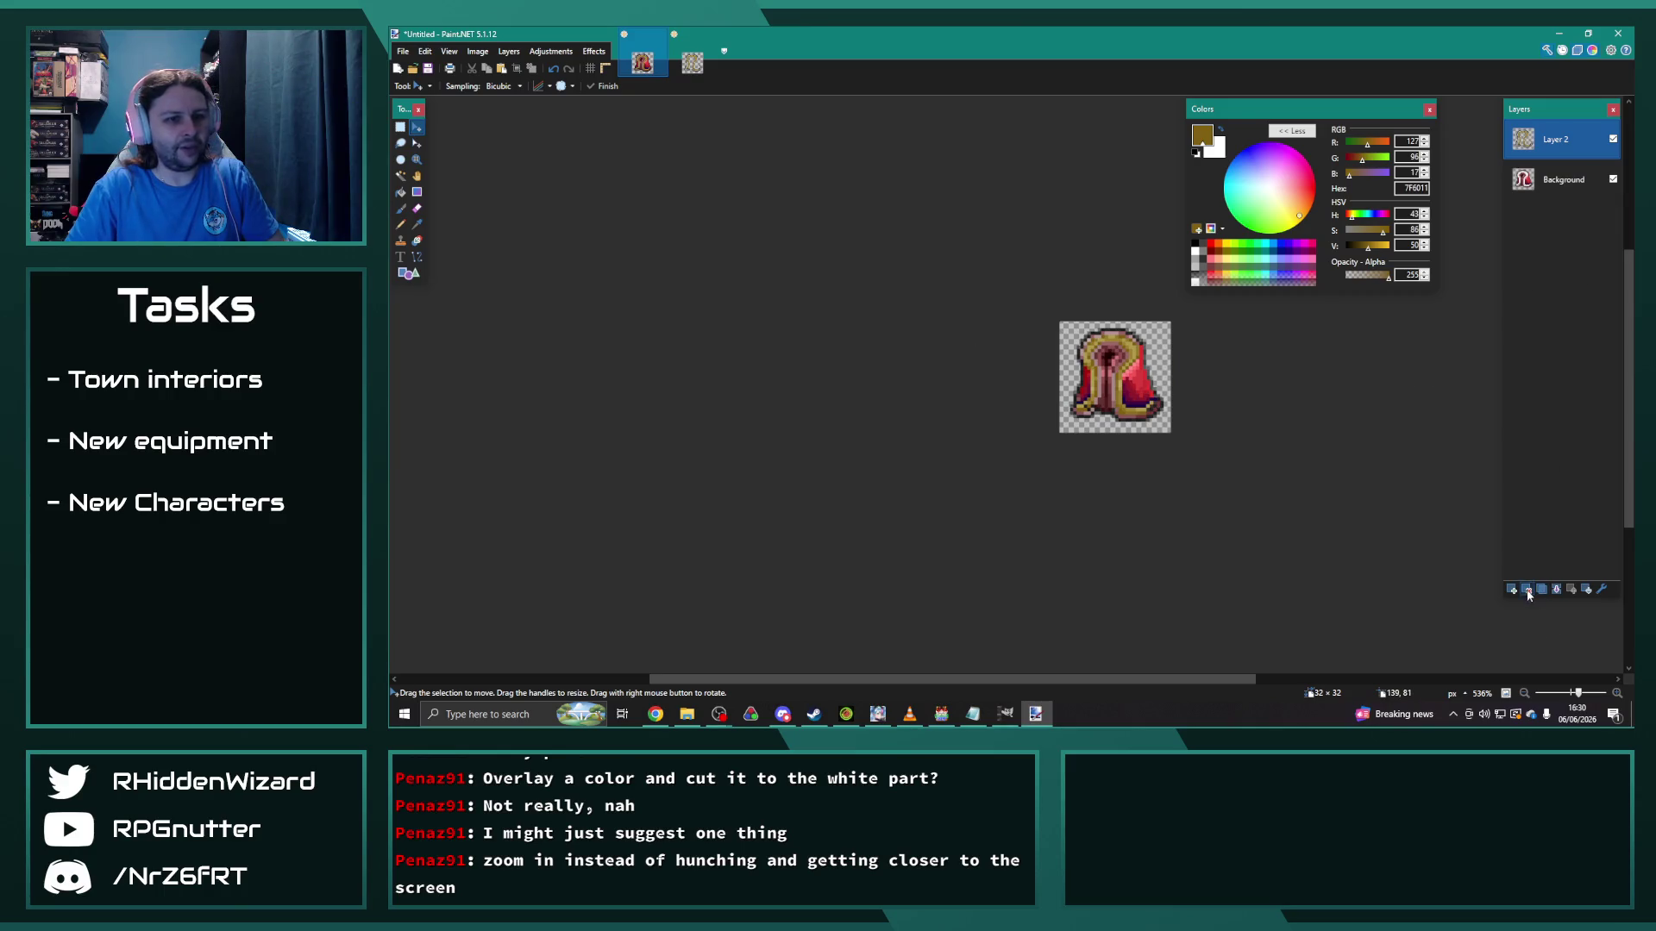
{"action": "left_click", "coordinate": [1558, 590]}
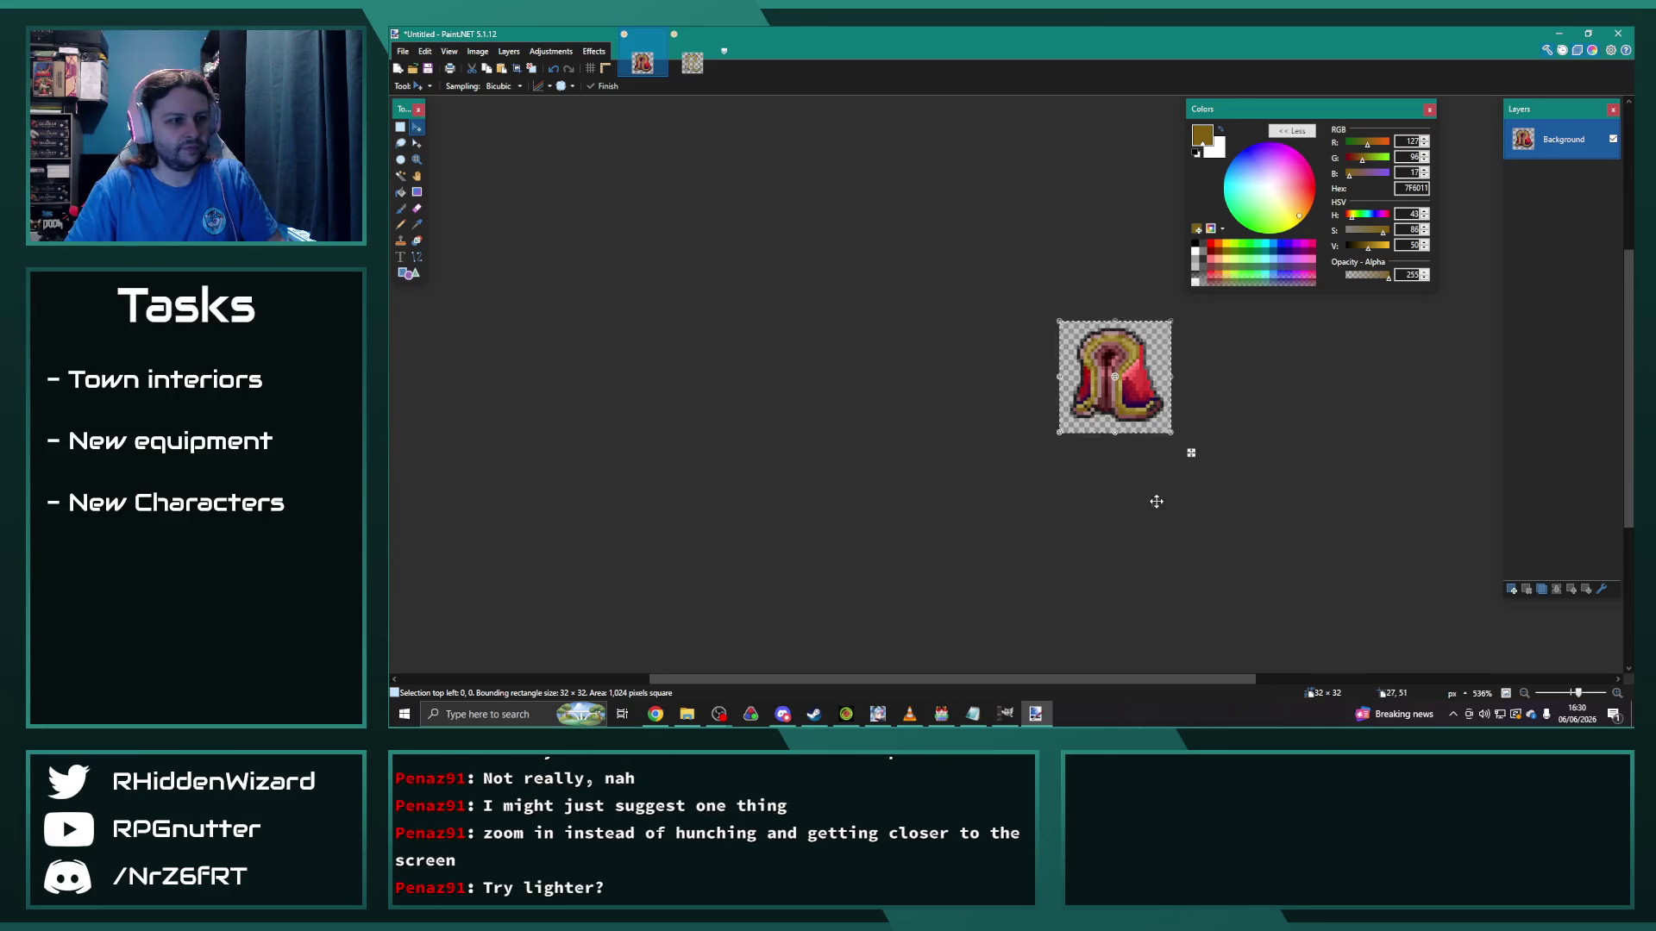
{"action": "key", "text": "ctrl+d"}
Step: Add a new empty layer above the cape and select the whole image
{"action": "key", "text": "ctrl+shift+n"}
{"action": "scroll", "coordinate": [1225, 486], "scroll_direction": "up", "scroll_amount": 5}
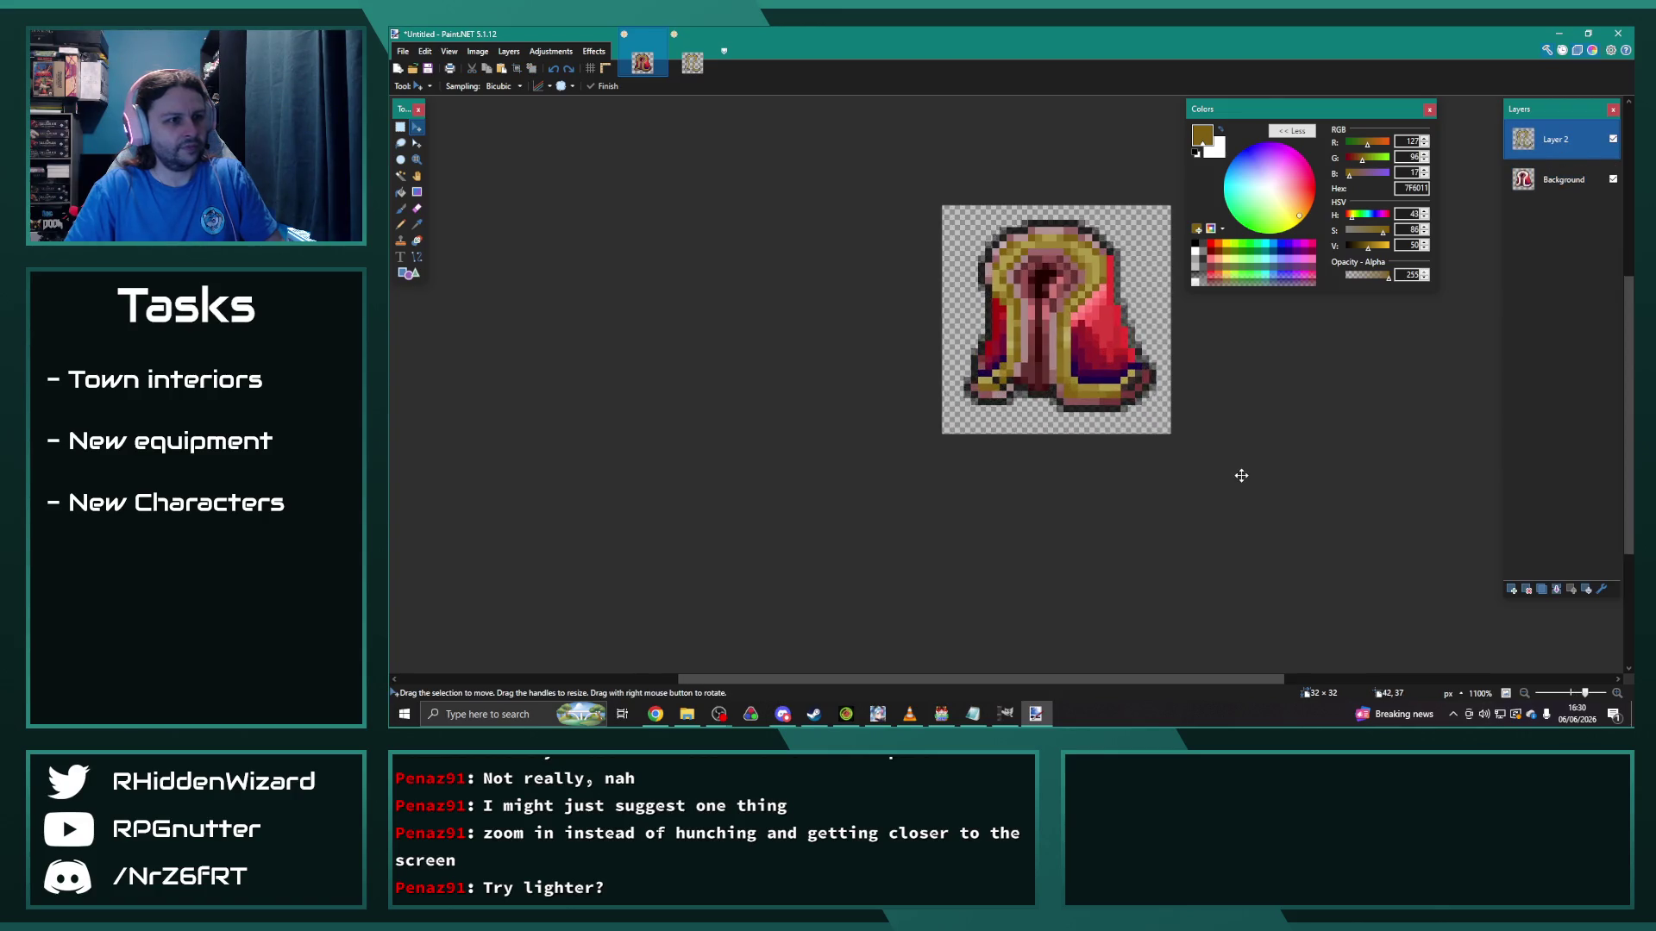
{"action": "key", "text": "ctrl+a"}
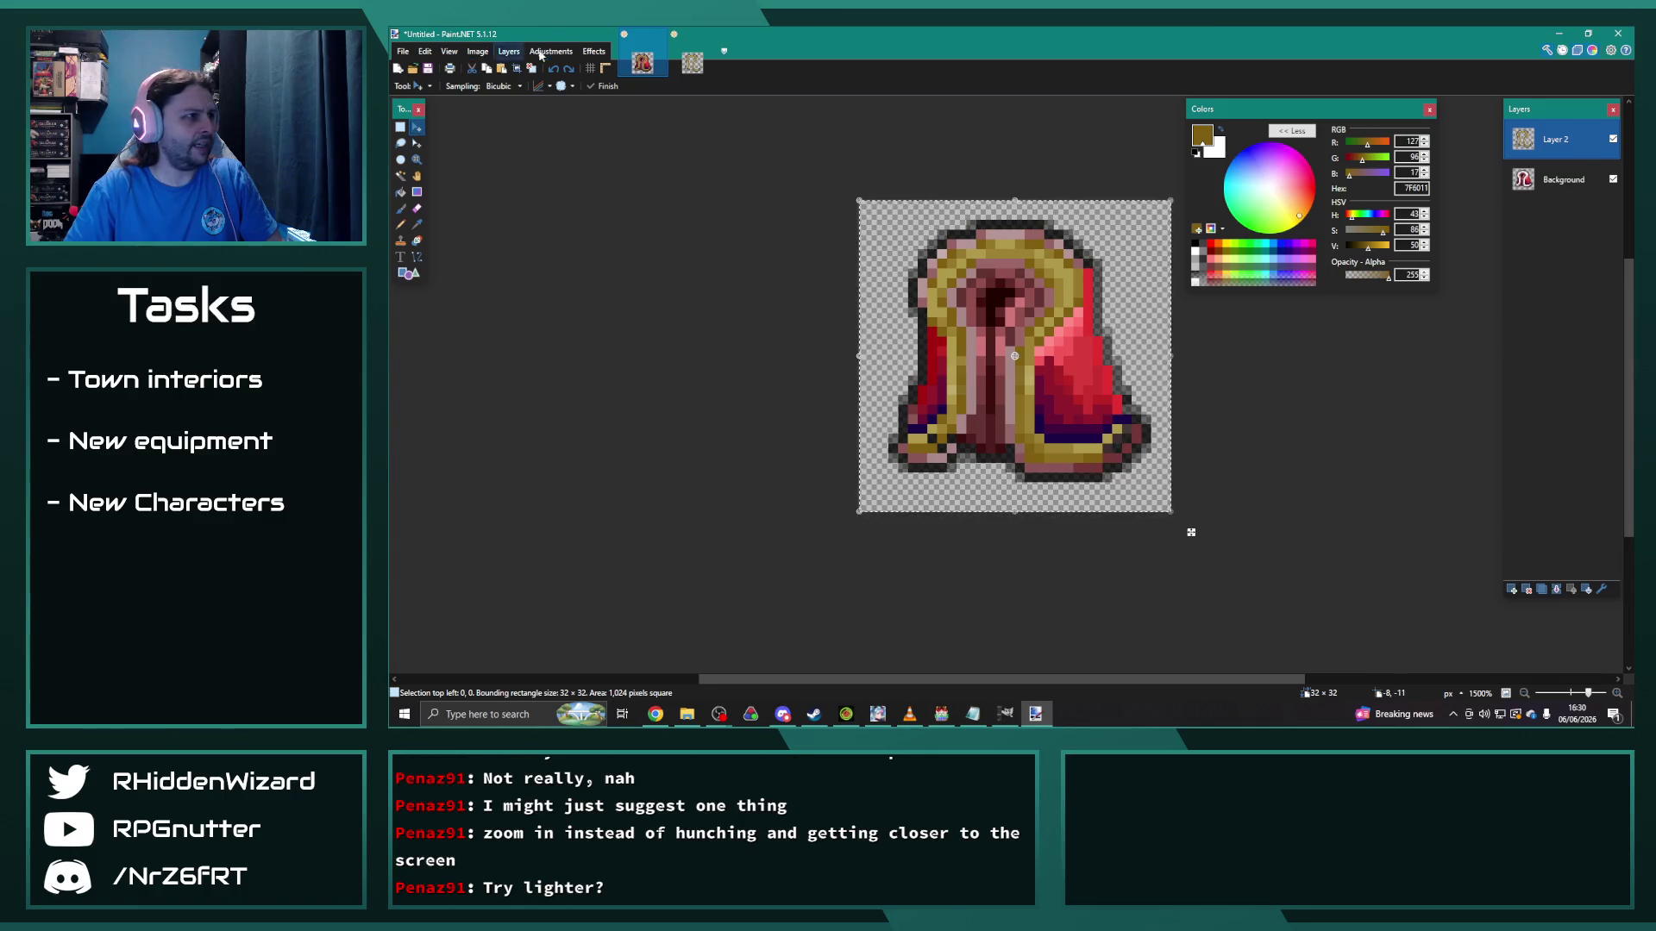
Step: Raise the gold trim's Lightness to 31 in Hue / Saturation, then merge down into the Background layer
{"action": "left_click", "coordinate": [550, 51]}
{"action": "left_click", "coordinate": [600, 166]}
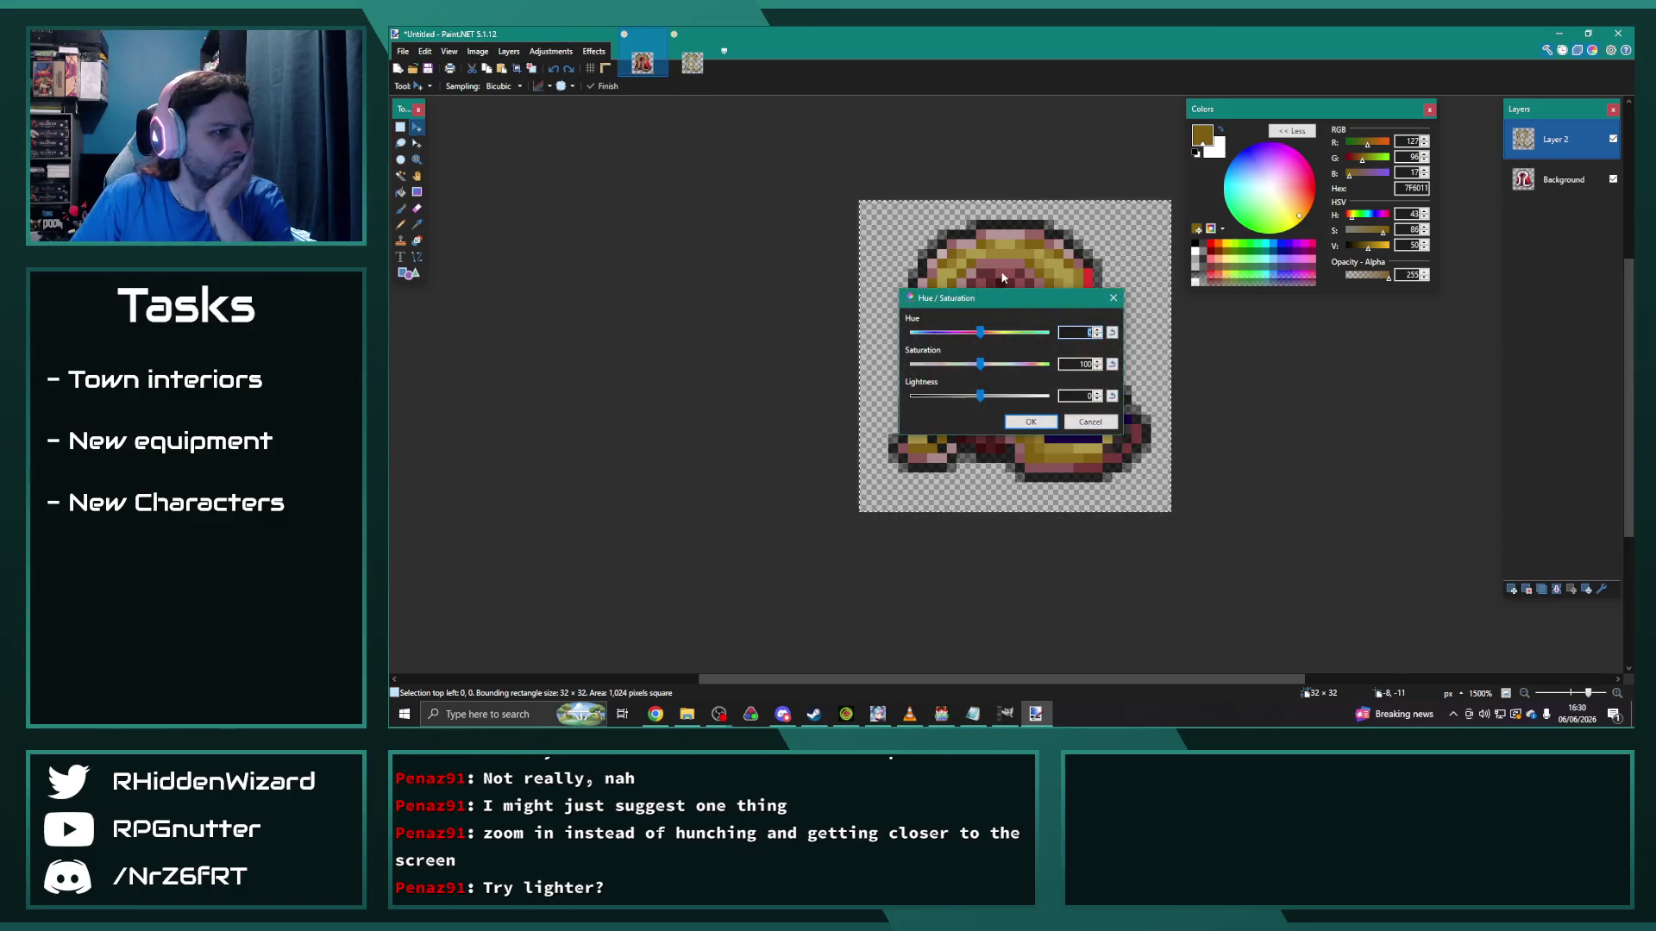
{"action": "left_click_drag", "start_coordinate": [971, 300], "coordinate": [1263, 179]}
{"action": "mouse_move", "coordinate": [1266, 278]}
{"action": "left_mouse_down"}
{"action": "mouse_move", "coordinate": [1251, 280]}
{"action": "mouse_move", "coordinate": [1366, 298]}
{"action": "mouse_move", "coordinate": [1267, 280]}
{"action": "mouse_move", "coordinate": [1261, 250]}
{"action": "mouse_move", "coordinate": [1231, 251]}
{"action": "mouse_move", "coordinate": [1269, 217]}
{"action": "mouse_move", "coordinate": [1256, 223]}
{"action": "mouse_move", "coordinate": [1274, 224]}
{"action": "mouse_move", "coordinate": [1274, 279]}
{"action": "left_mouse_up"}
{"action": "left_click", "coordinate": [1317, 304]}
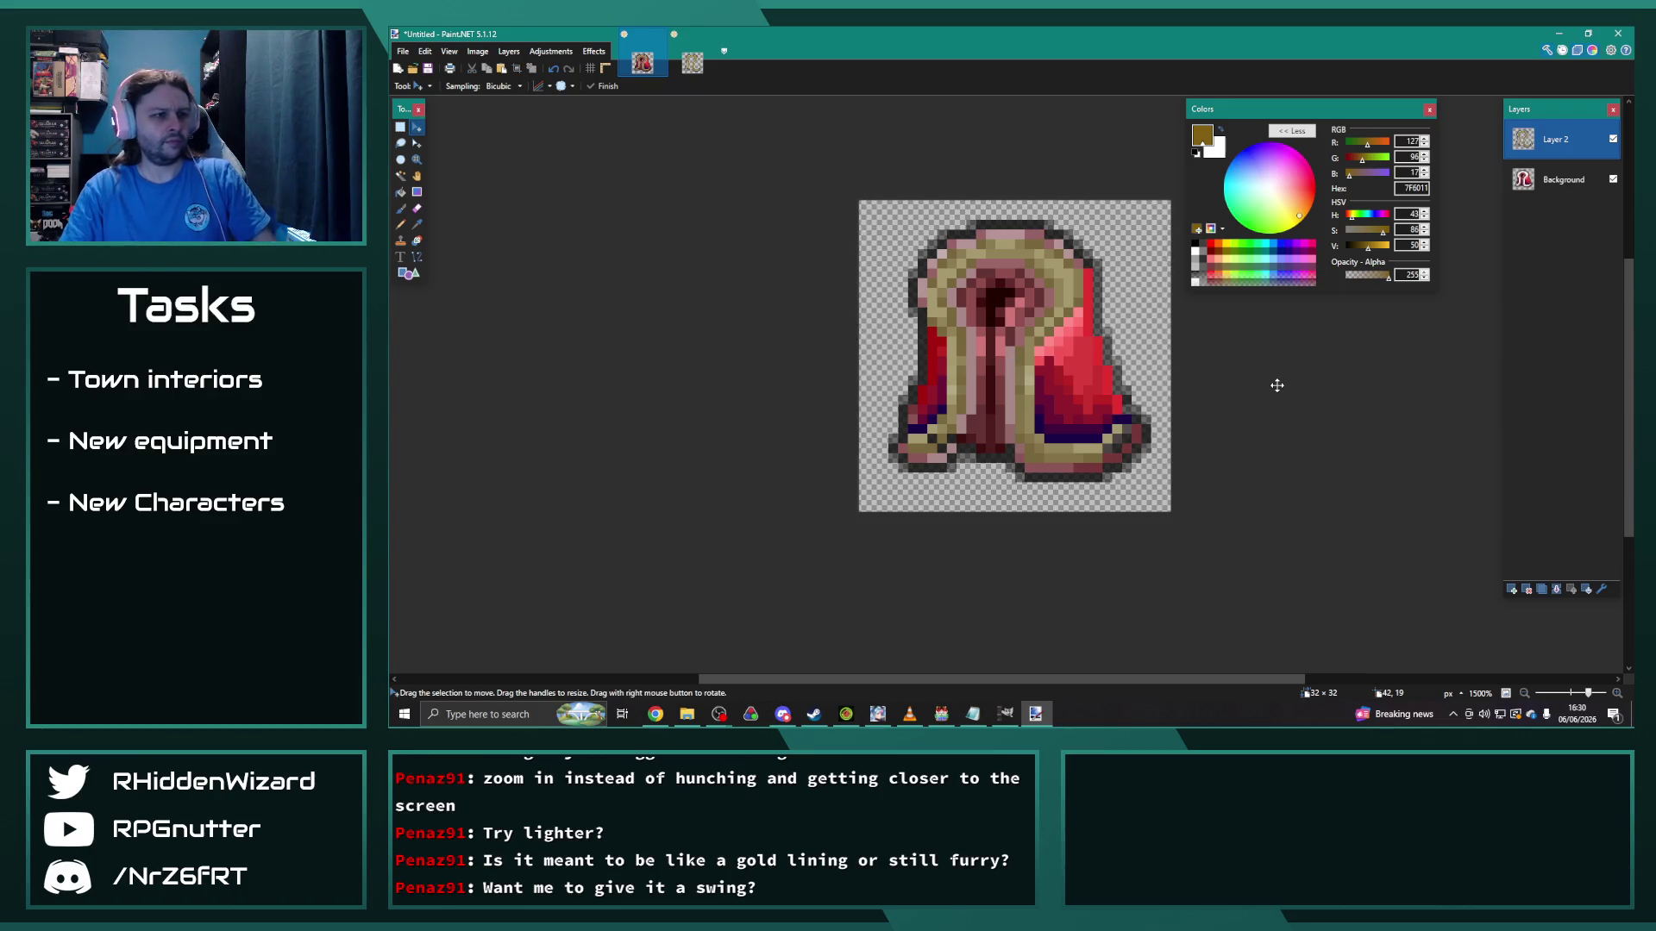
{"action": "scroll", "coordinate": [1285, 388], "scroll_direction": "down", "scroll_amount": 5}
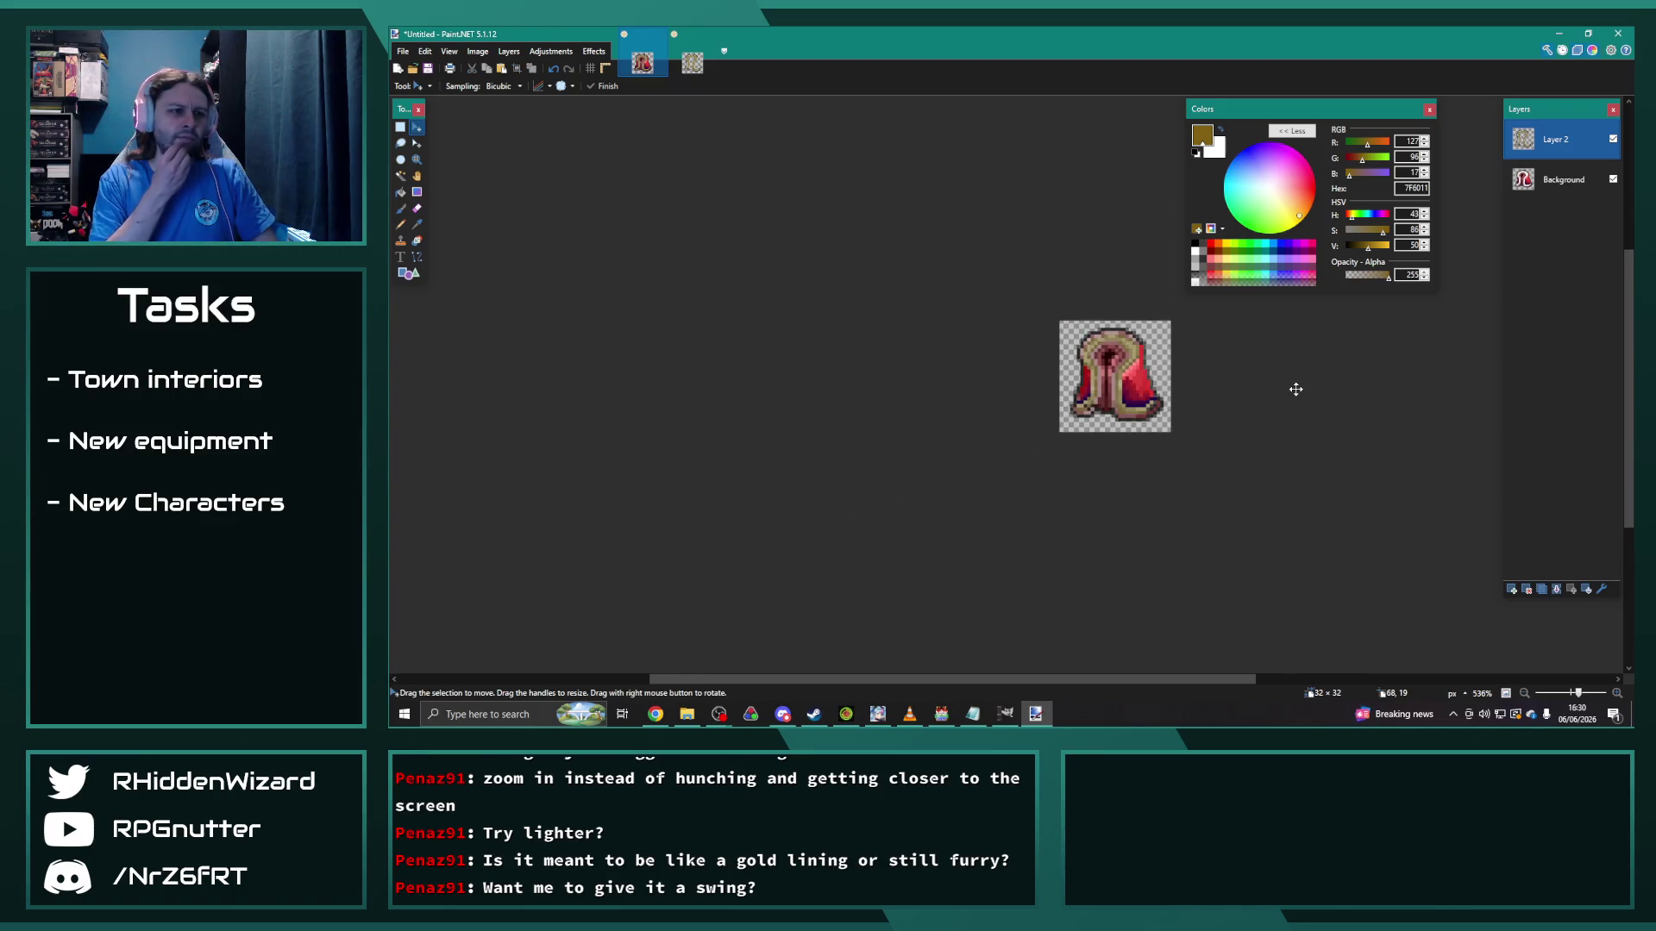
{"action": "left_click", "coordinate": [1558, 589]}
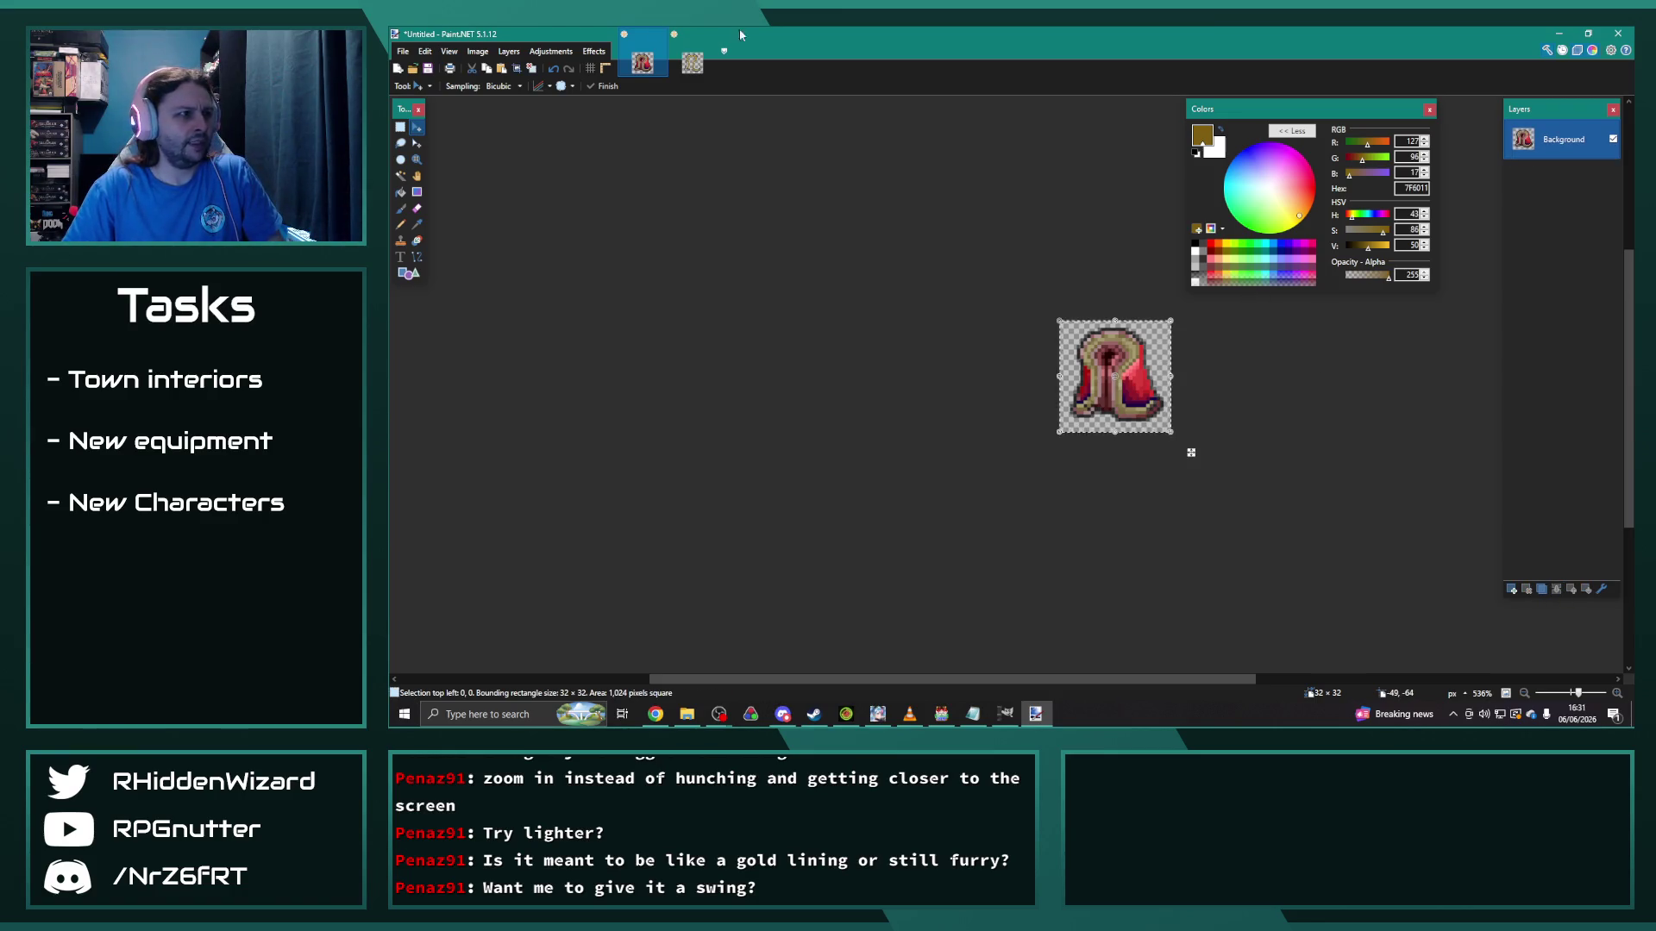
Step: Scroll through the IconSet sheet in GIMP, looking for an empty cell near the bottom
{"action": "key", "text": "alt+Tab"}
{"action": "scroll", "coordinate": [1183, 491], "scroll_direction": "down", "scroll_amount": 20}
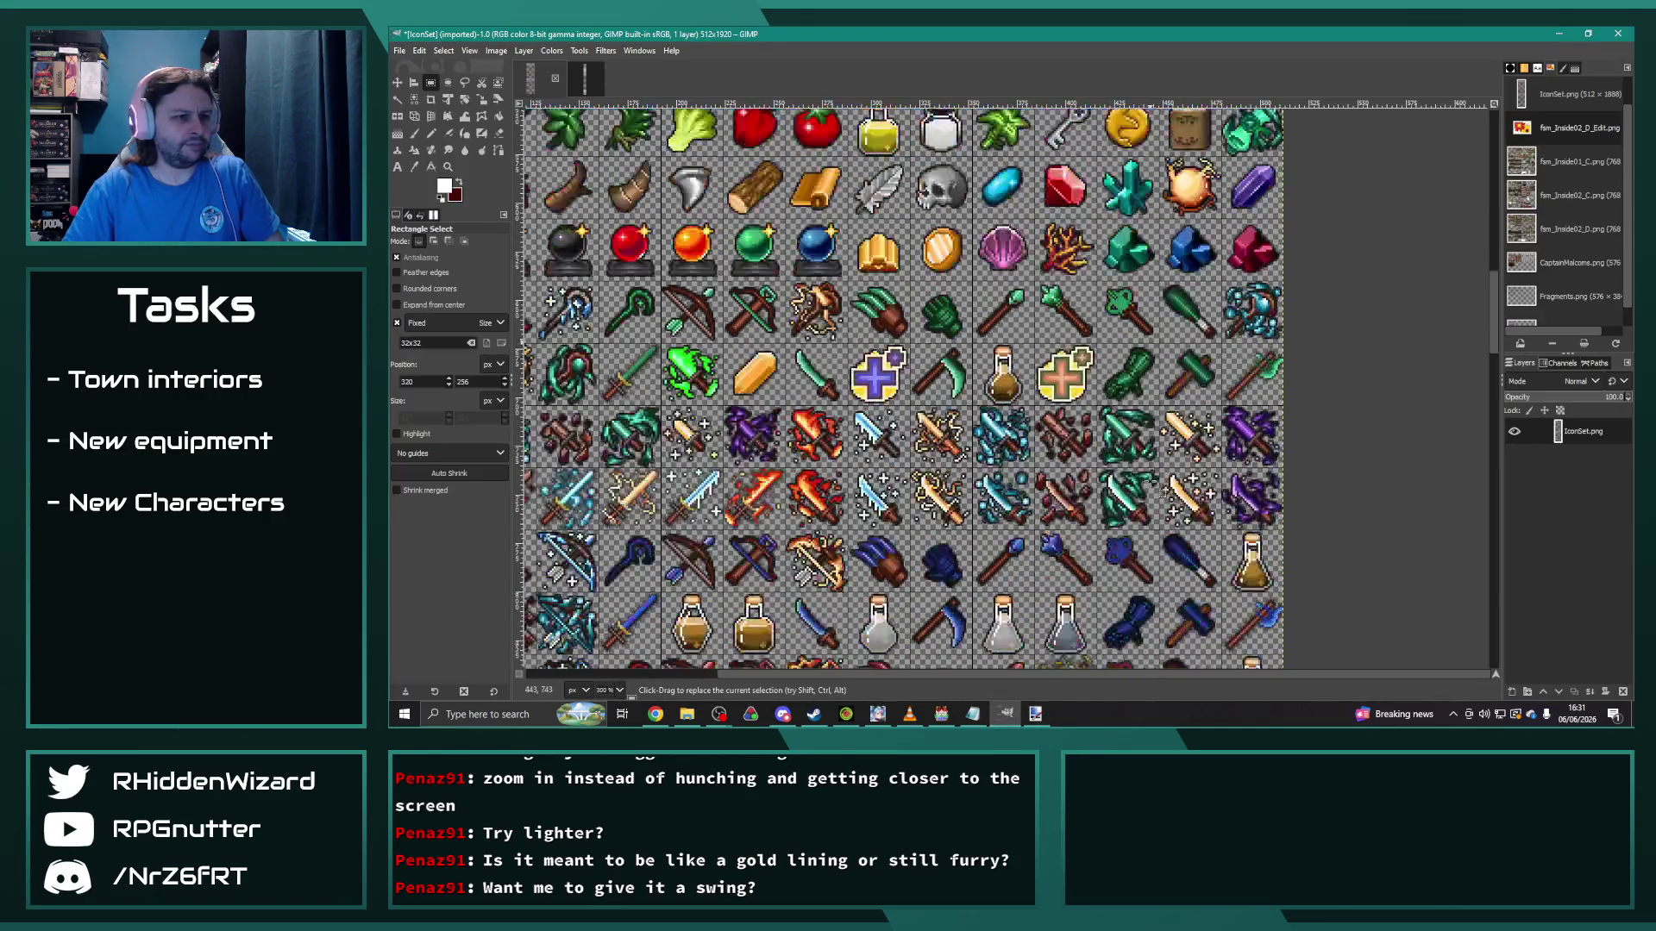
{"action": "left_click_drag", "start_coordinate": [1166, 466], "coordinate": [1210, 463]}
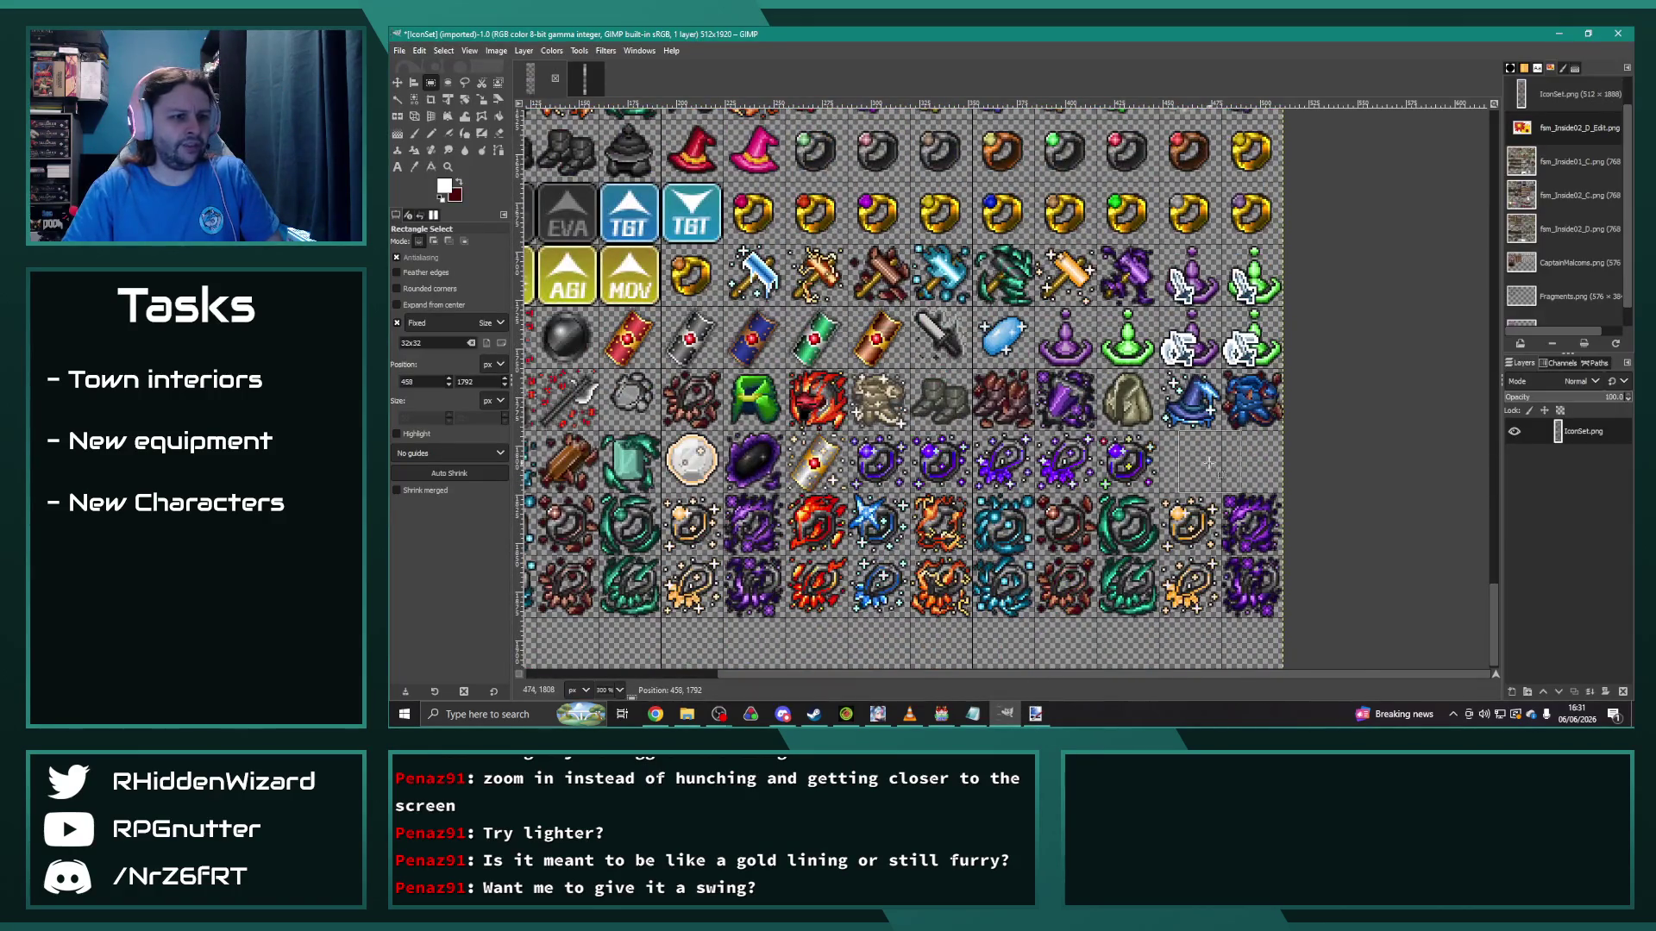
{"action": "scroll", "coordinate": [1191, 462], "scroll_direction": "down", "scroll_amount": 5}
{"action": "scroll", "coordinate": [1175, 498], "scroll_direction": "up", "scroll_amount": 2}
{"action": "scroll", "coordinate": [1172, 499], "scroll_direction": "up", "scroll_amount": 1}
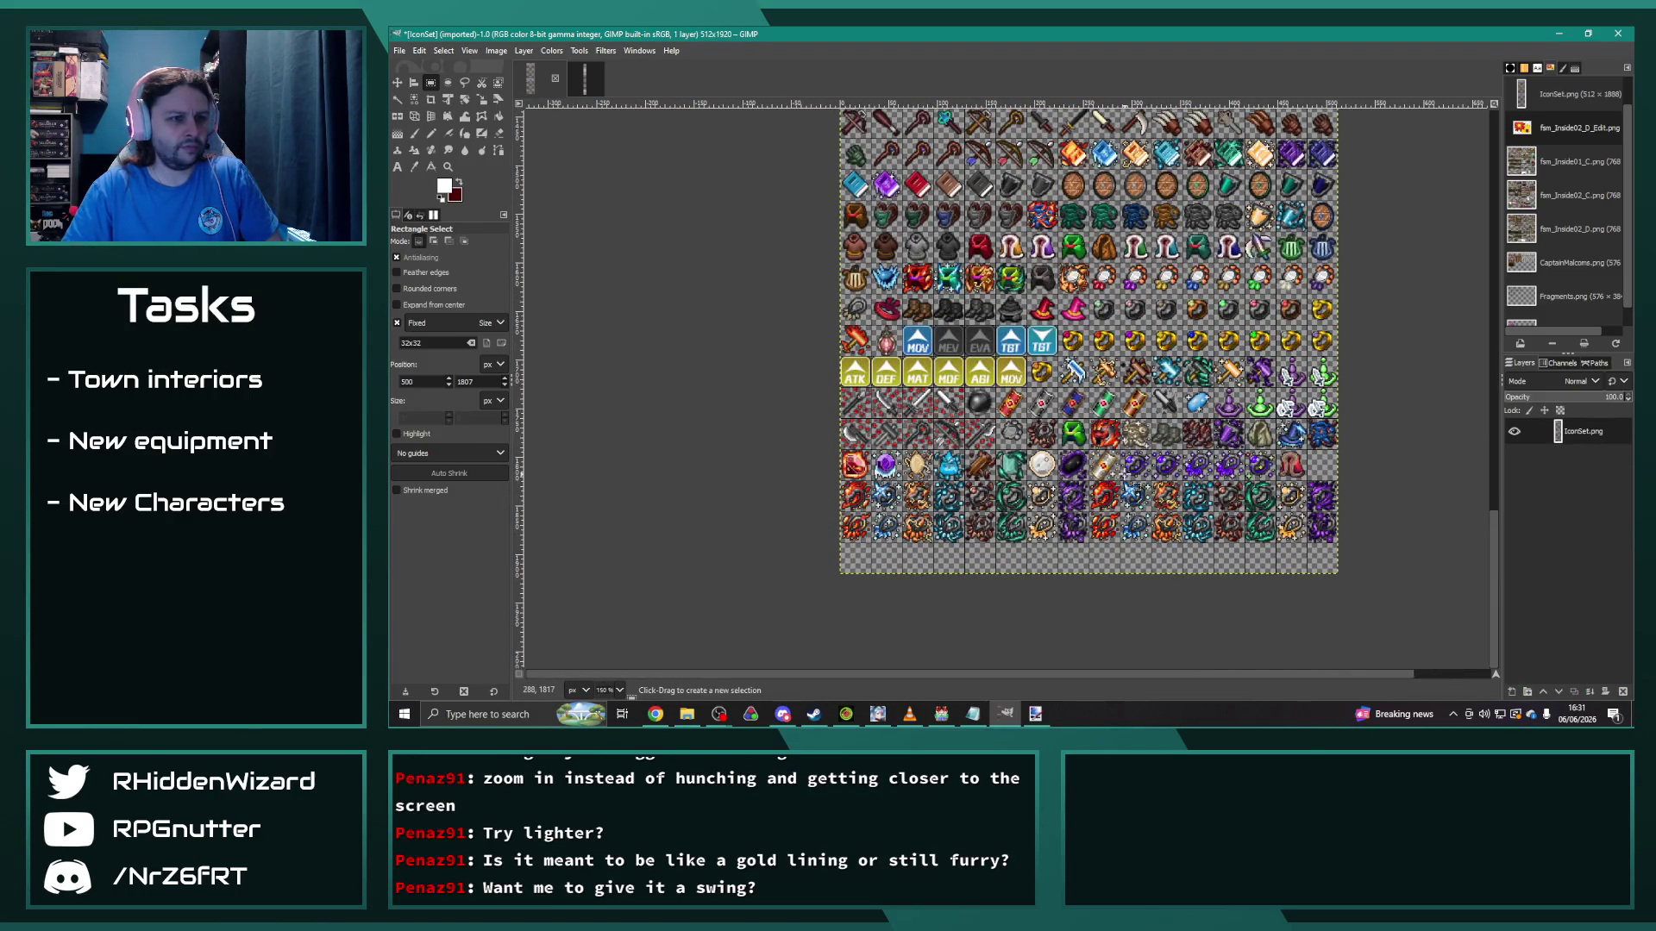
{"action": "scroll", "coordinate": [1130, 486], "scroll_direction": "up", "scroll_amount": 3}
{"action": "scroll", "coordinate": [1130, 486], "scroll_direction": "down", "scroll_amount": 1}
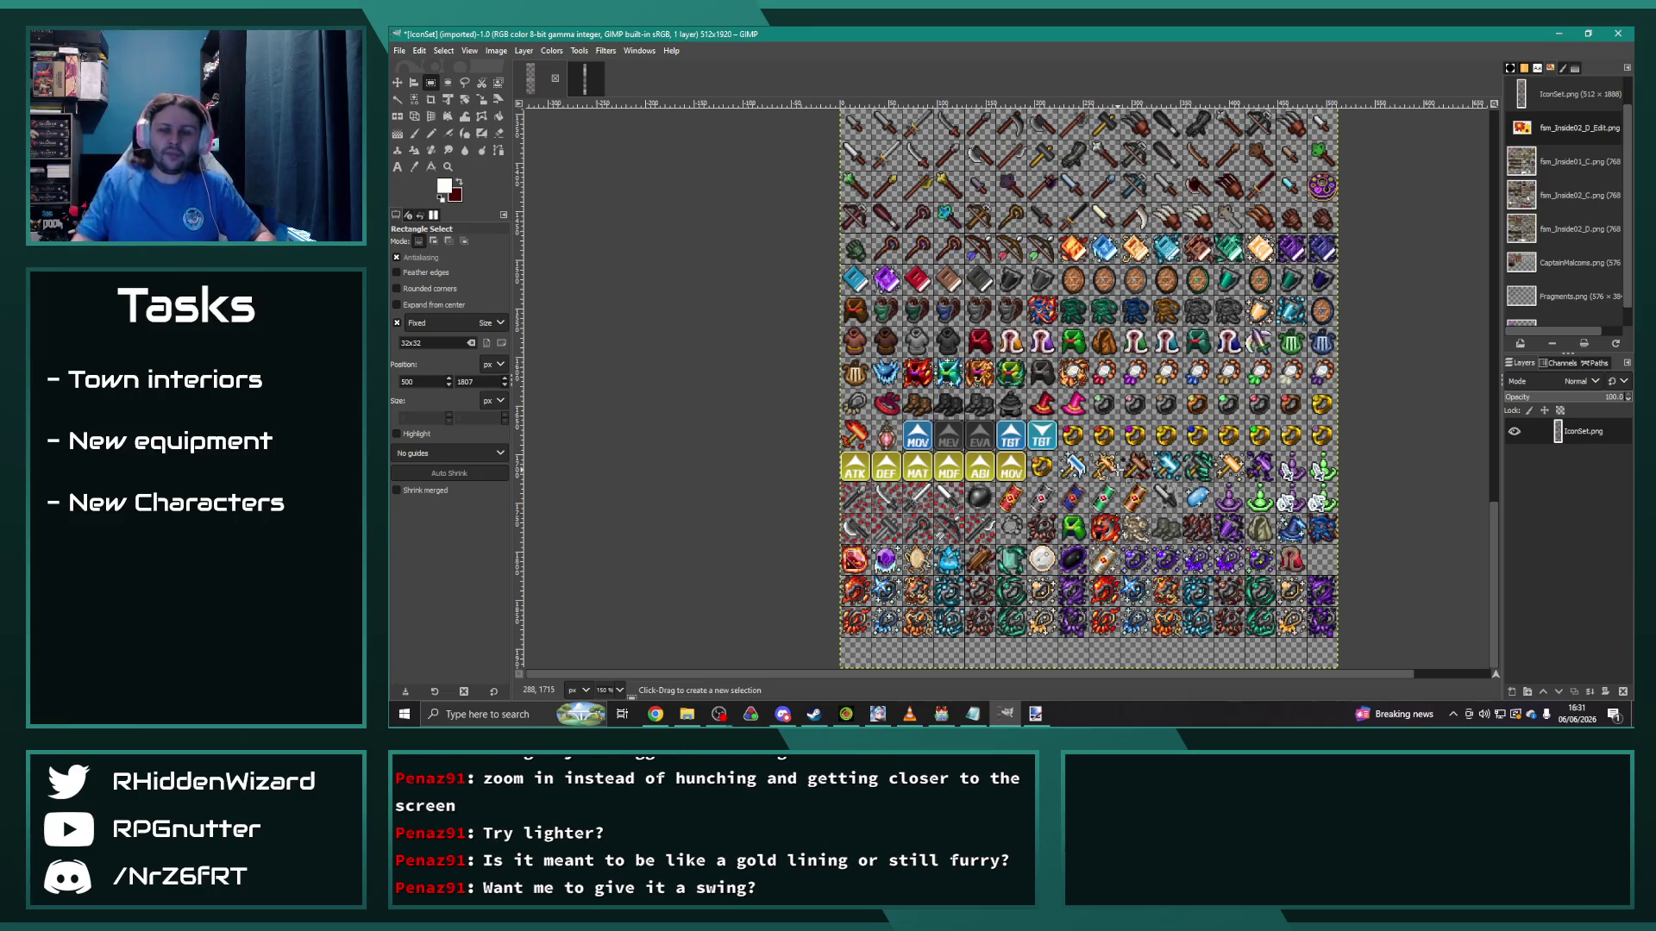
{"action": "key", "text": "alt+Tab"}
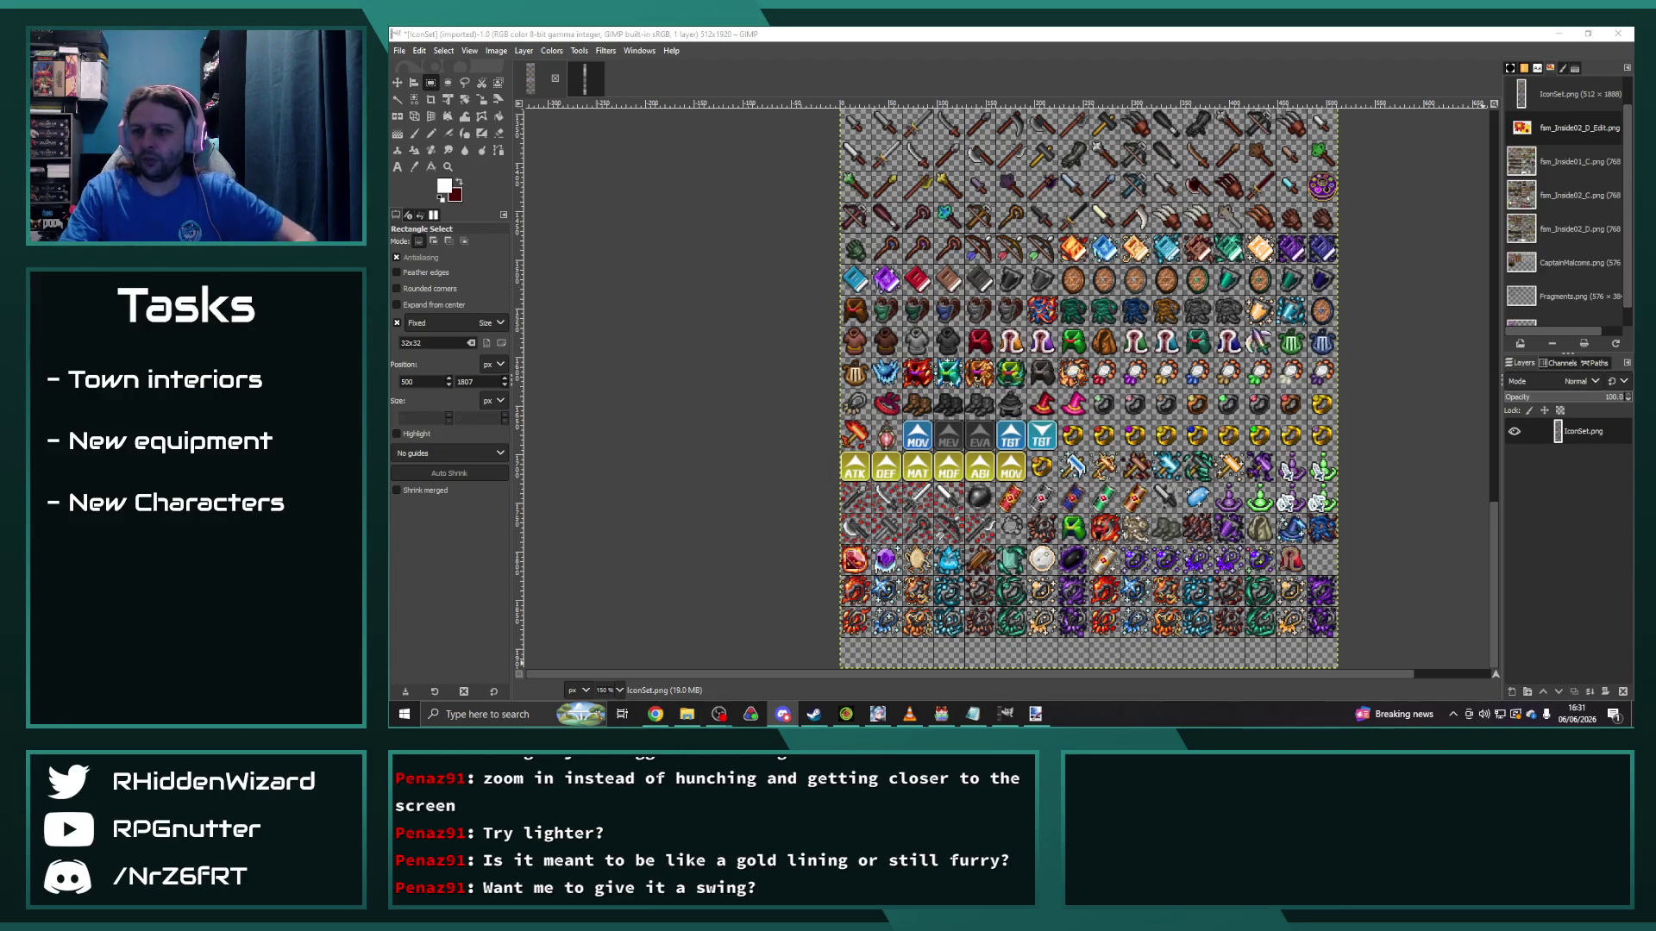
{"action": "left_click", "coordinate": [1035, 714]}
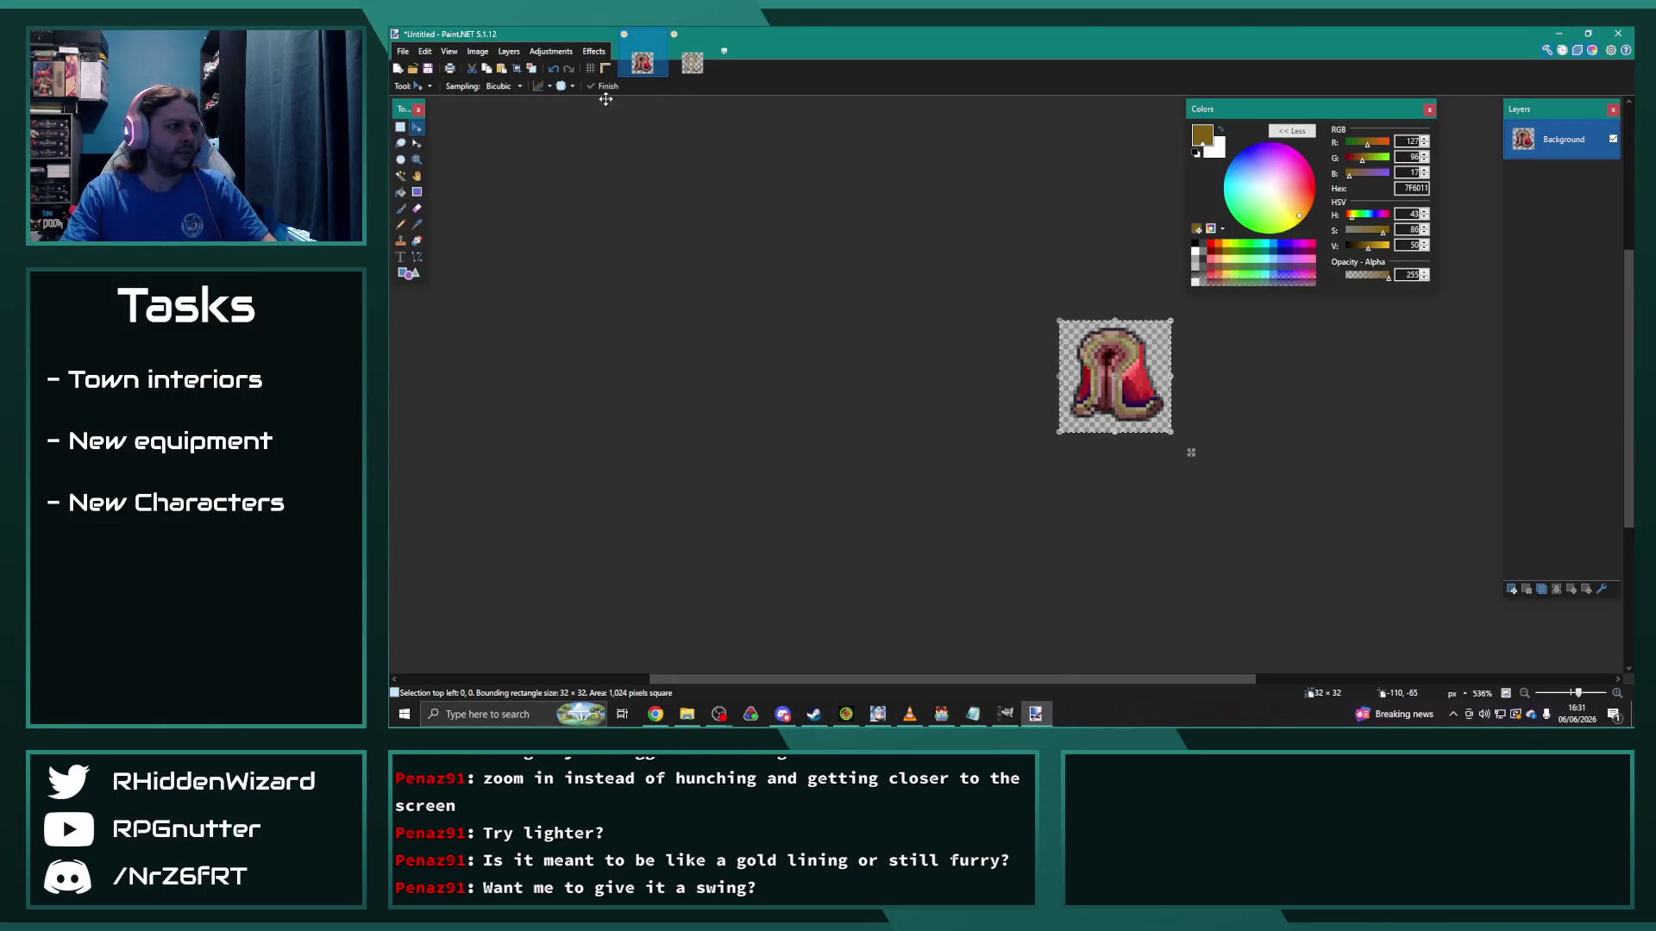
Step: Copy the icon cell at 320, 256 from the IconSet sheet
{"action": "left_click", "coordinate": [1006, 714]}
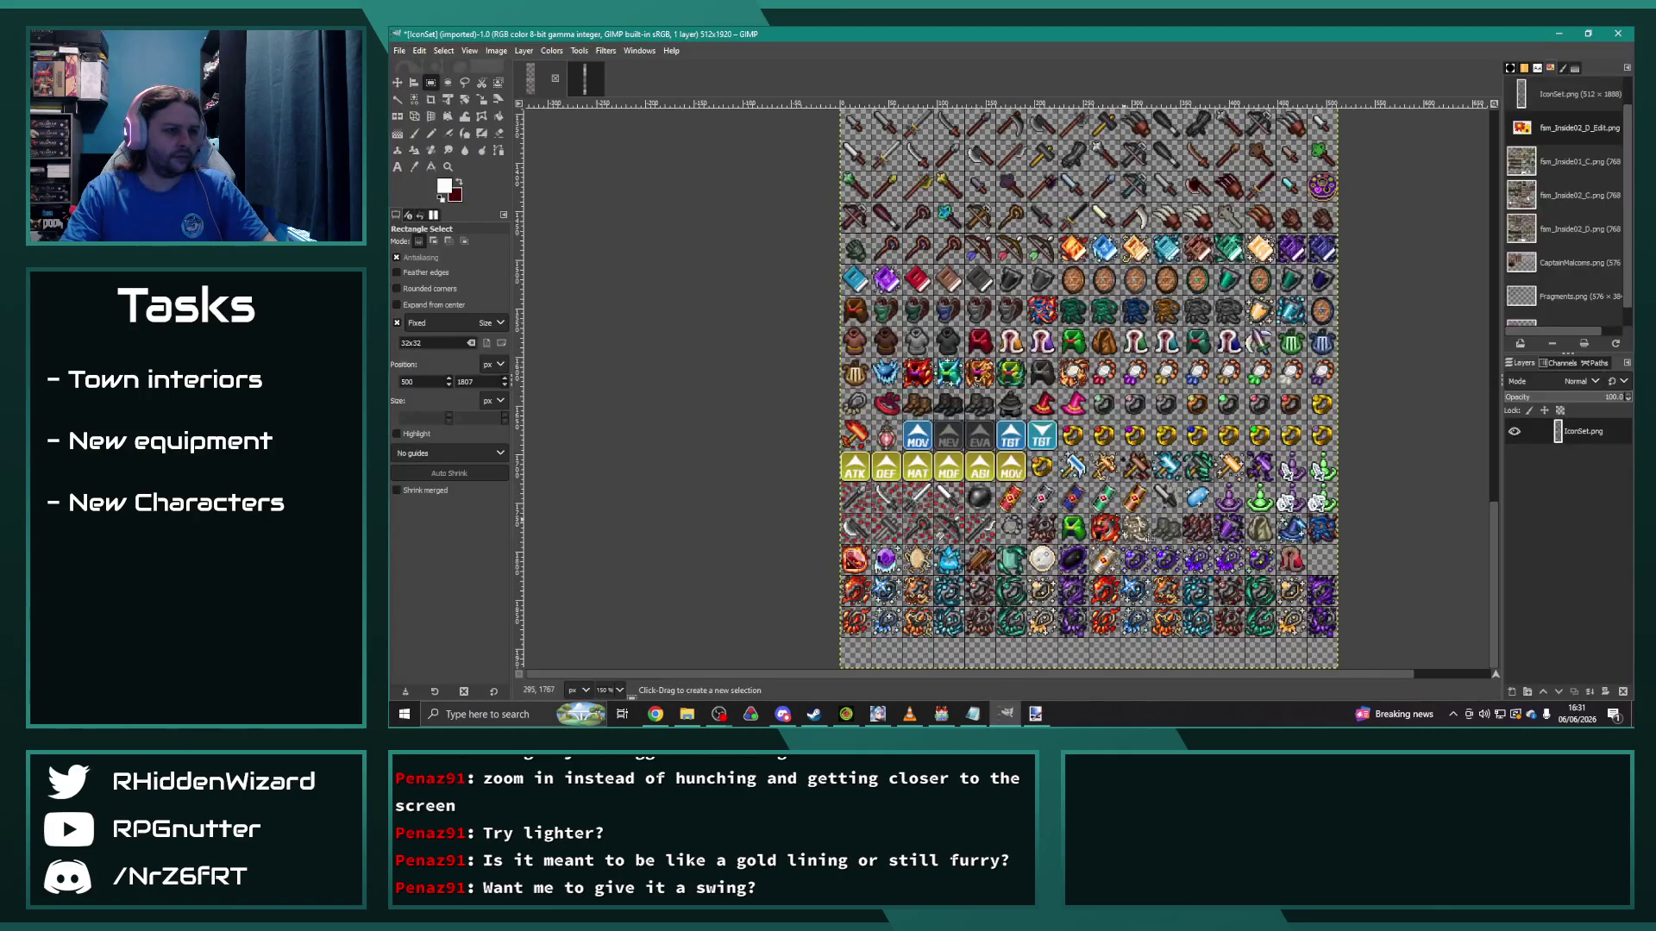
{"action": "scroll", "coordinate": [1166, 541], "scroll_direction": "up", "scroll_amount": 5}
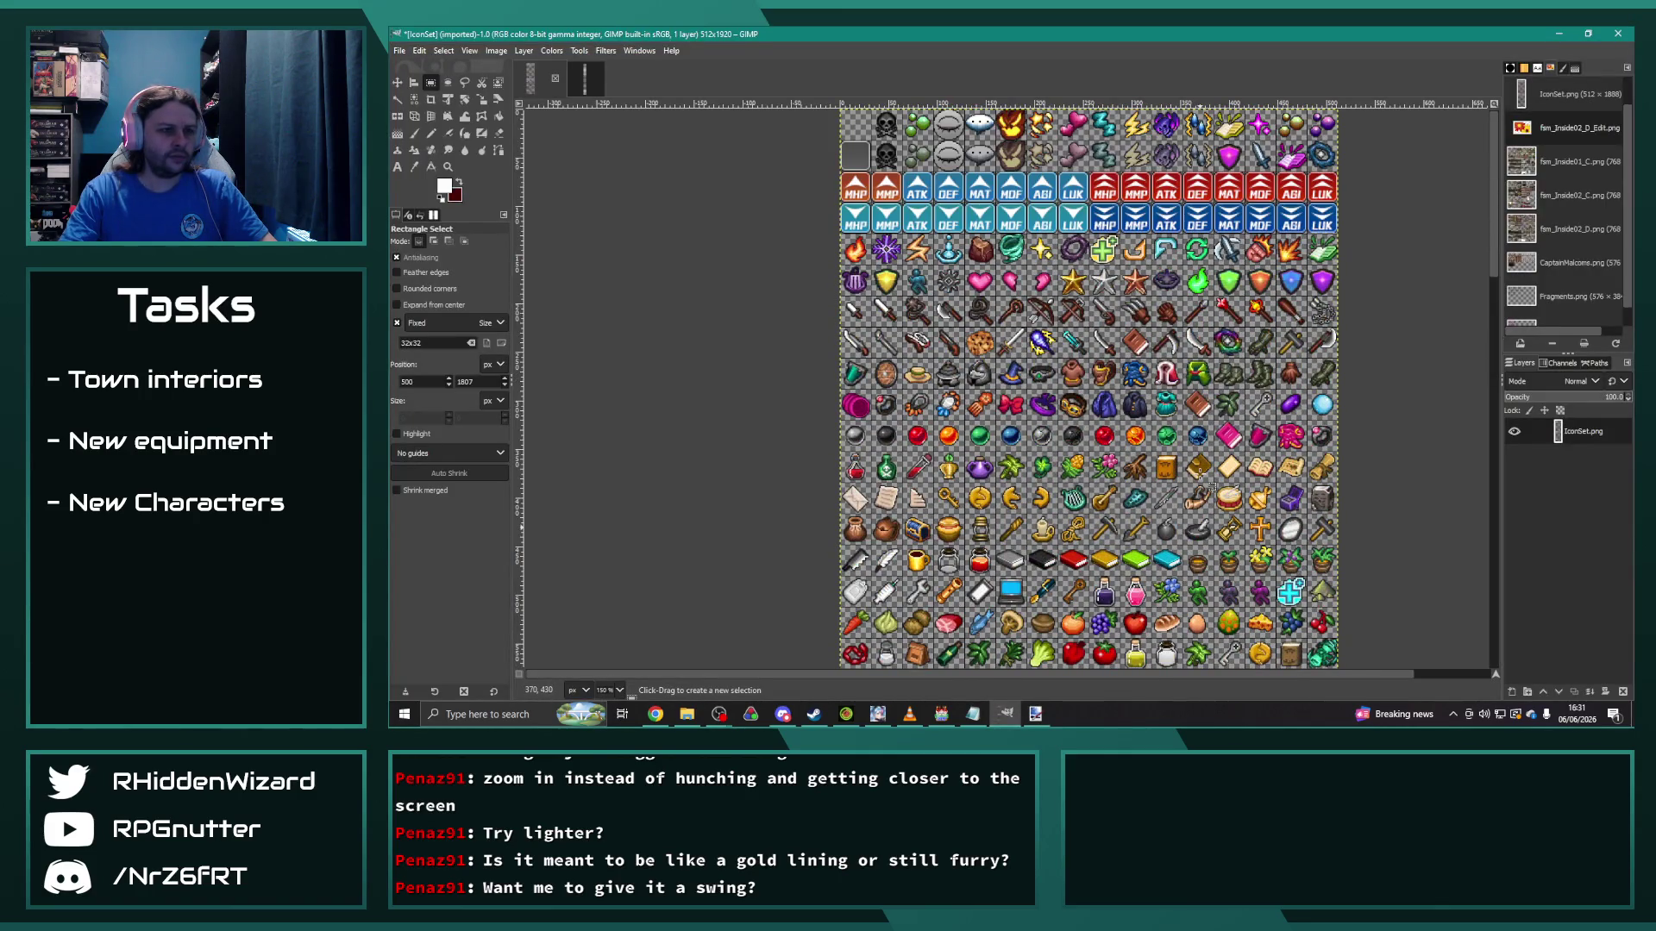
{"action": "left_click", "coordinate": [1154, 361]}
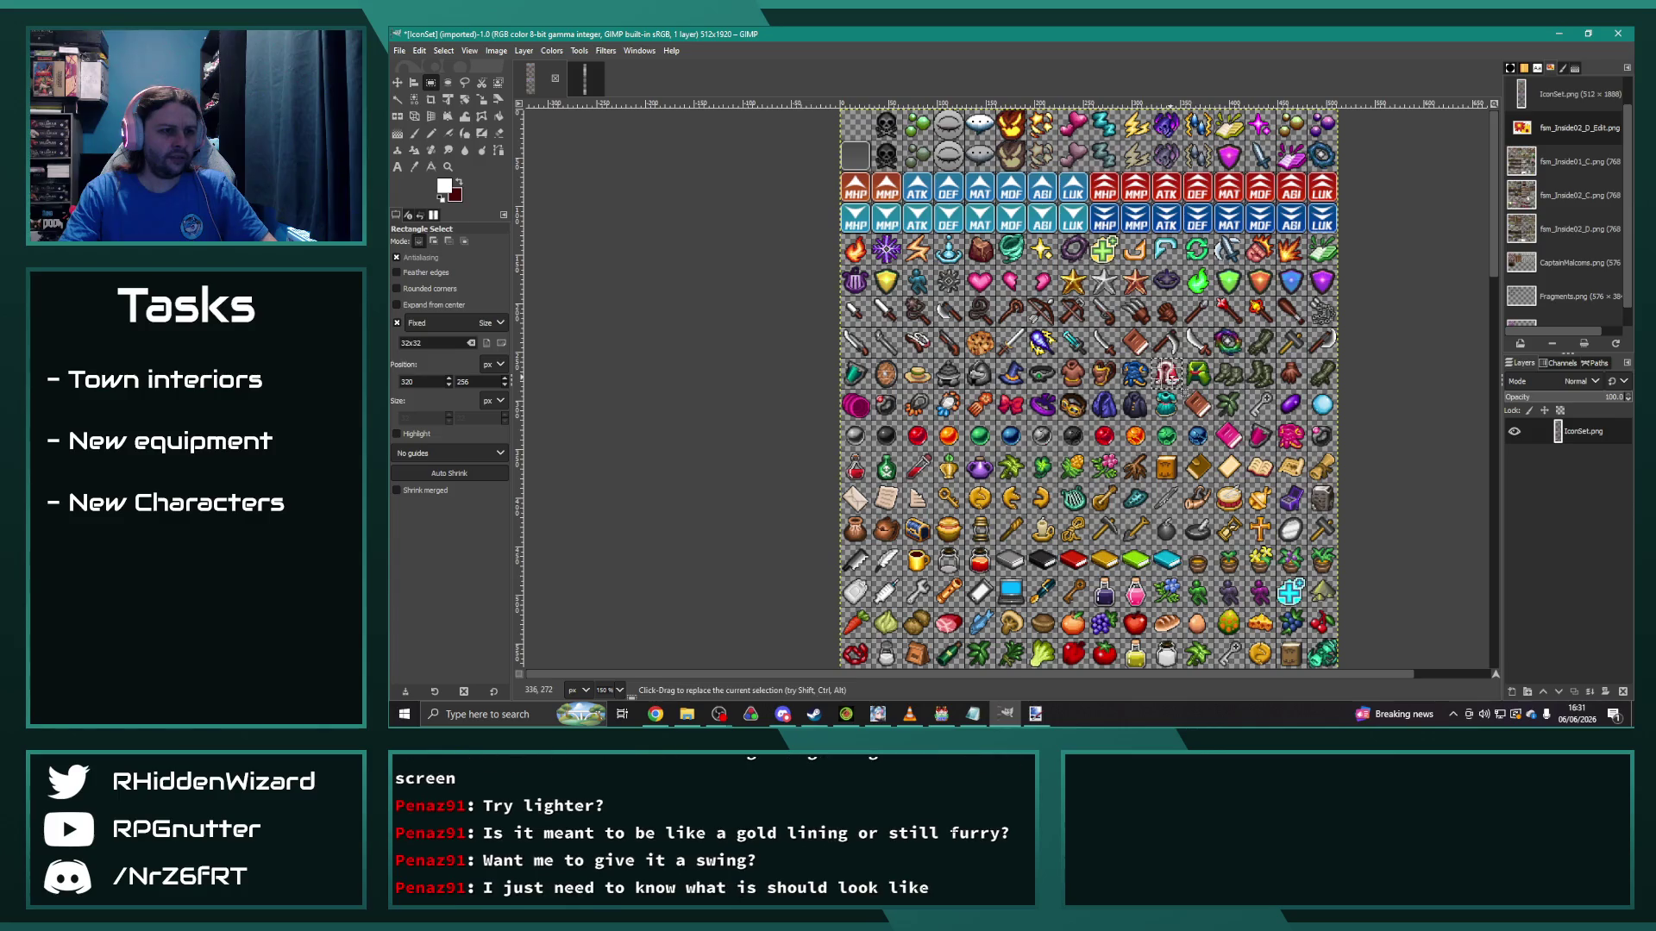
{"action": "key", "text": "ctrl+c"}
Step: Copy the armour icon cell at 96, 1536 and return to Paint.NET
{"action": "key", "text": "alt+Tab"}
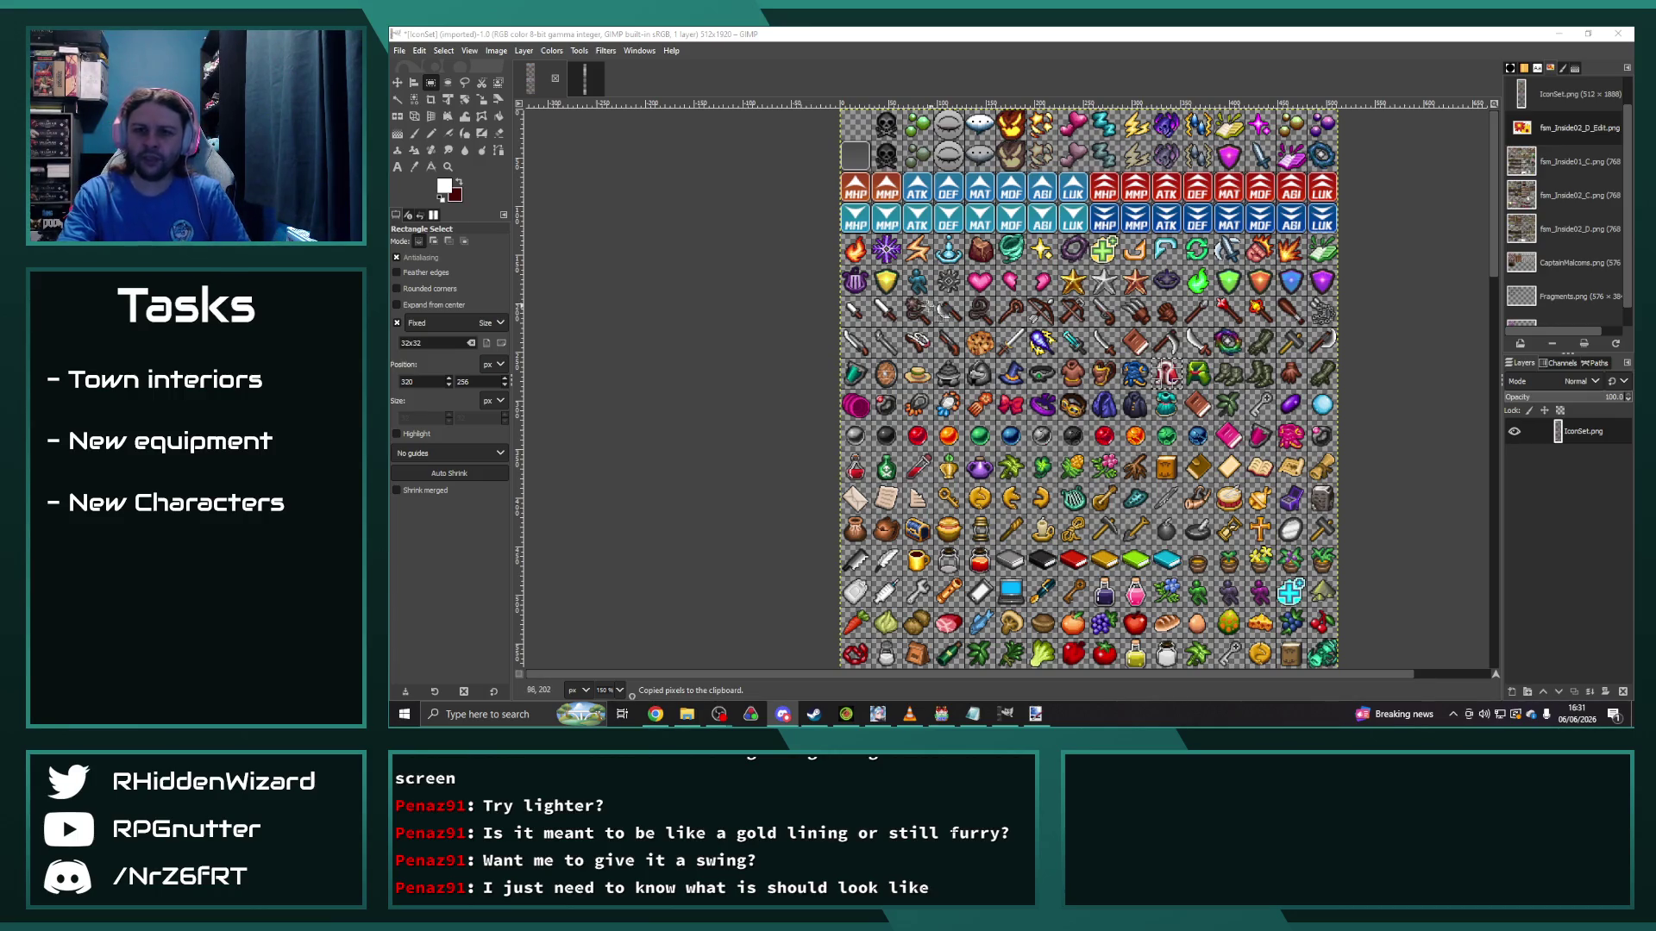
{"action": "left_click", "coordinate": [1351, 363]}
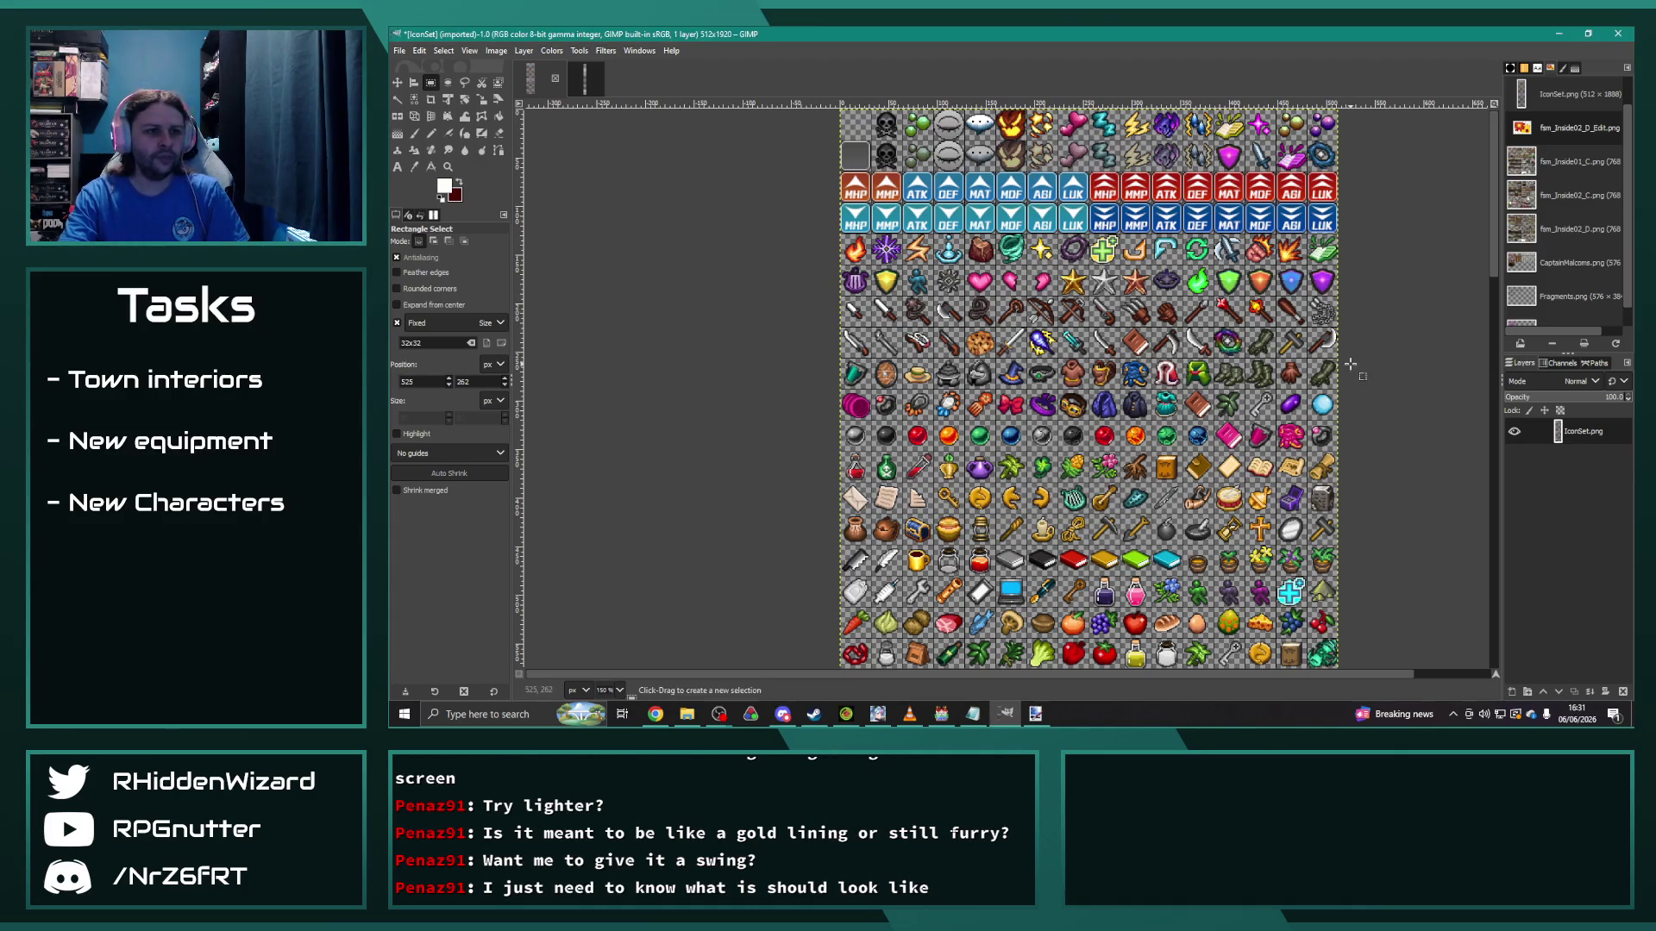
{"action": "scroll", "coordinate": [1153, 393], "scroll_direction": "down", "scroll_amount": 10}
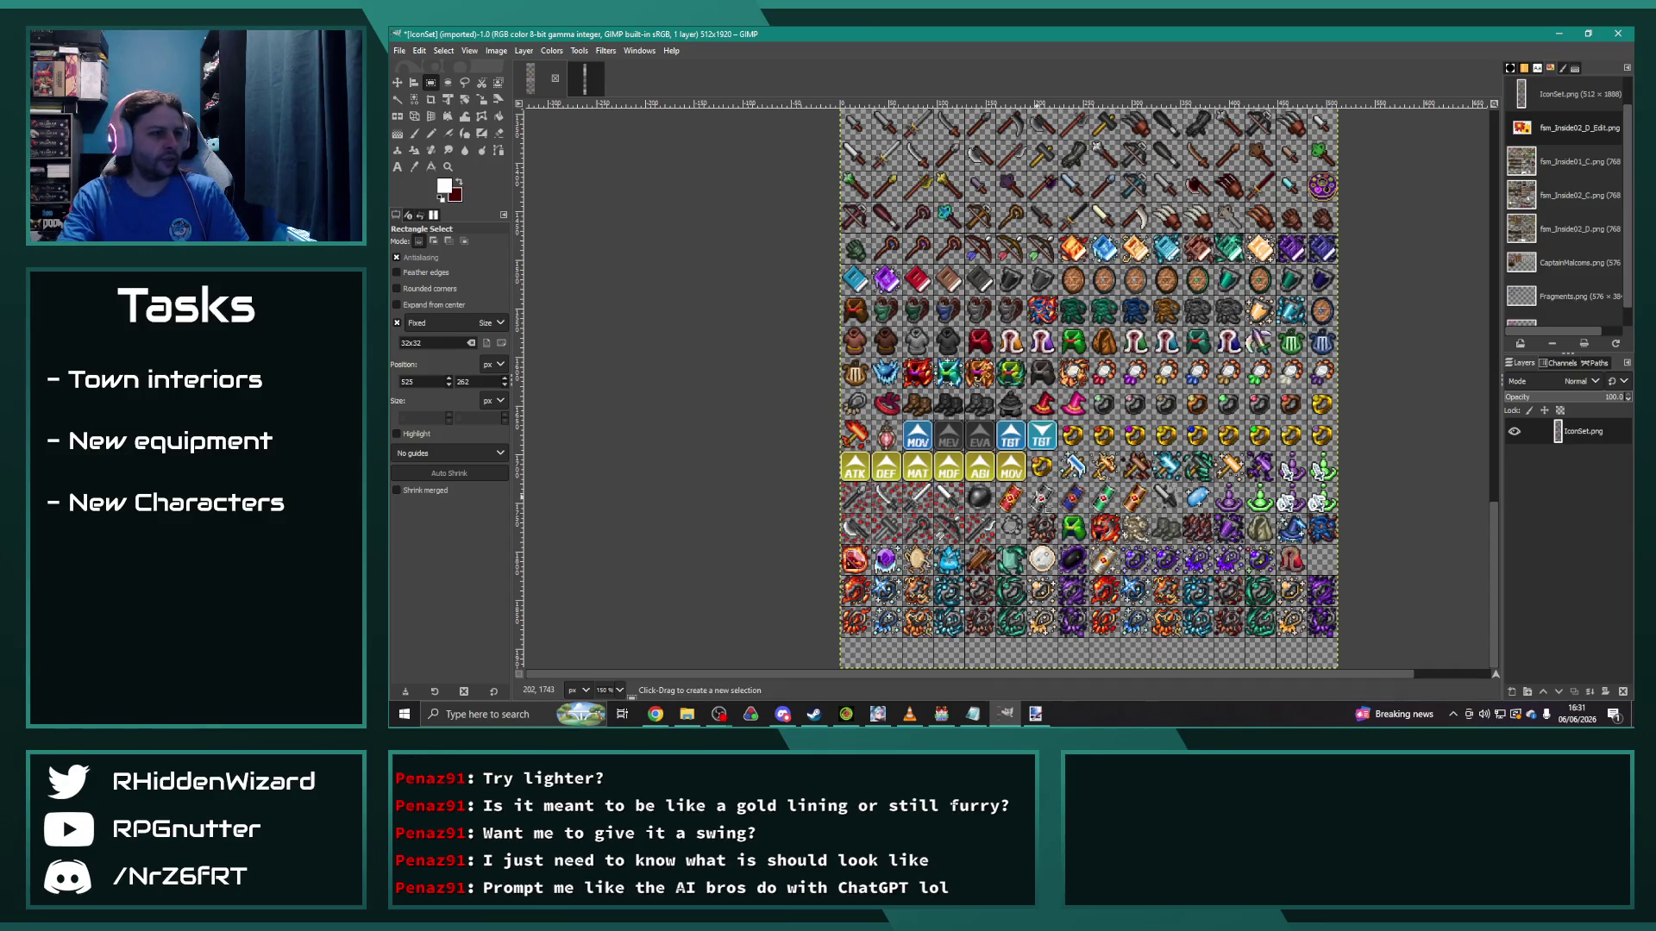
{"action": "left_click", "coordinate": [948, 313]}
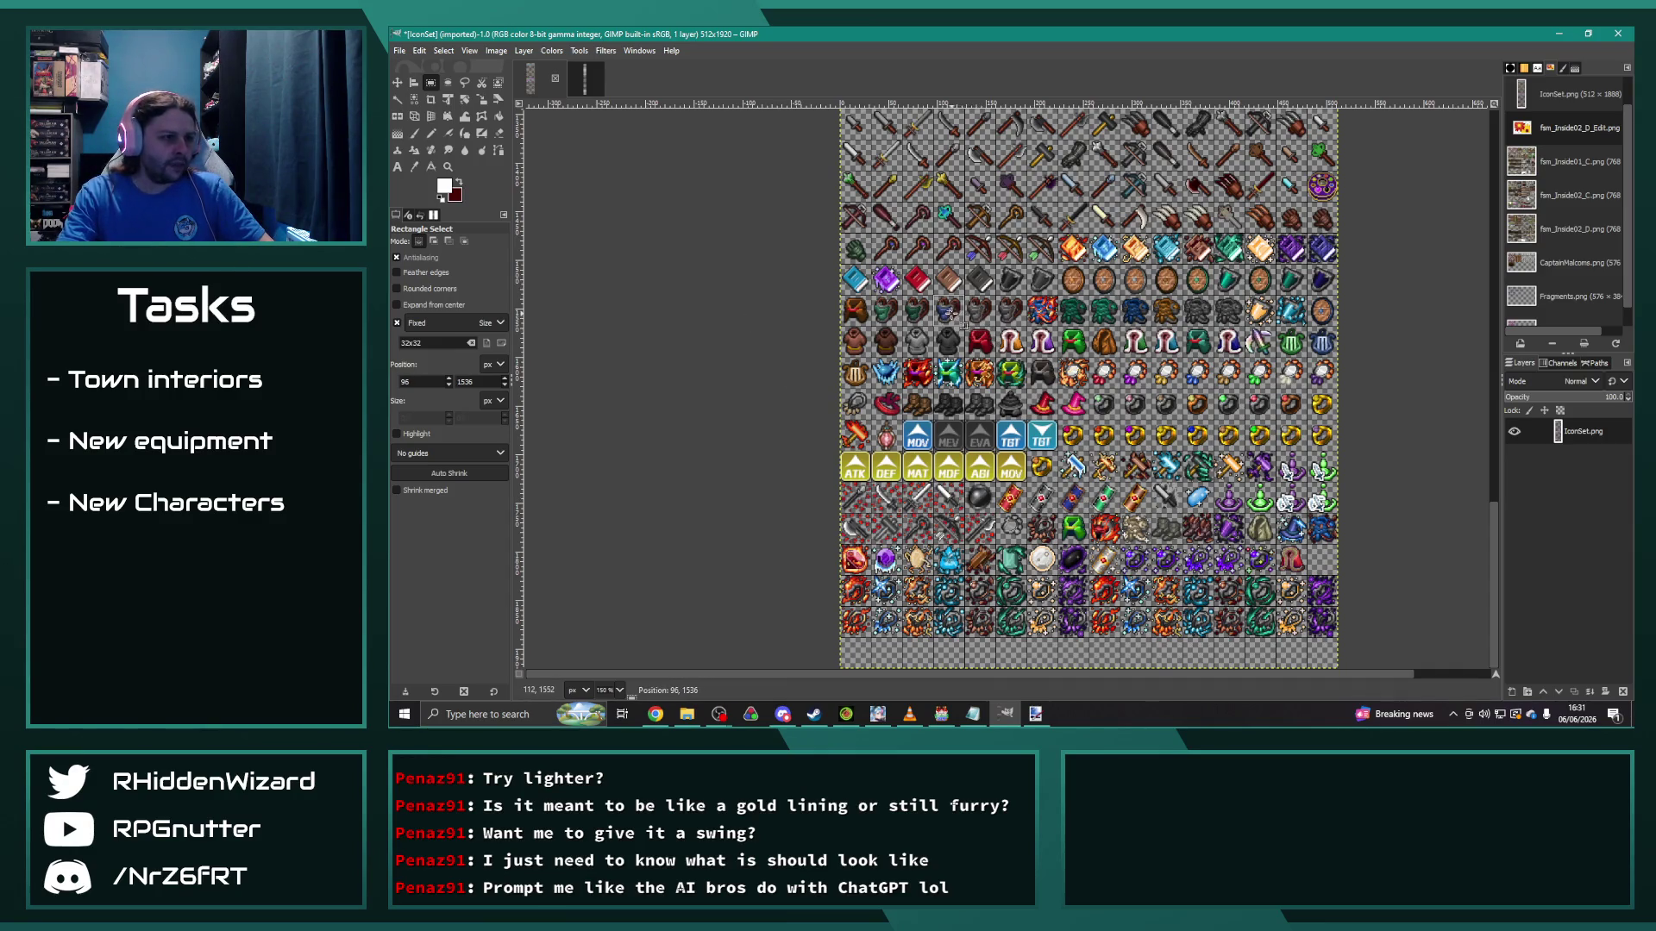
{"action": "key", "text": "ctrl+c"}
{"action": "left_click", "coordinate": [1035, 714]}
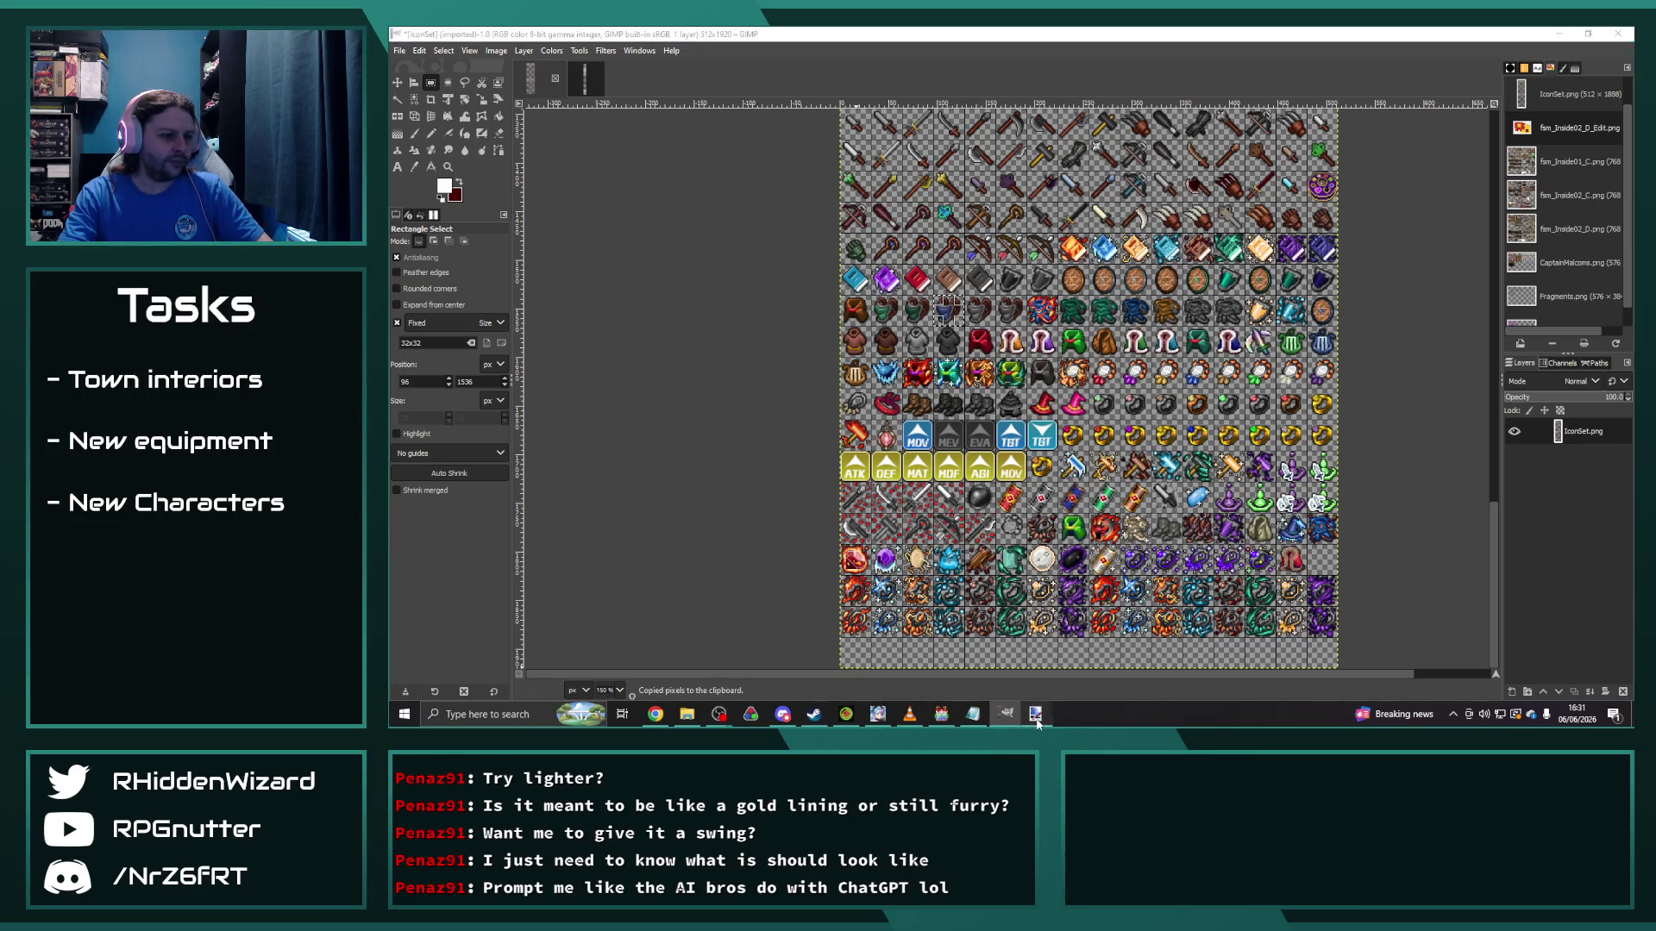
{"action": "left_click", "coordinate": [402, 52]}
{"action": "left_click", "coordinate": [421, 69]}
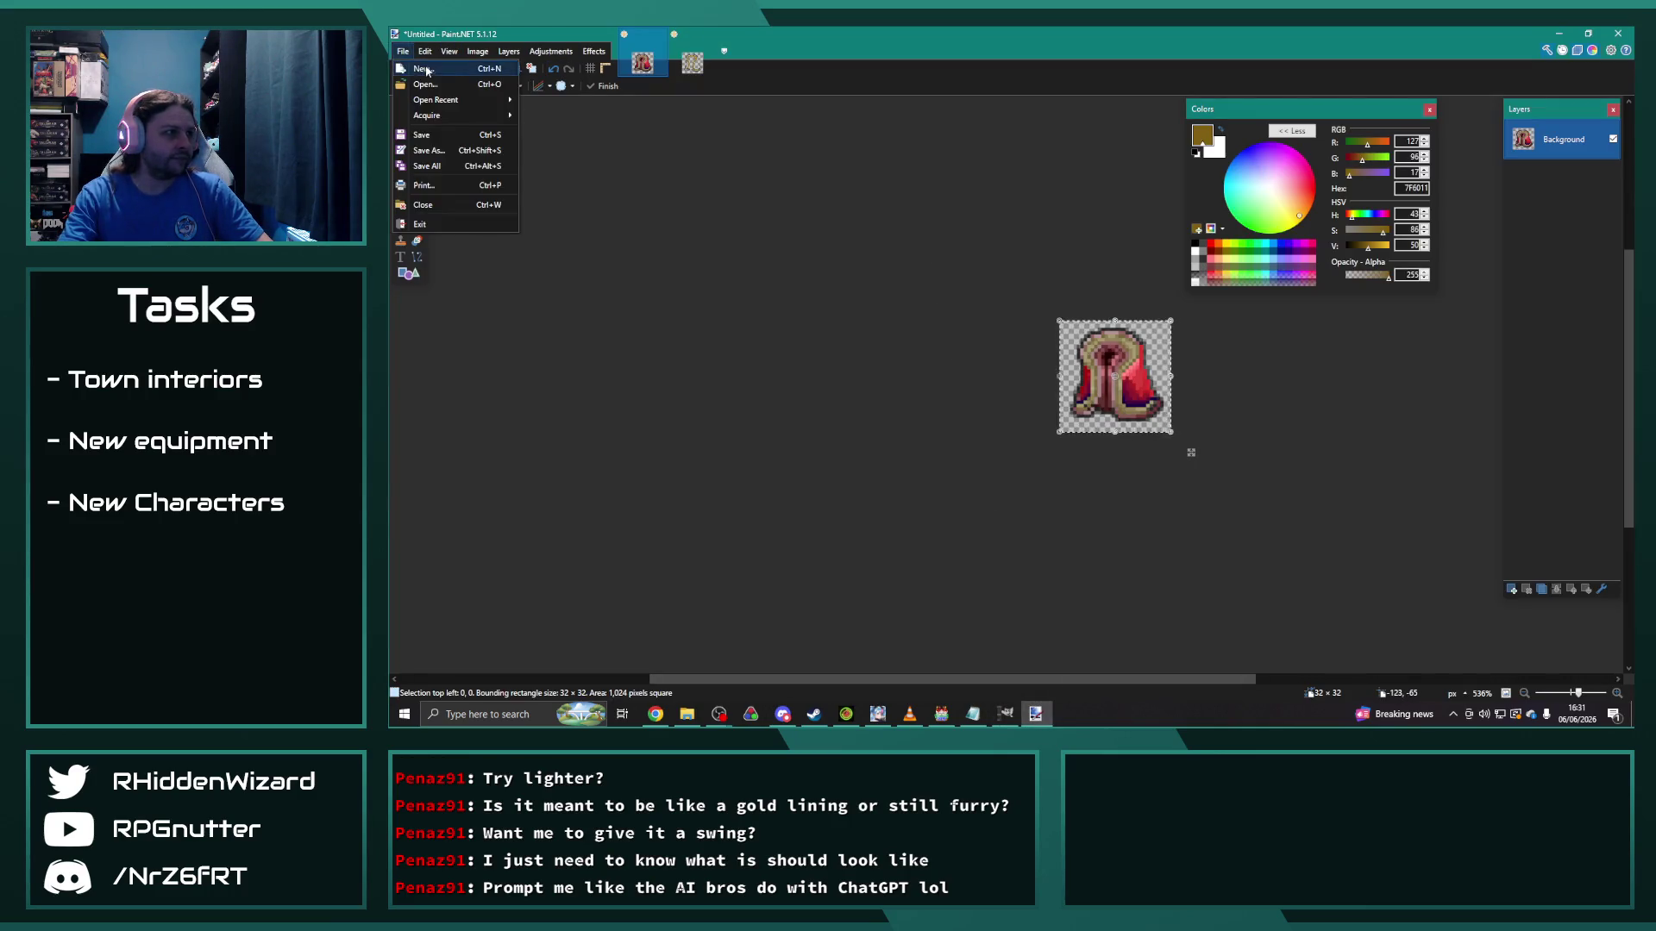
Step: Create a new 32x32 image and paste the copied armour icon into it
{"action": "left_click", "coordinate": [1006, 445]}
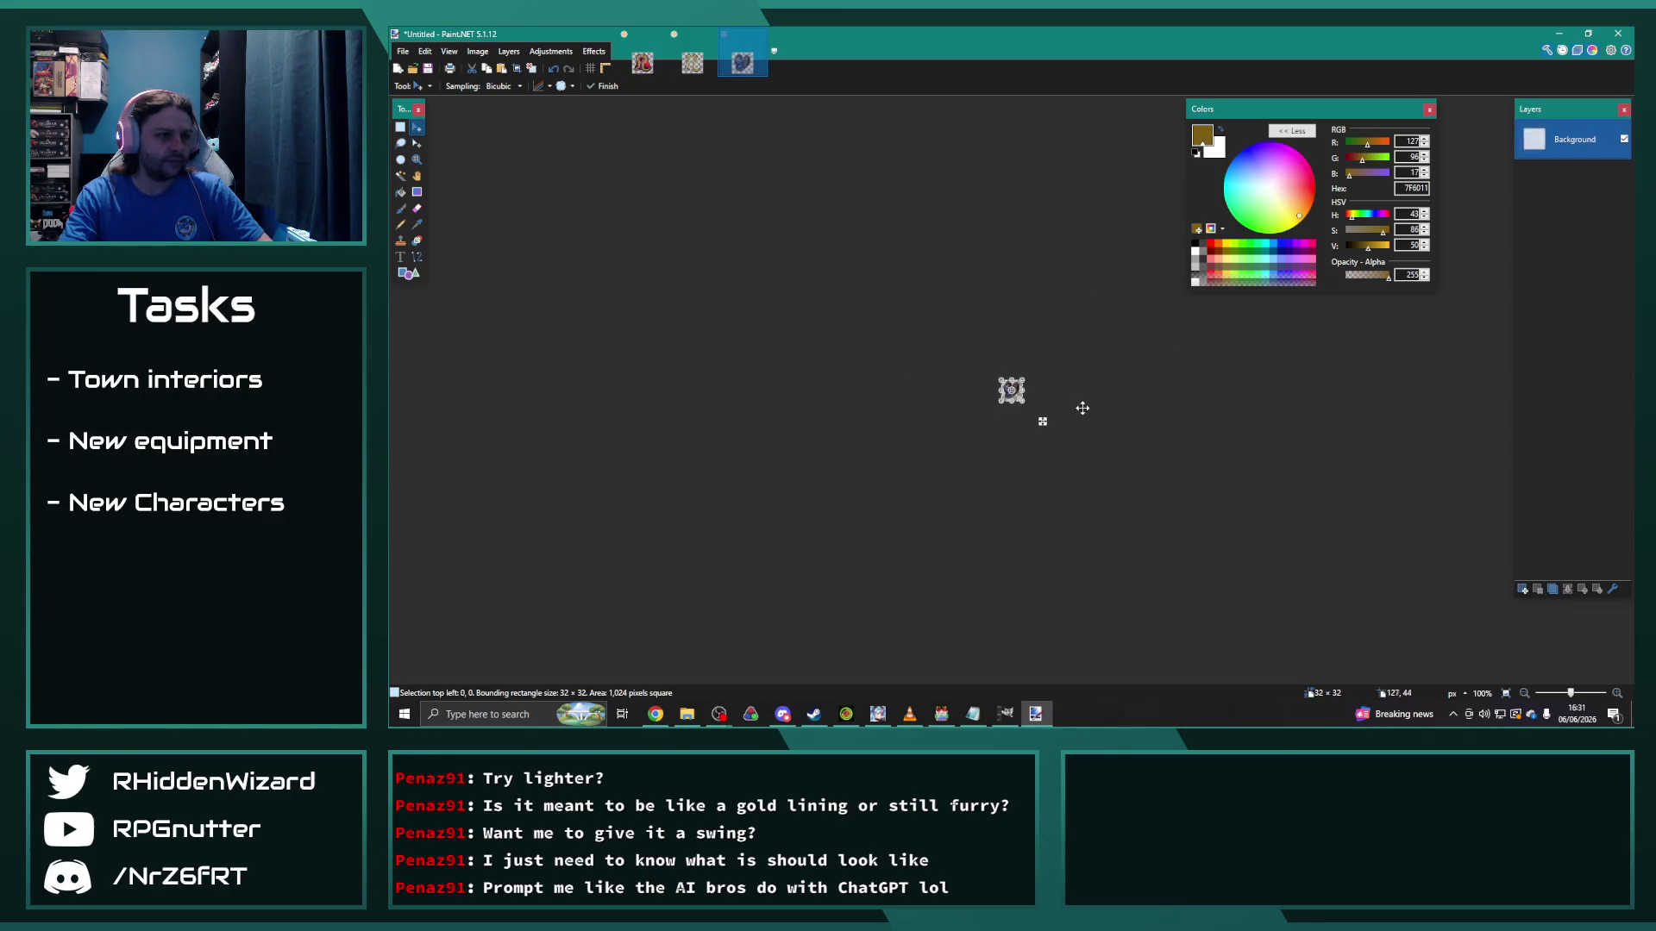
{"action": "key", "text": "ctrl+v"}
{"action": "scroll", "coordinate": [1078, 436], "scroll_direction": "up", "scroll_amount": 6}
{"action": "scroll", "coordinate": [1074, 441], "scroll_direction": "up", "scroll_amount": 1}
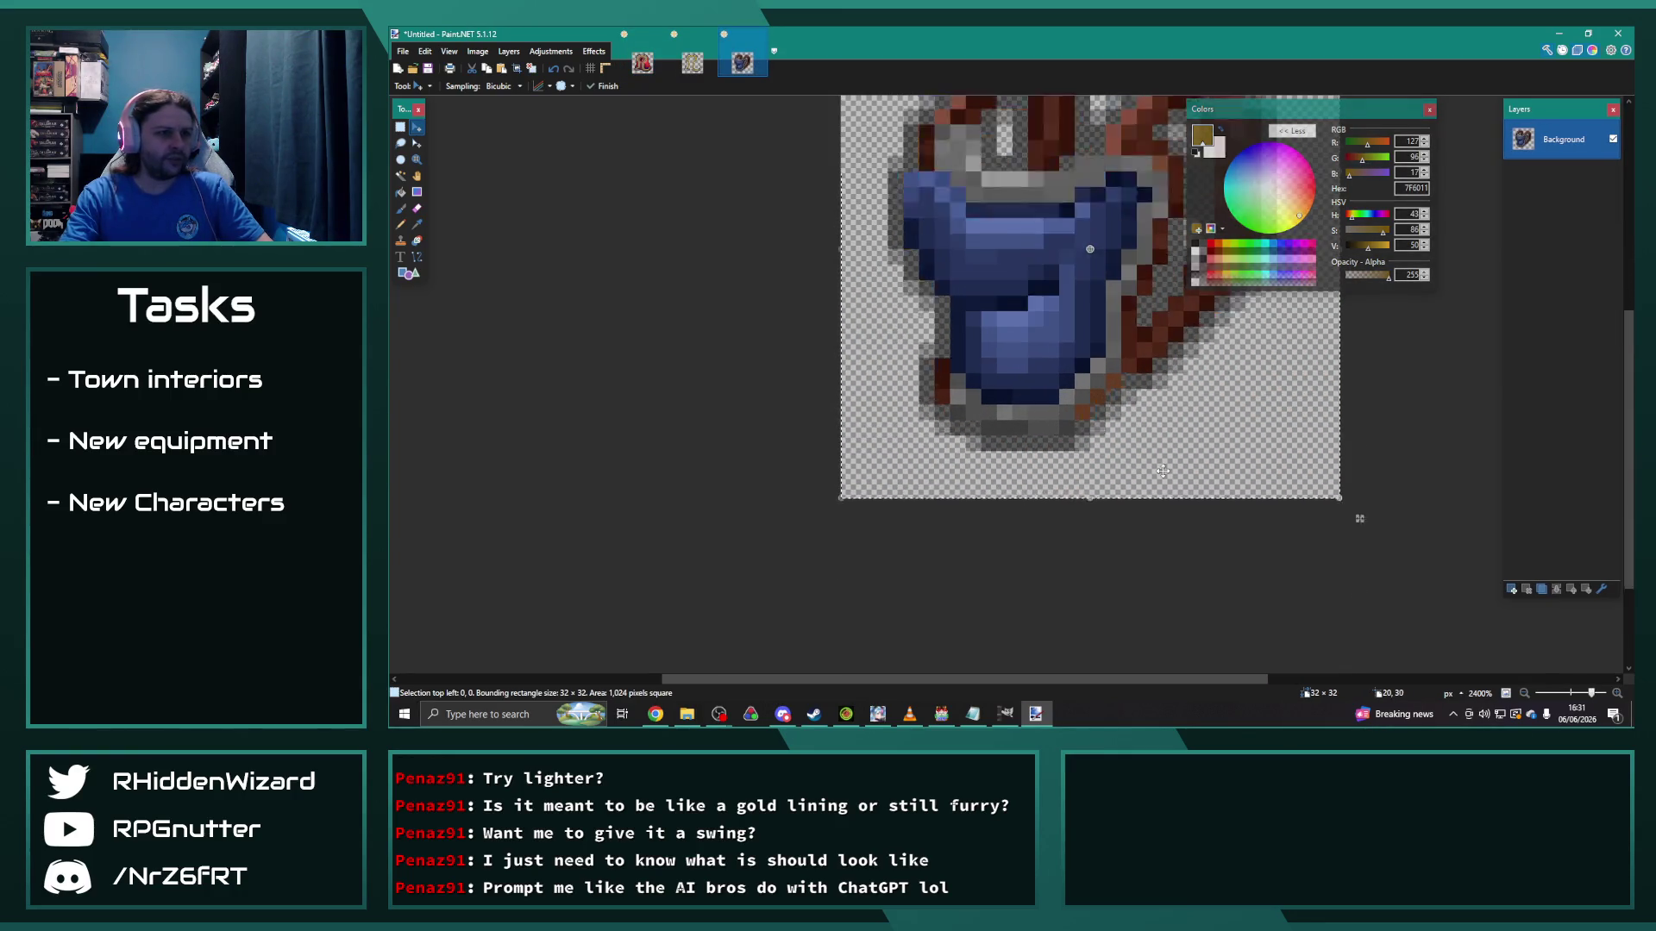
Step: Select the armour's blue body piece by piece with rectangular selections in Add mode
{"action": "left_click", "coordinate": [401, 126]}
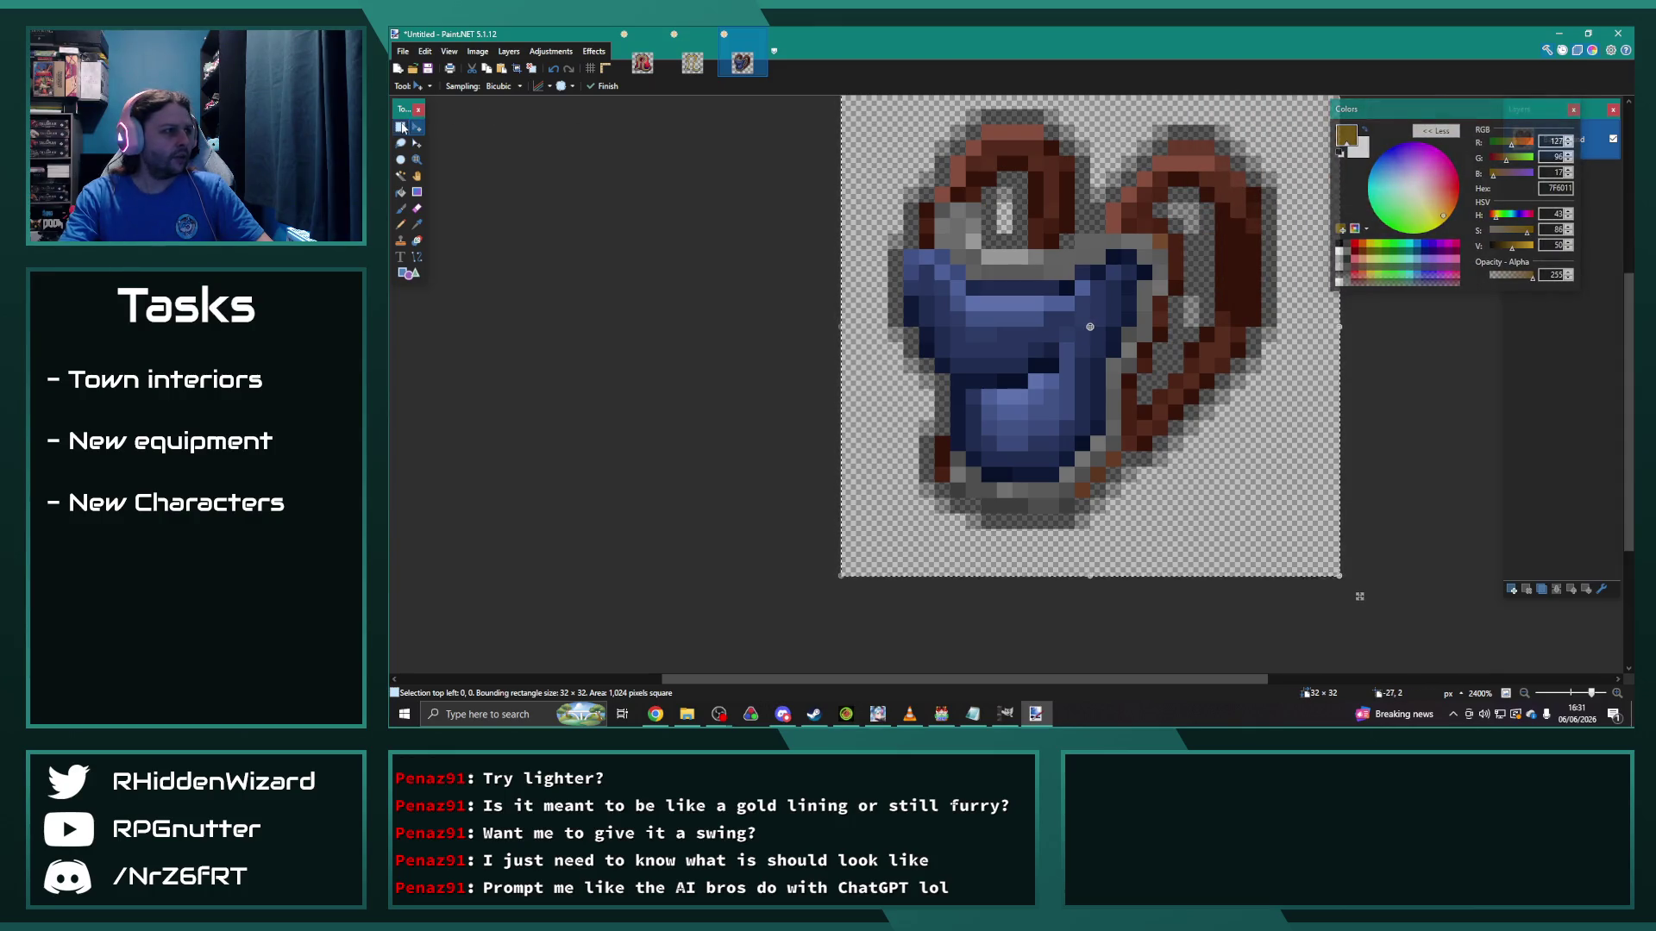
{"action": "mouse_move", "coordinate": [904, 251]}
{"action": "left_mouse_down"}
{"action": "mouse_move", "coordinate": [938, 269]}
{"action": "mouse_move", "coordinate": [950, 319]}
{"action": "mouse_move", "coordinate": [1104, 369]}
{"action": "mouse_move", "coordinate": [1054, 295]}
{"action": "mouse_move", "coordinate": [946, 270]}
{"action": "left_mouse_up"}
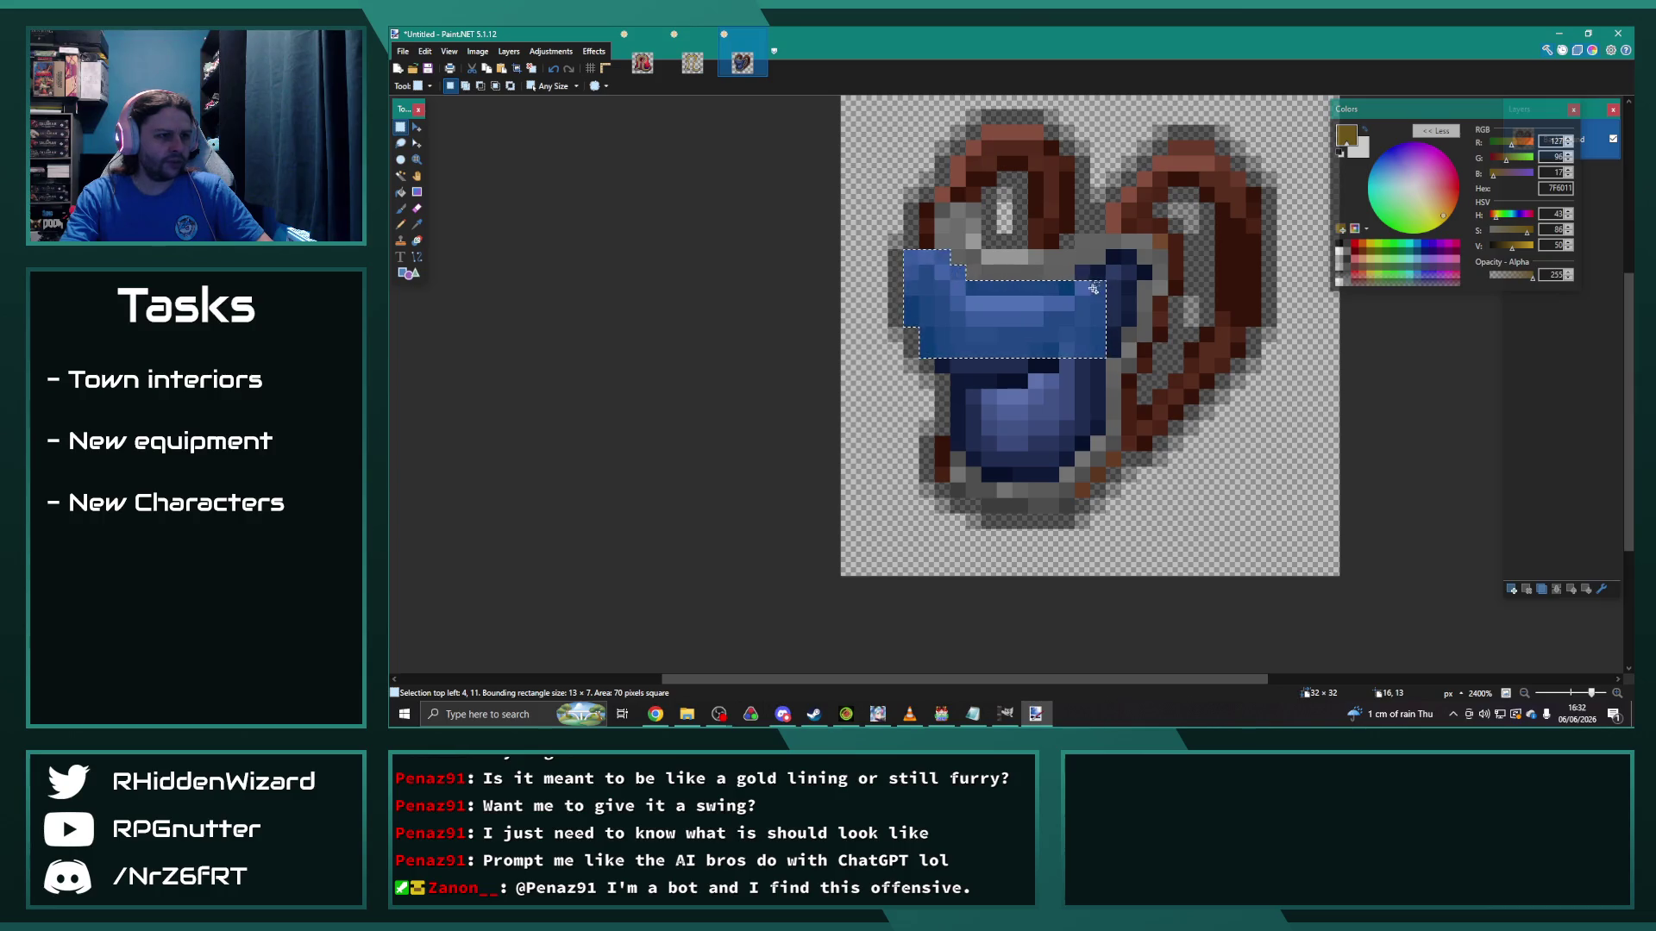
{"action": "left_click_drag", "start_coordinate": [1089, 274], "coordinate": [1136, 259]}
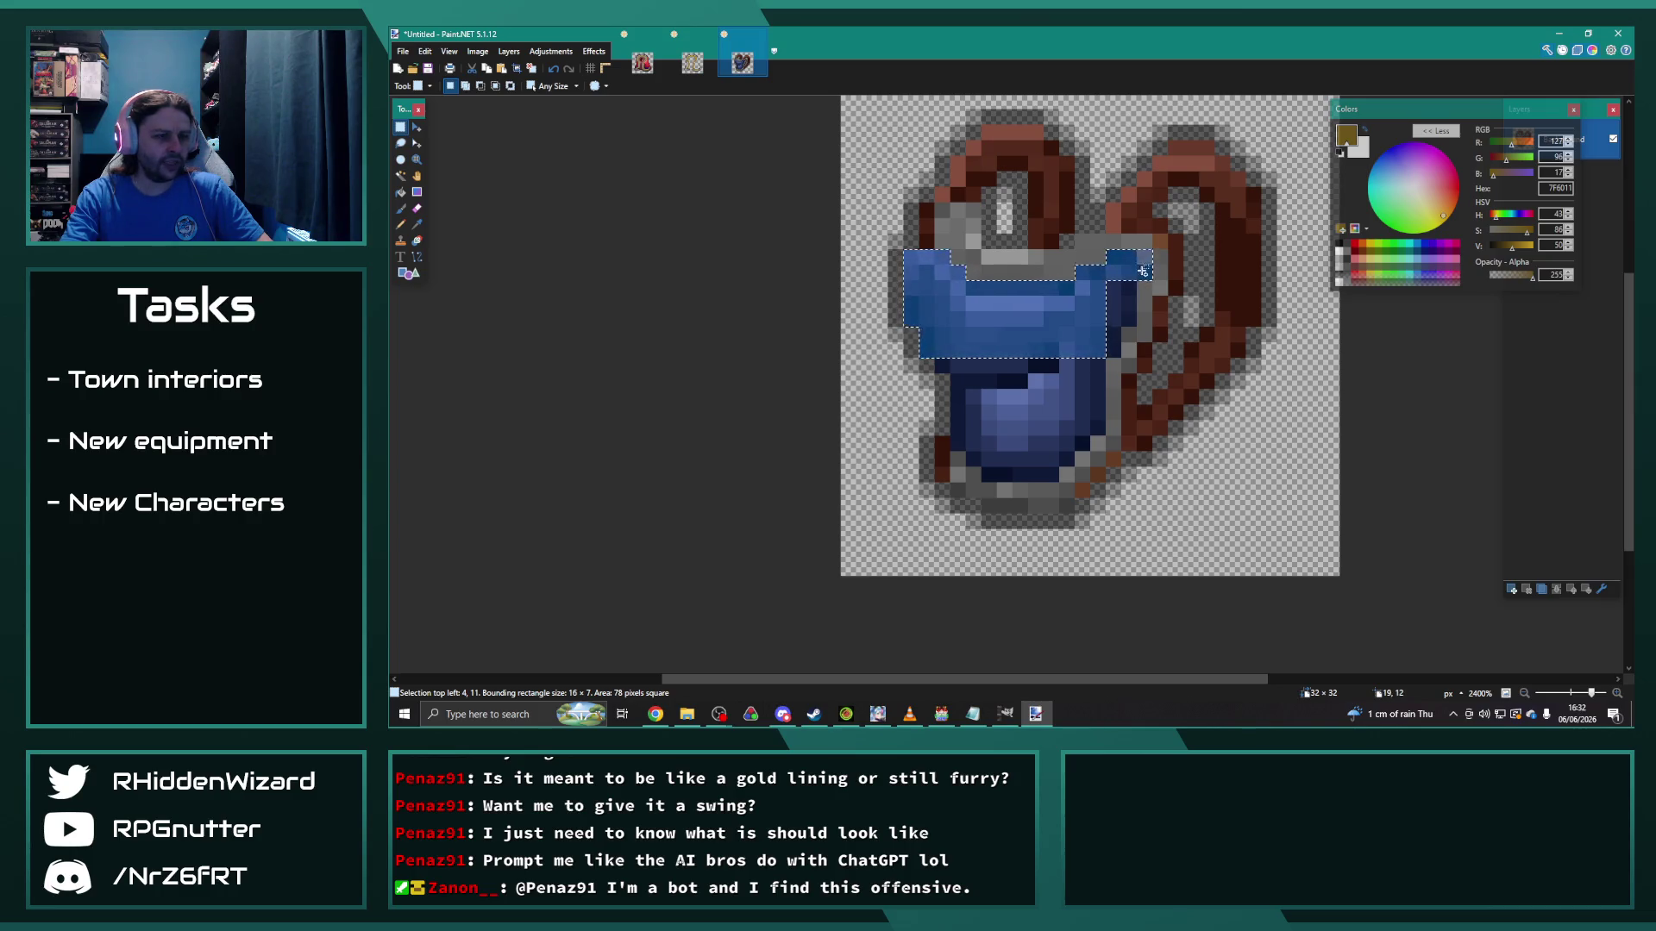
{"action": "left_click_drag", "start_coordinate": [1135, 284], "coordinate": [1108, 343]}
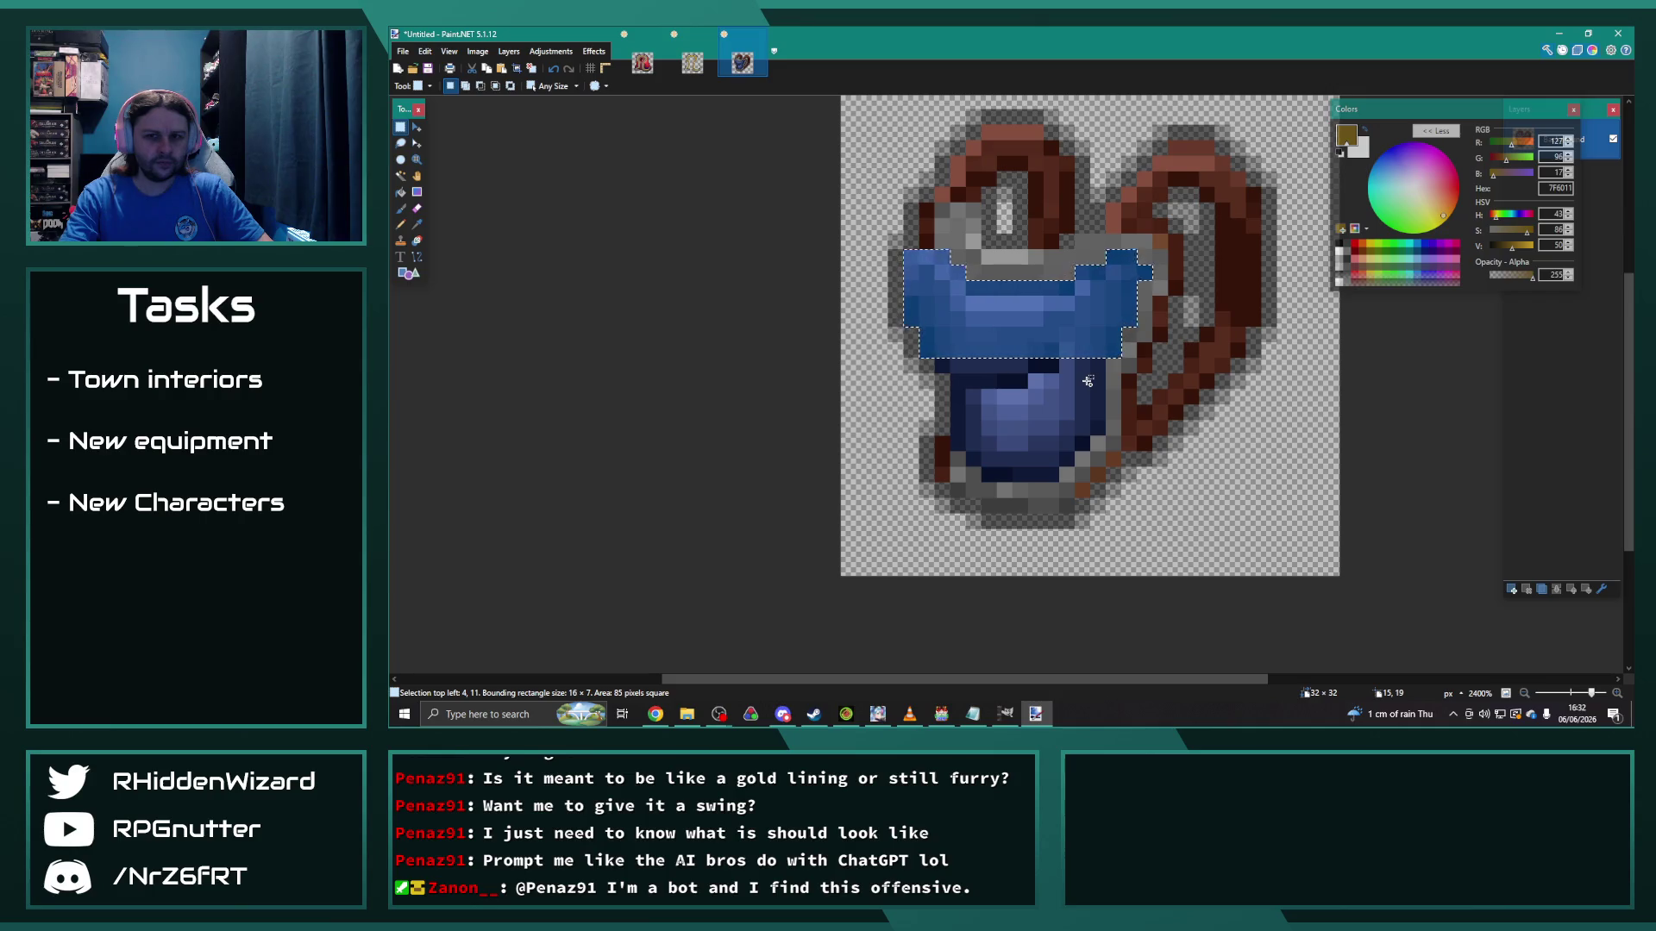
{"action": "mouse_move", "coordinate": [938, 362]}
{"action": "left_mouse_down"}
{"action": "mouse_move", "coordinate": [1089, 368]}
{"action": "mouse_move", "coordinate": [1102, 414]}
{"action": "mouse_move", "coordinate": [1074, 435]}
{"action": "mouse_move", "coordinate": [965, 428]}
{"action": "mouse_move", "coordinate": [957, 449]}
{"action": "mouse_move", "coordinate": [1044, 449]}
{"action": "mouse_move", "coordinate": [986, 465]}
{"action": "mouse_move", "coordinate": [1060, 457]}
{"action": "mouse_move", "coordinate": [1005, 480]}
{"action": "mouse_move", "coordinate": [1070, 480]}
{"action": "mouse_move", "coordinate": [931, 244]}
{"action": "left_mouse_up"}
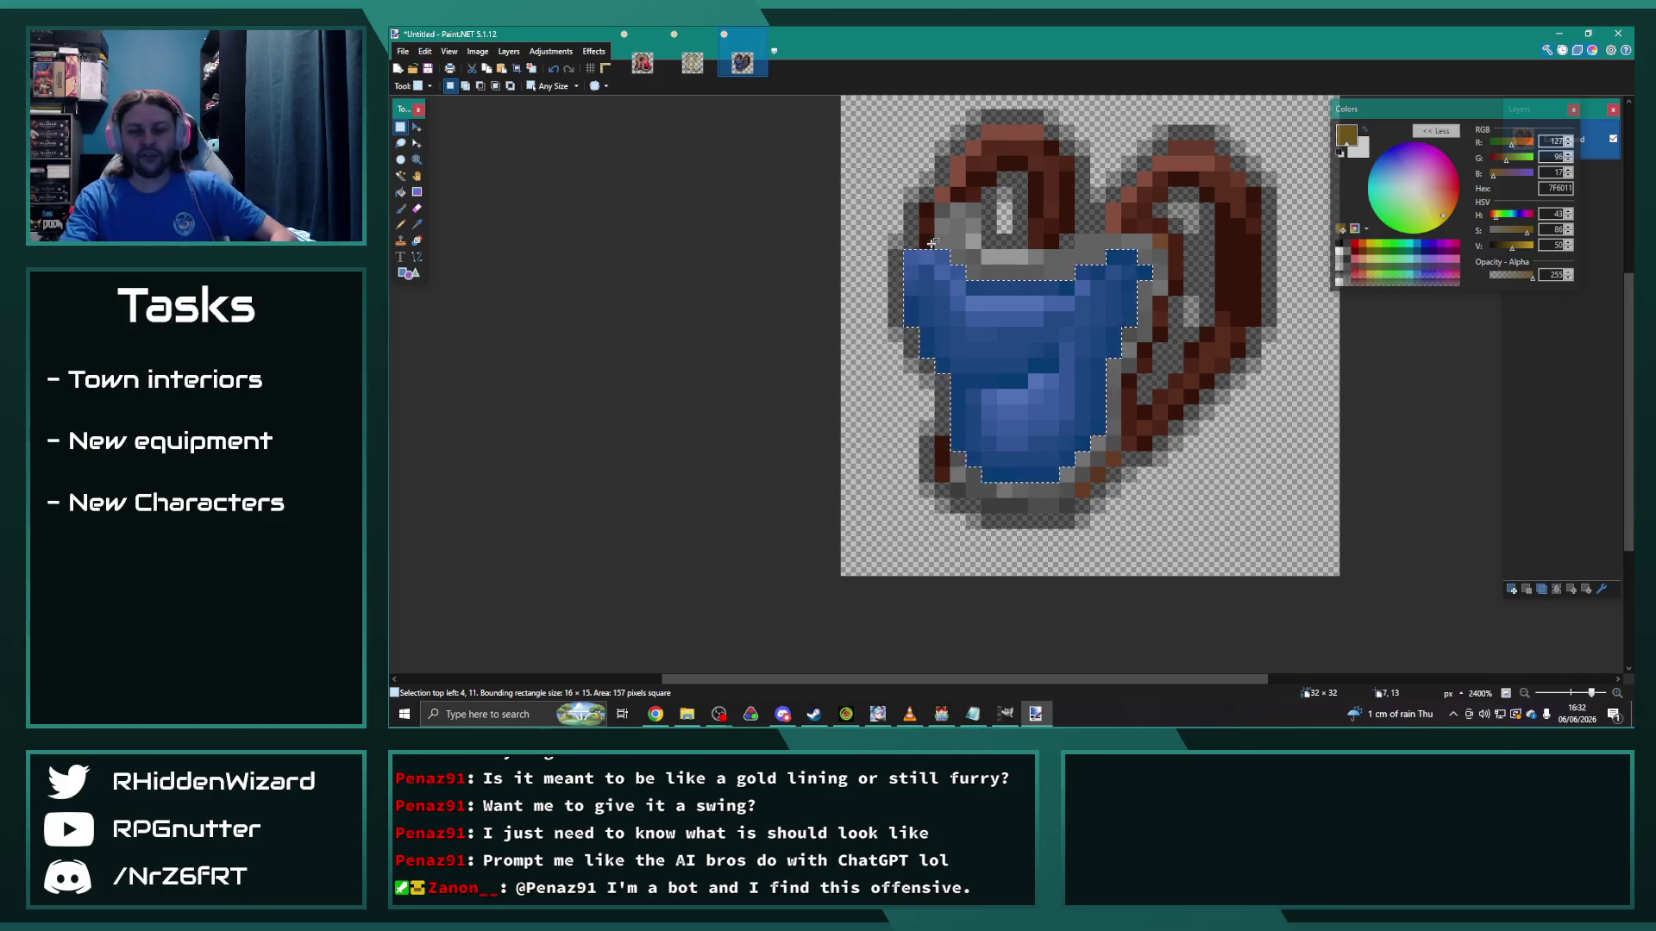
{"action": "left_click", "coordinate": [551, 51]}
Step: Boost the blue body's saturation in Hue / Saturation, then select the whole armour image
{"action": "left_click", "coordinate": [574, 166]}
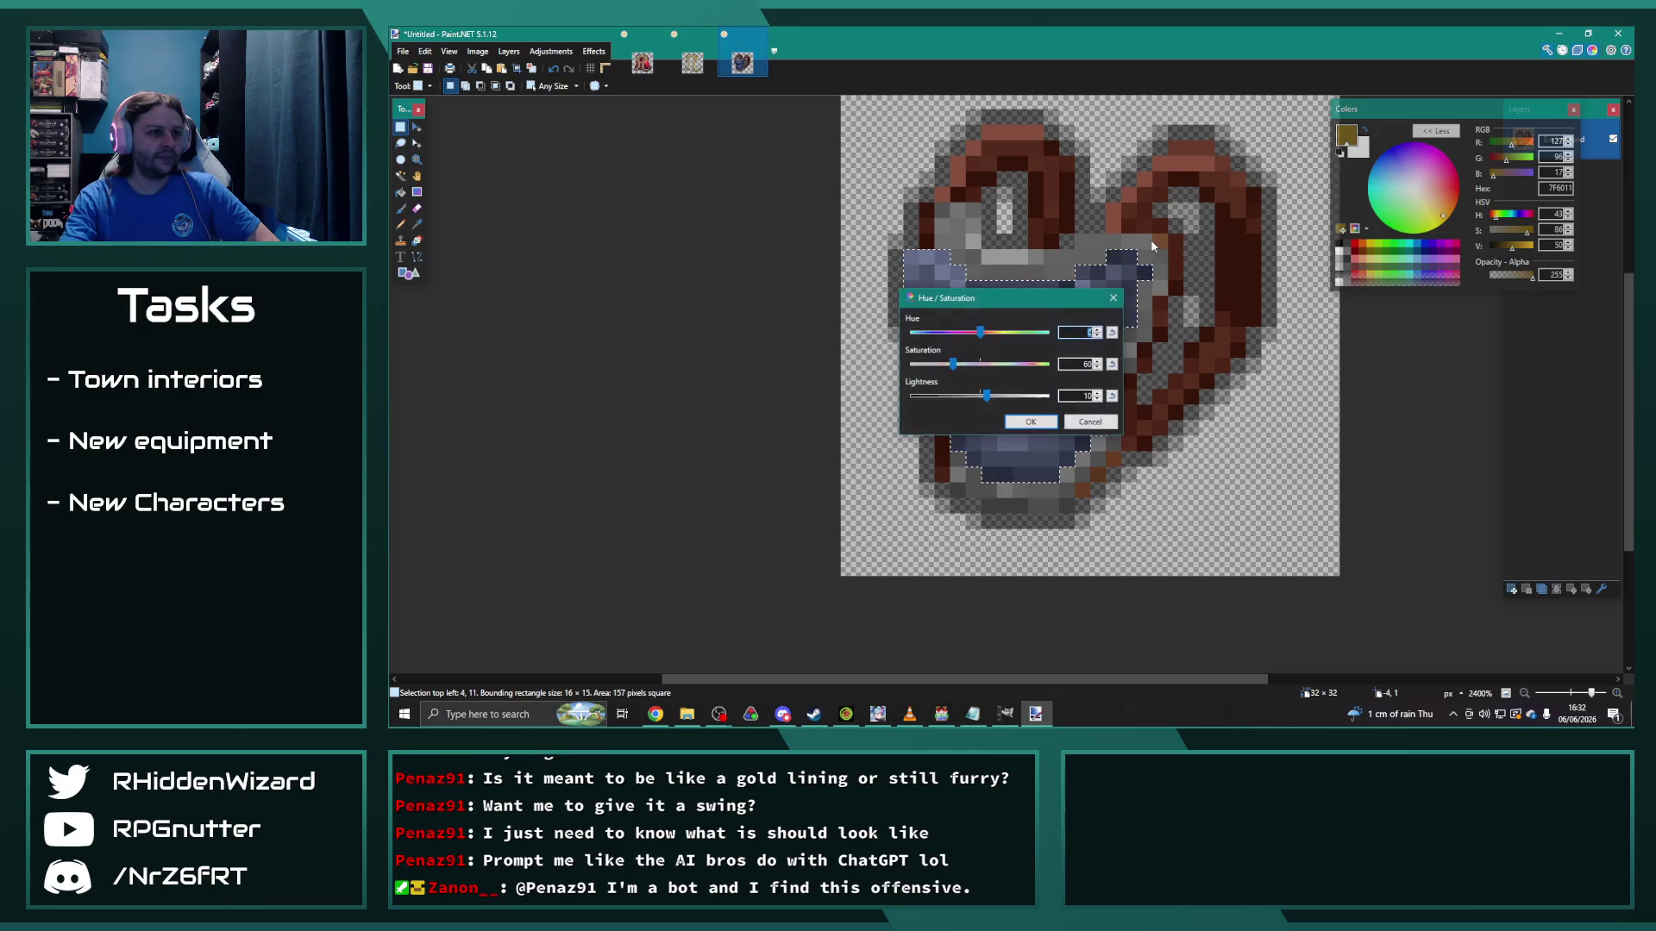
{"action": "left_click_drag", "start_coordinate": [1003, 301], "coordinate": [702, 212]}
{"action": "left_click_drag", "start_coordinate": [653, 275], "coordinate": [683, 310]}
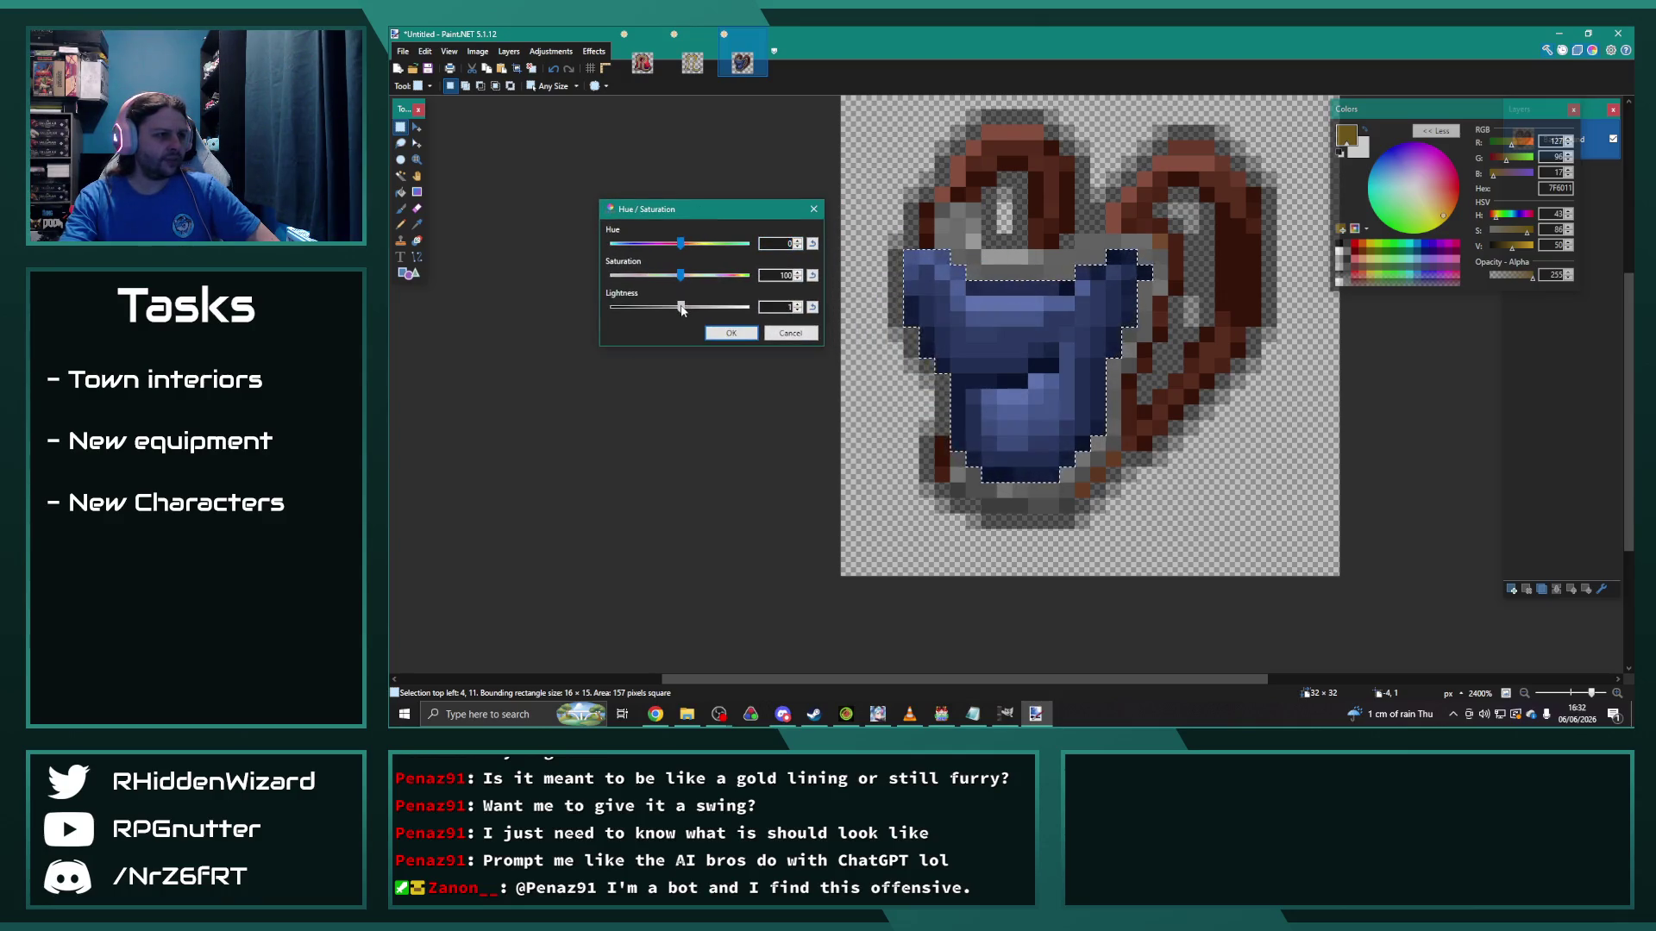
{"action": "left_click", "coordinate": [730, 333]}
{"action": "key", "text": "ctrl+z"}
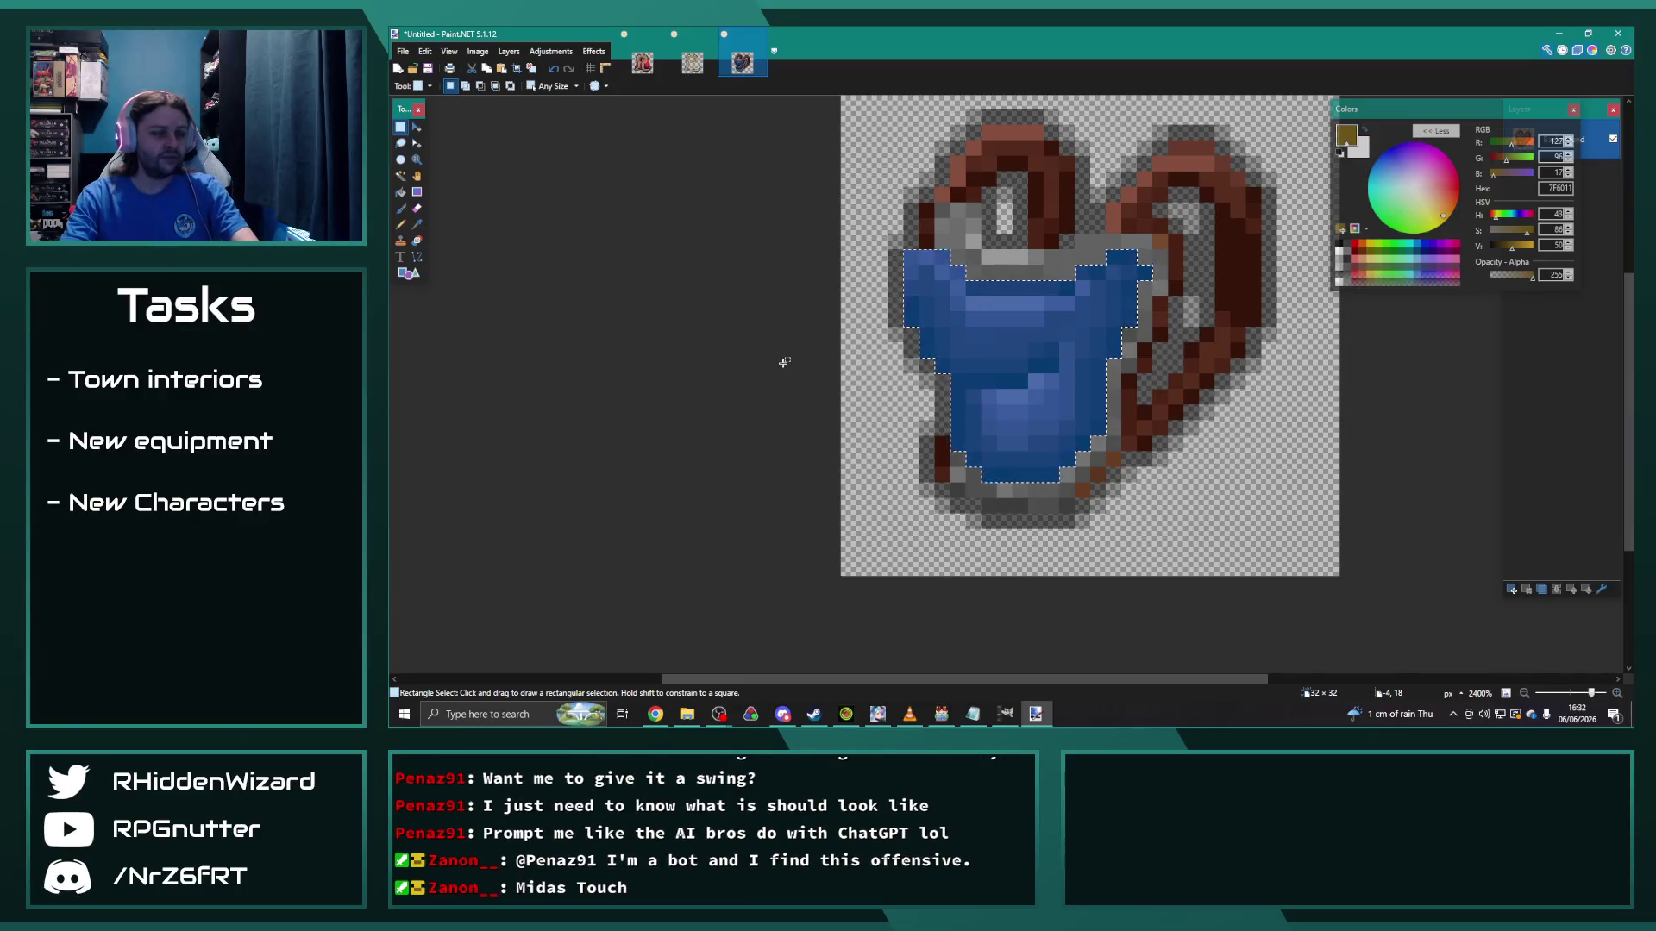
{"action": "key", "text": "ctrl+y"}
{"action": "key", "text": "ctrl+d"}
{"action": "key", "text": "ctrl+a"}
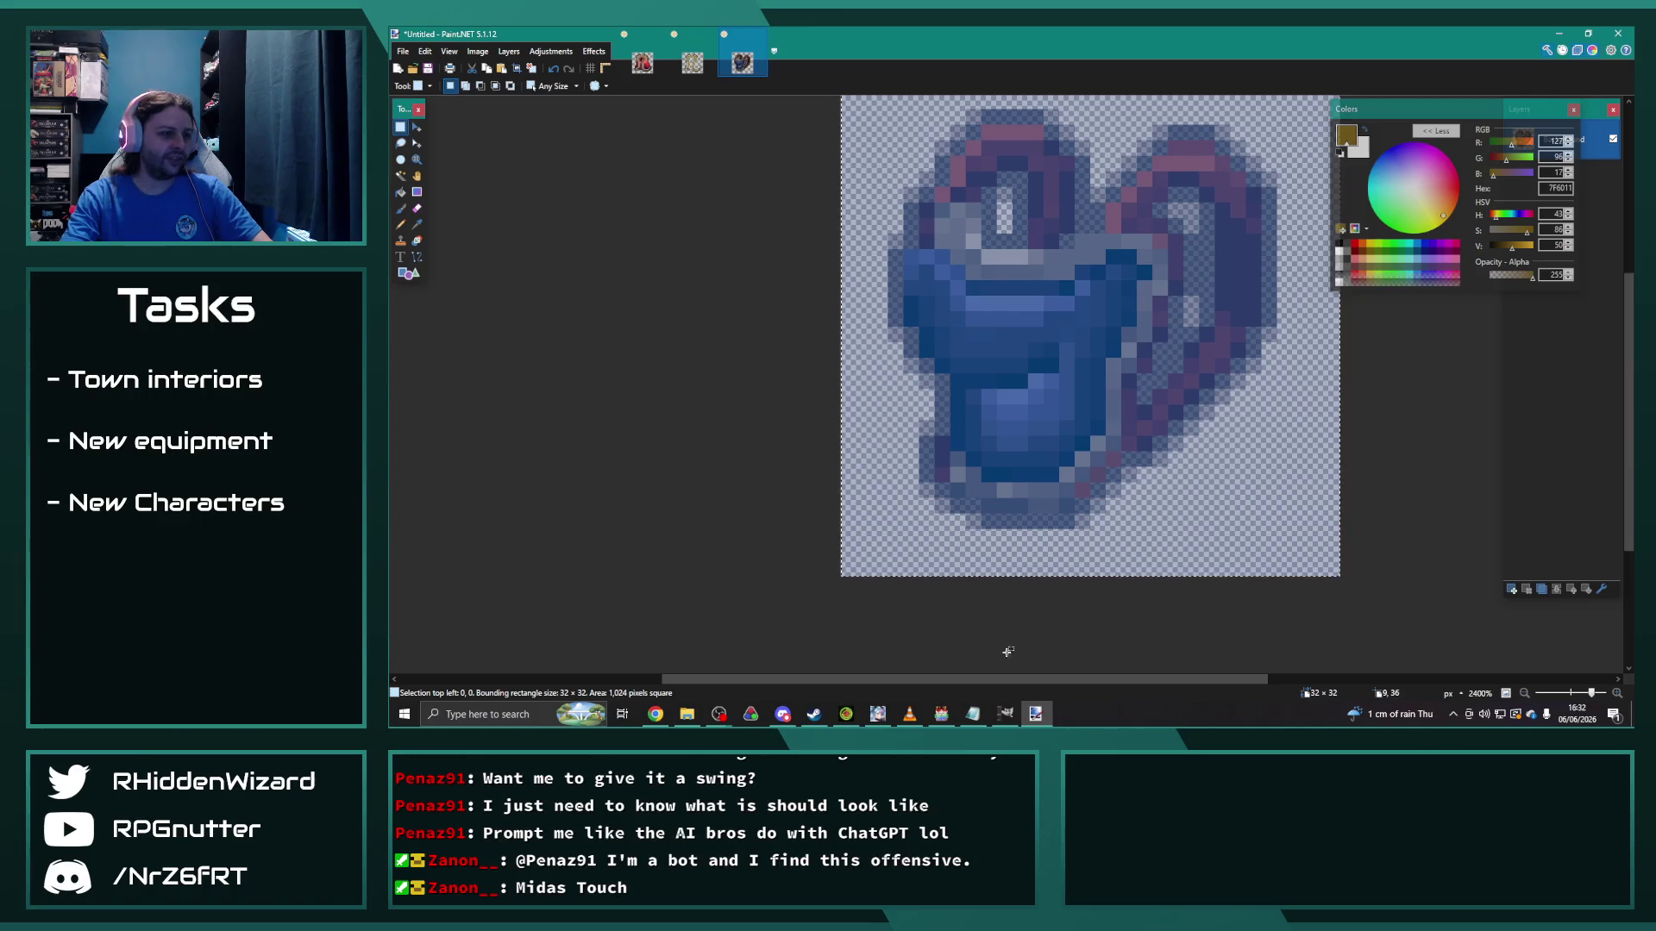
Step: Paste the recoloured armour into the empty GIMP IconSet cell beside the red robe
{"action": "left_click", "coordinate": [1005, 714]}
{"action": "scroll", "coordinate": [1328, 589], "scroll_direction": "up", "scroll_amount": 5}
{"action": "left_click_drag", "start_coordinate": [1230, 319], "coordinate": [1308, 399]}
{"action": "key", "text": "ctrl+v"}
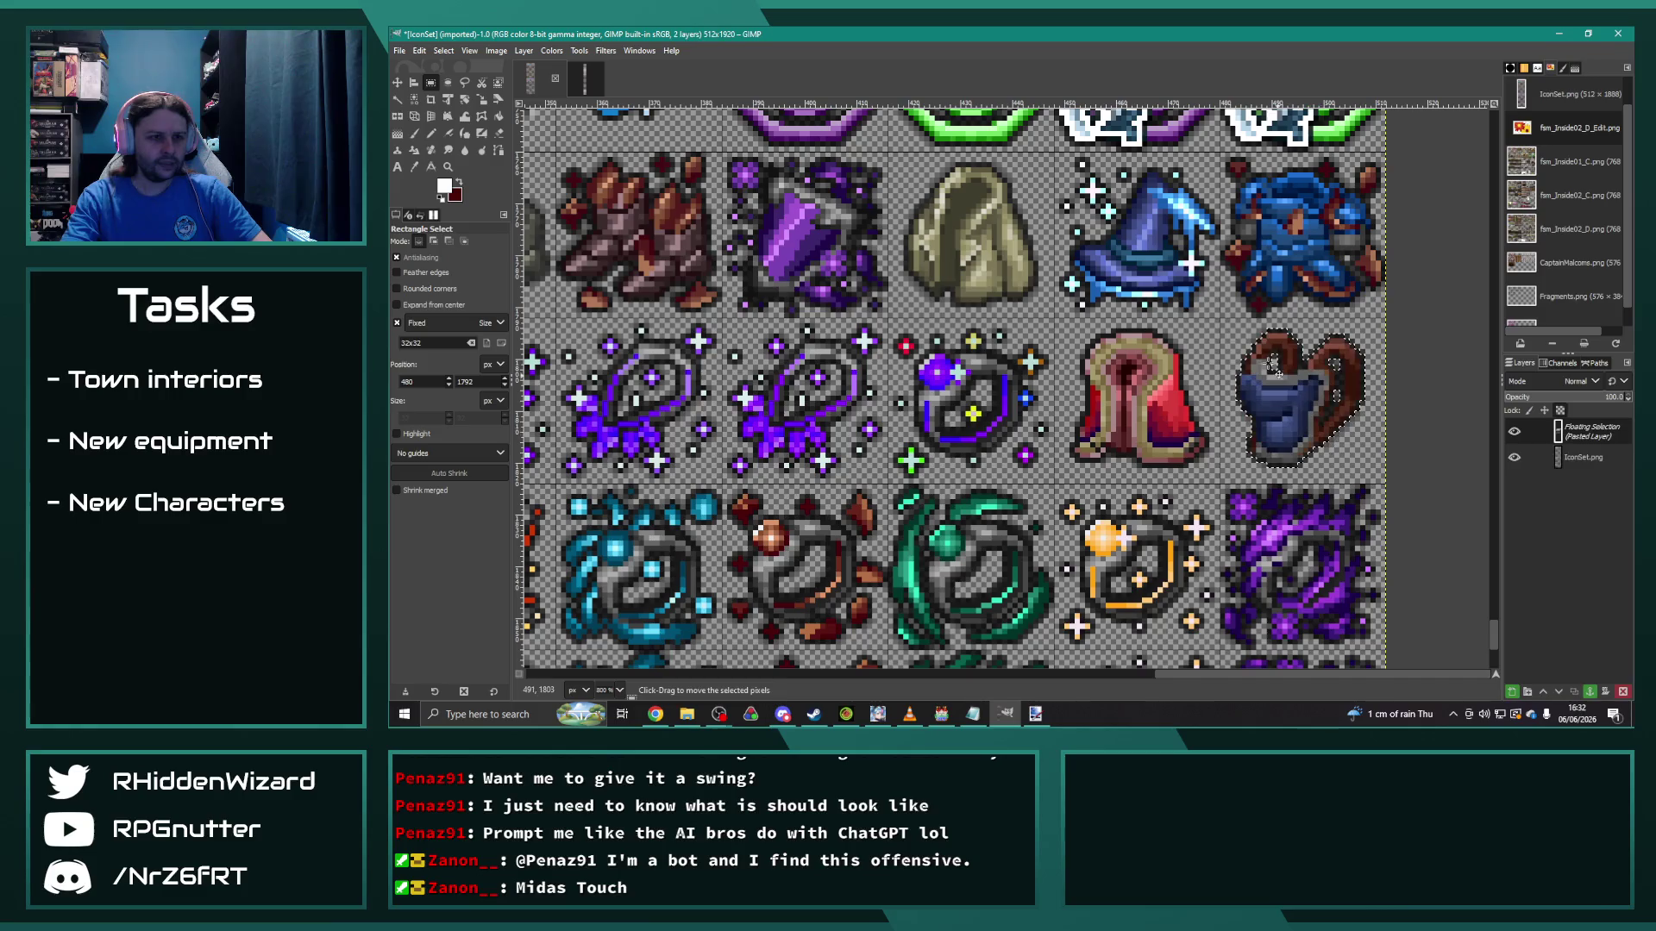
Step: Copy the blue armour icon's 32x32 cell from the IconSet sheet
{"action": "scroll", "coordinate": [1022, 398], "scroll_direction": "down", "scroll_amount": 3}
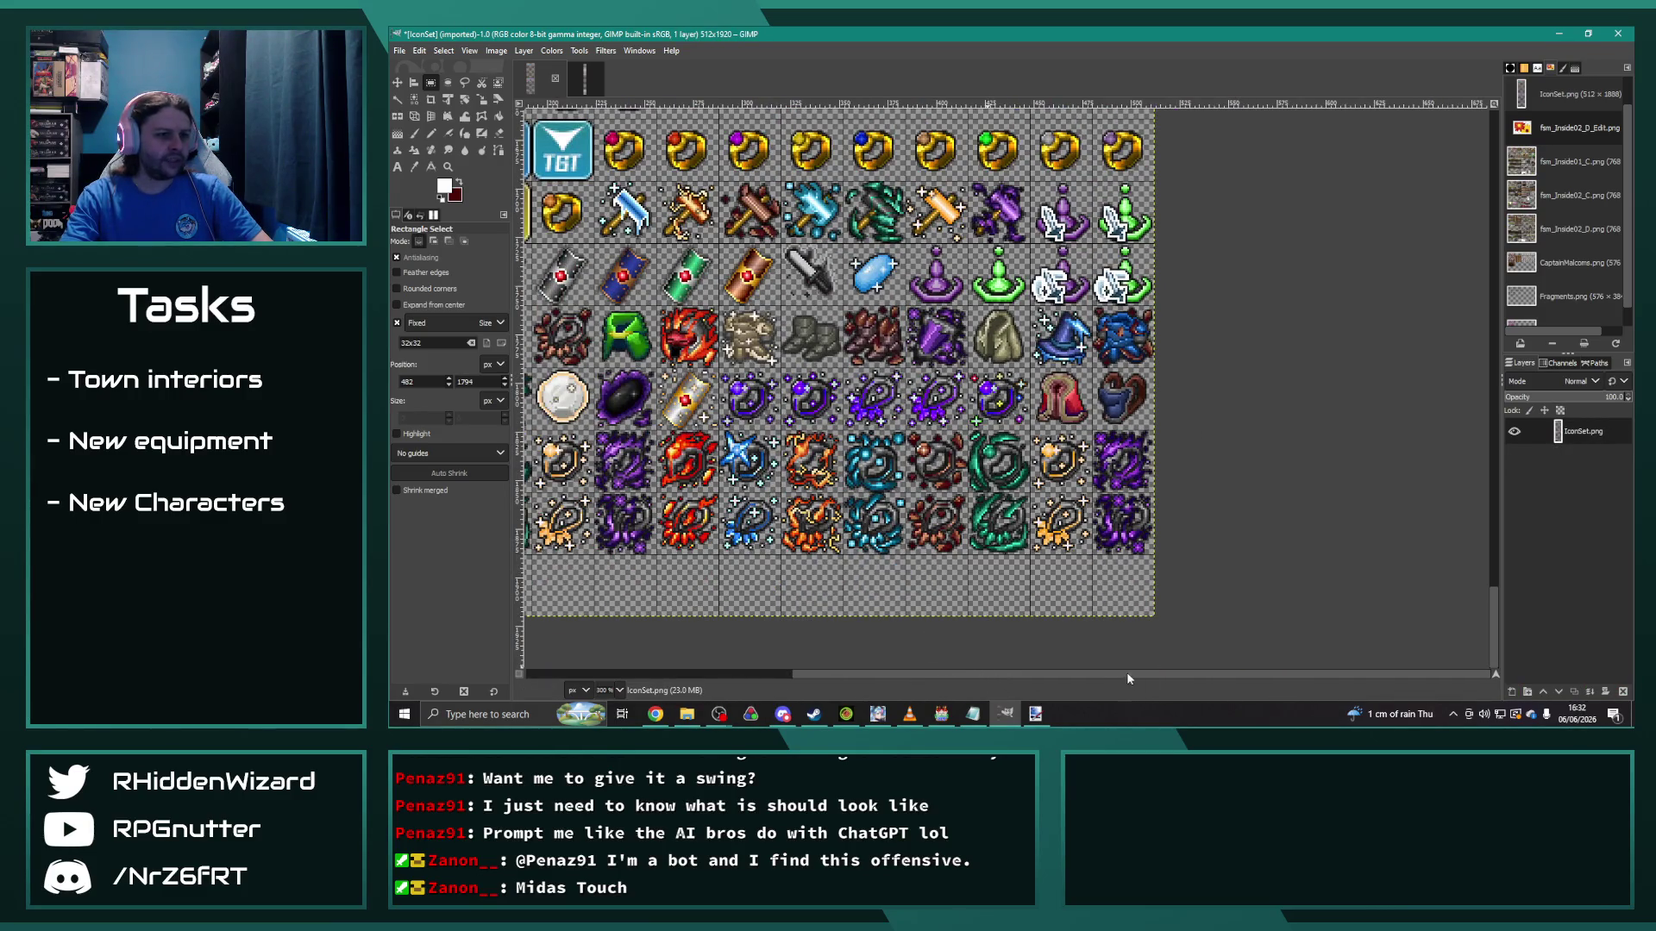
{"action": "scroll", "coordinate": [1127, 671], "scroll_direction": "left", "scroll_amount": 5}
{"action": "scroll", "coordinate": [915, 567], "scroll_direction": "up", "scroll_amount": 5}
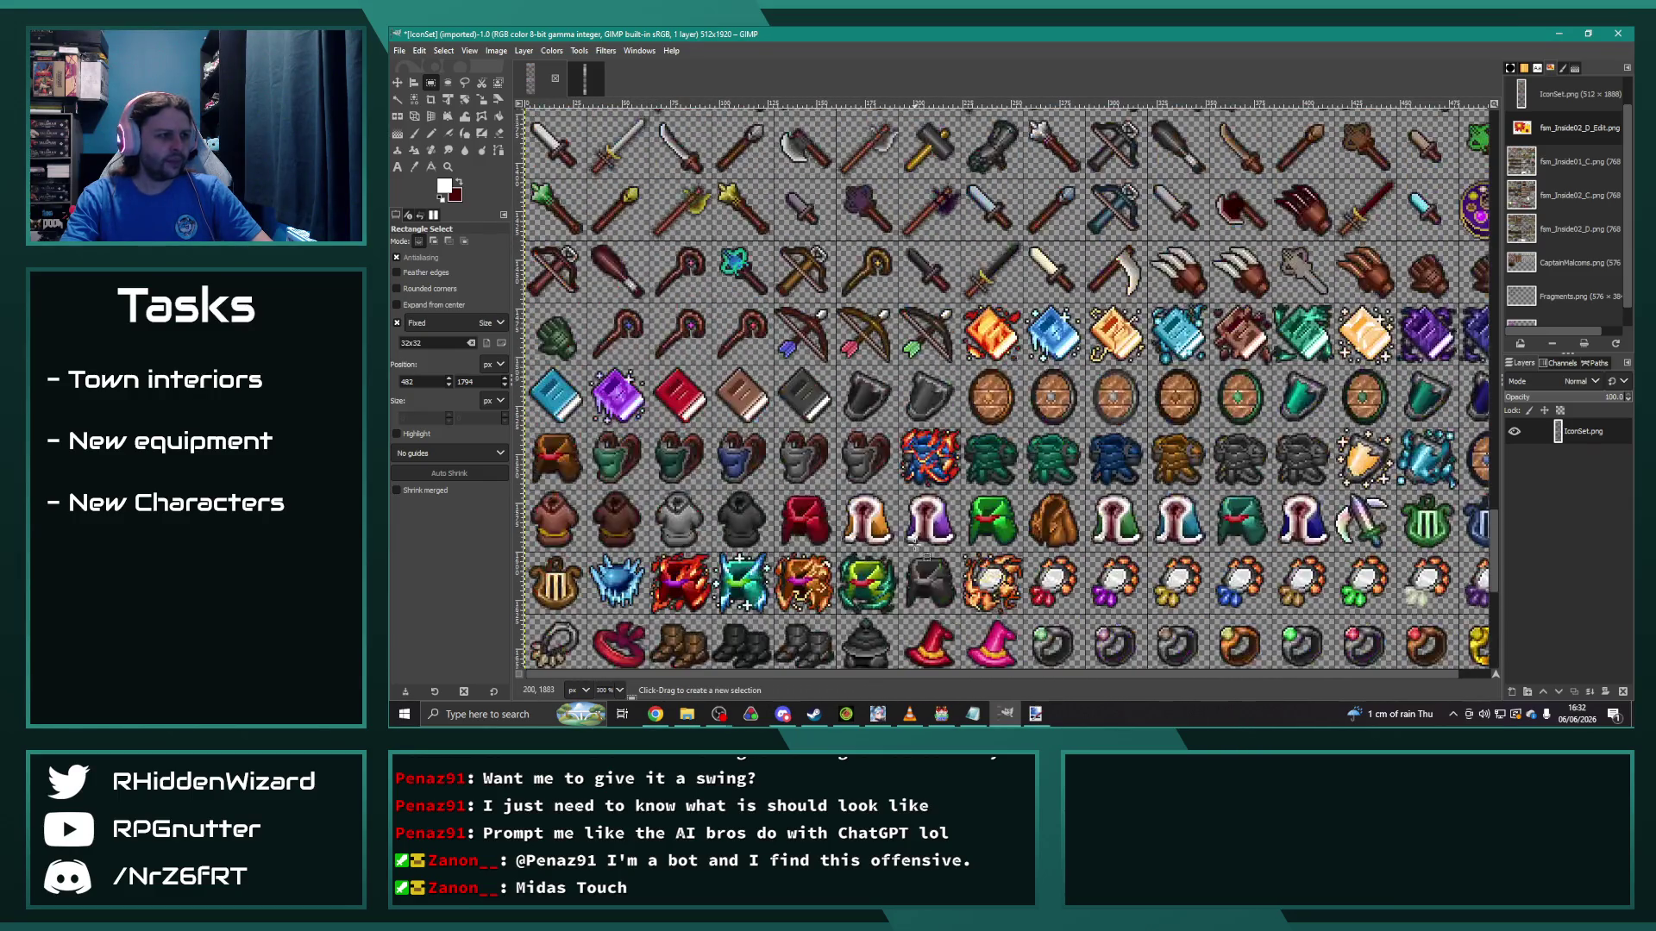
{"action": "left_click_drag", "start_coordinate": [1087, 429], "coordinate": [1127, 480]}
{"action": "key", "text": "ctrl+c"}
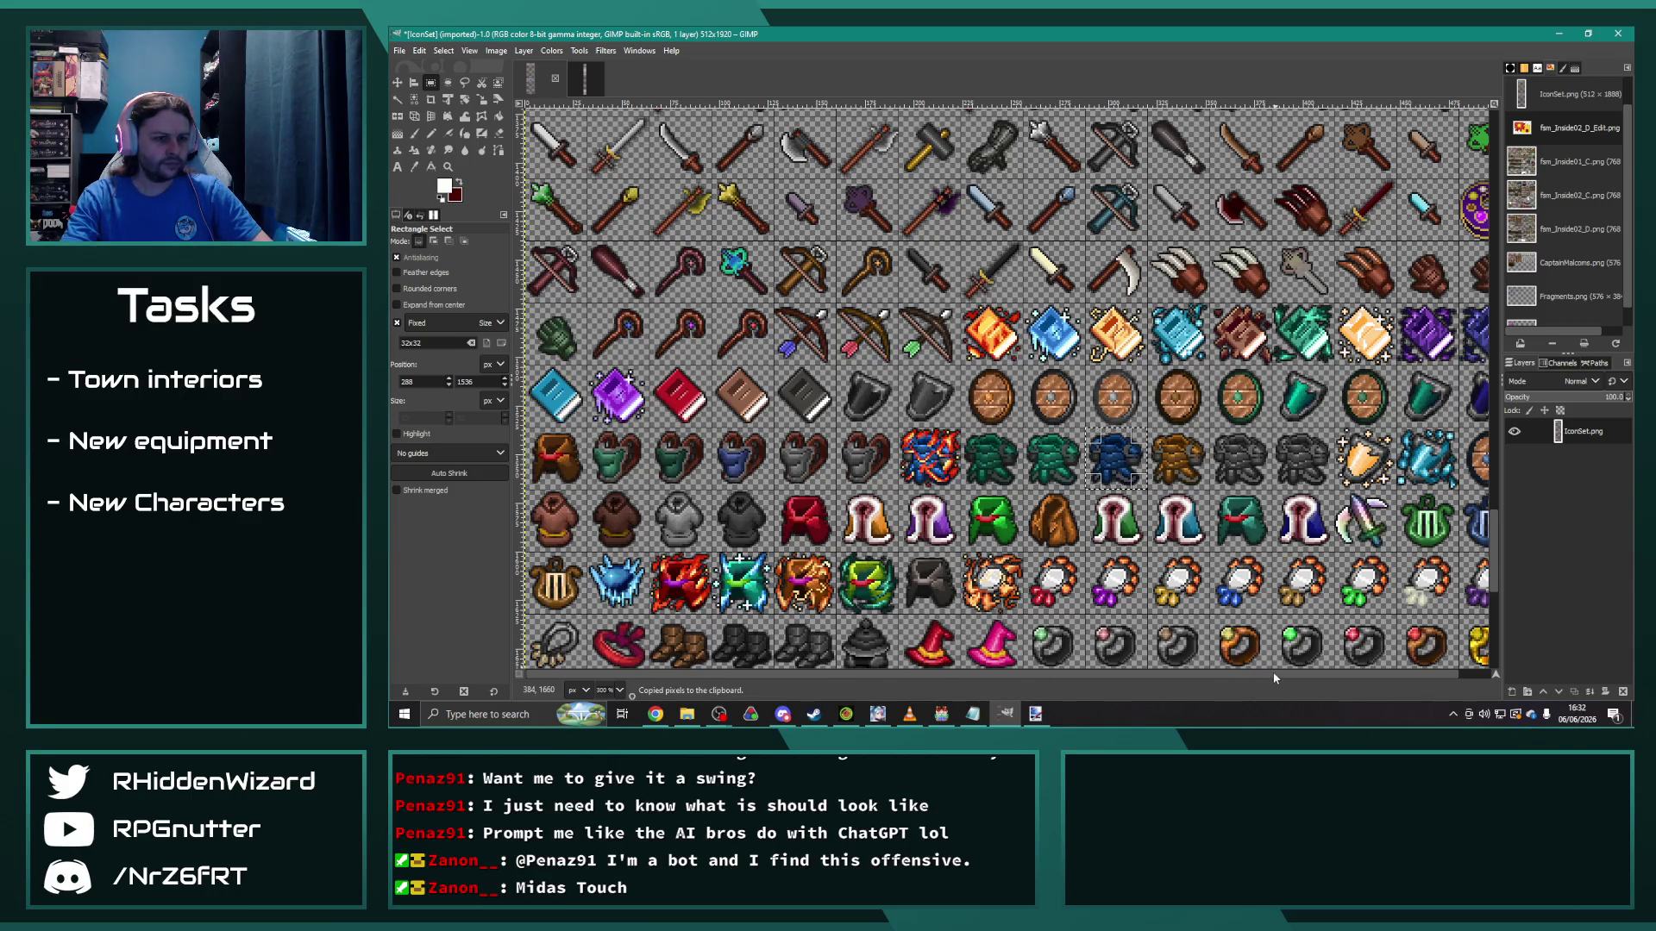
Step: Paste the armour icon into the sheet's empty bottom-left cell, then return to Paint.NET
{"action": "scroll", "coordinate": [1275, 679], "scroll_direction": "right", "scroll_amount": 1}
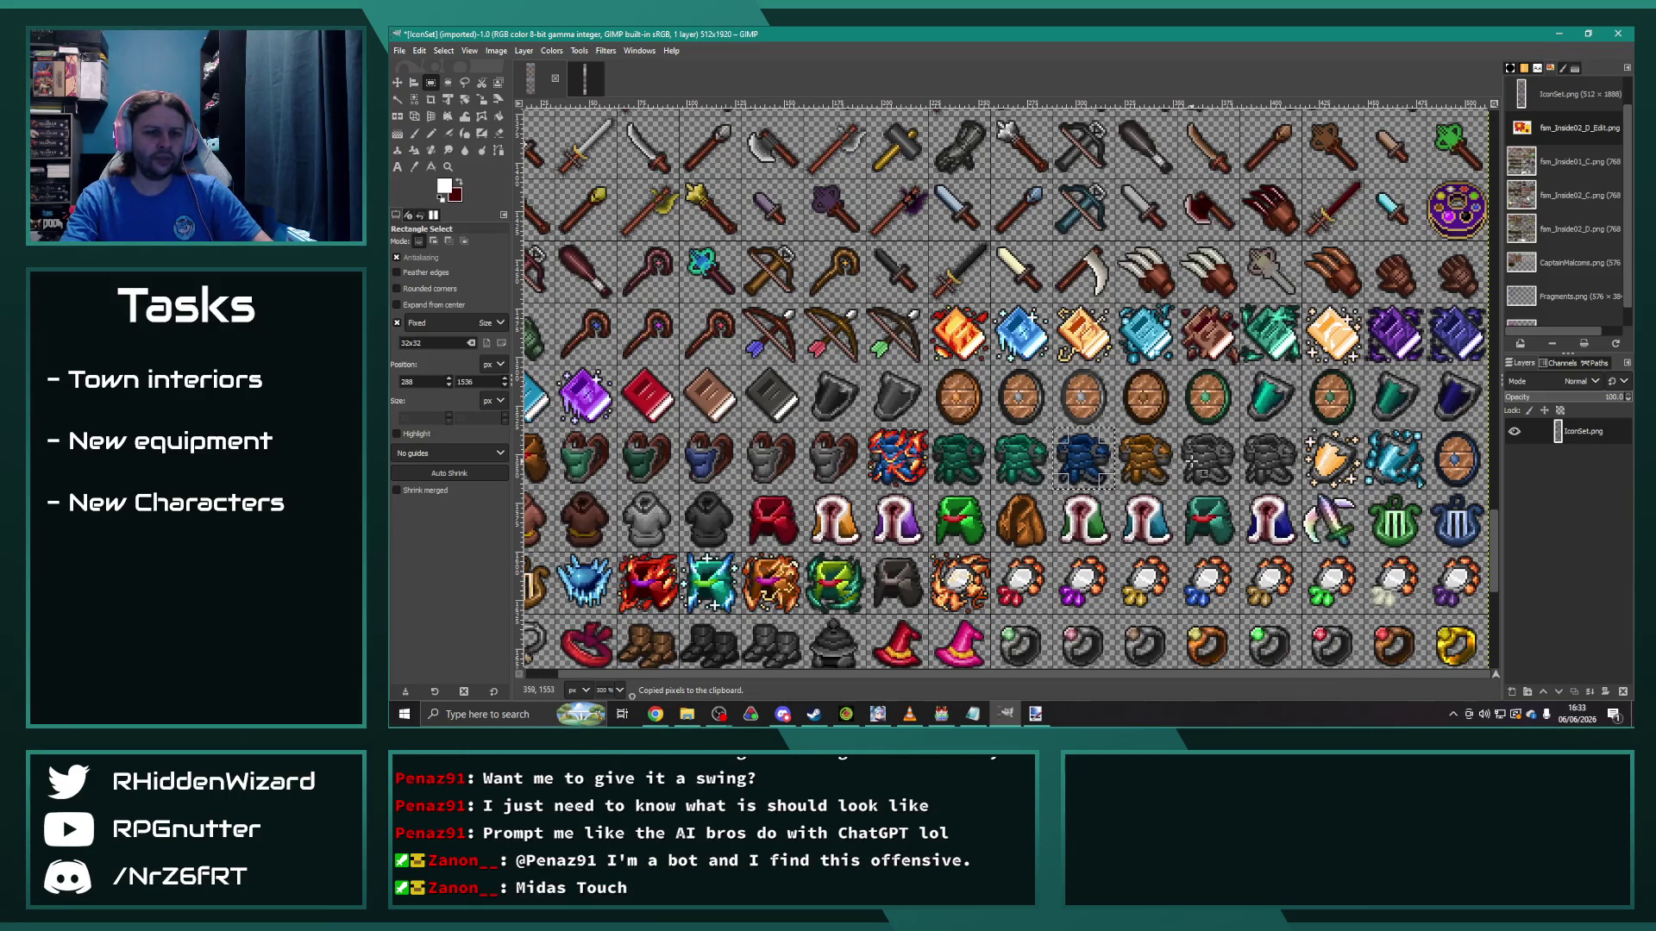
{"action": "scroll", "coordinate": [1213, 447], "scroll_direction": "down", "scroll_amount": 5}
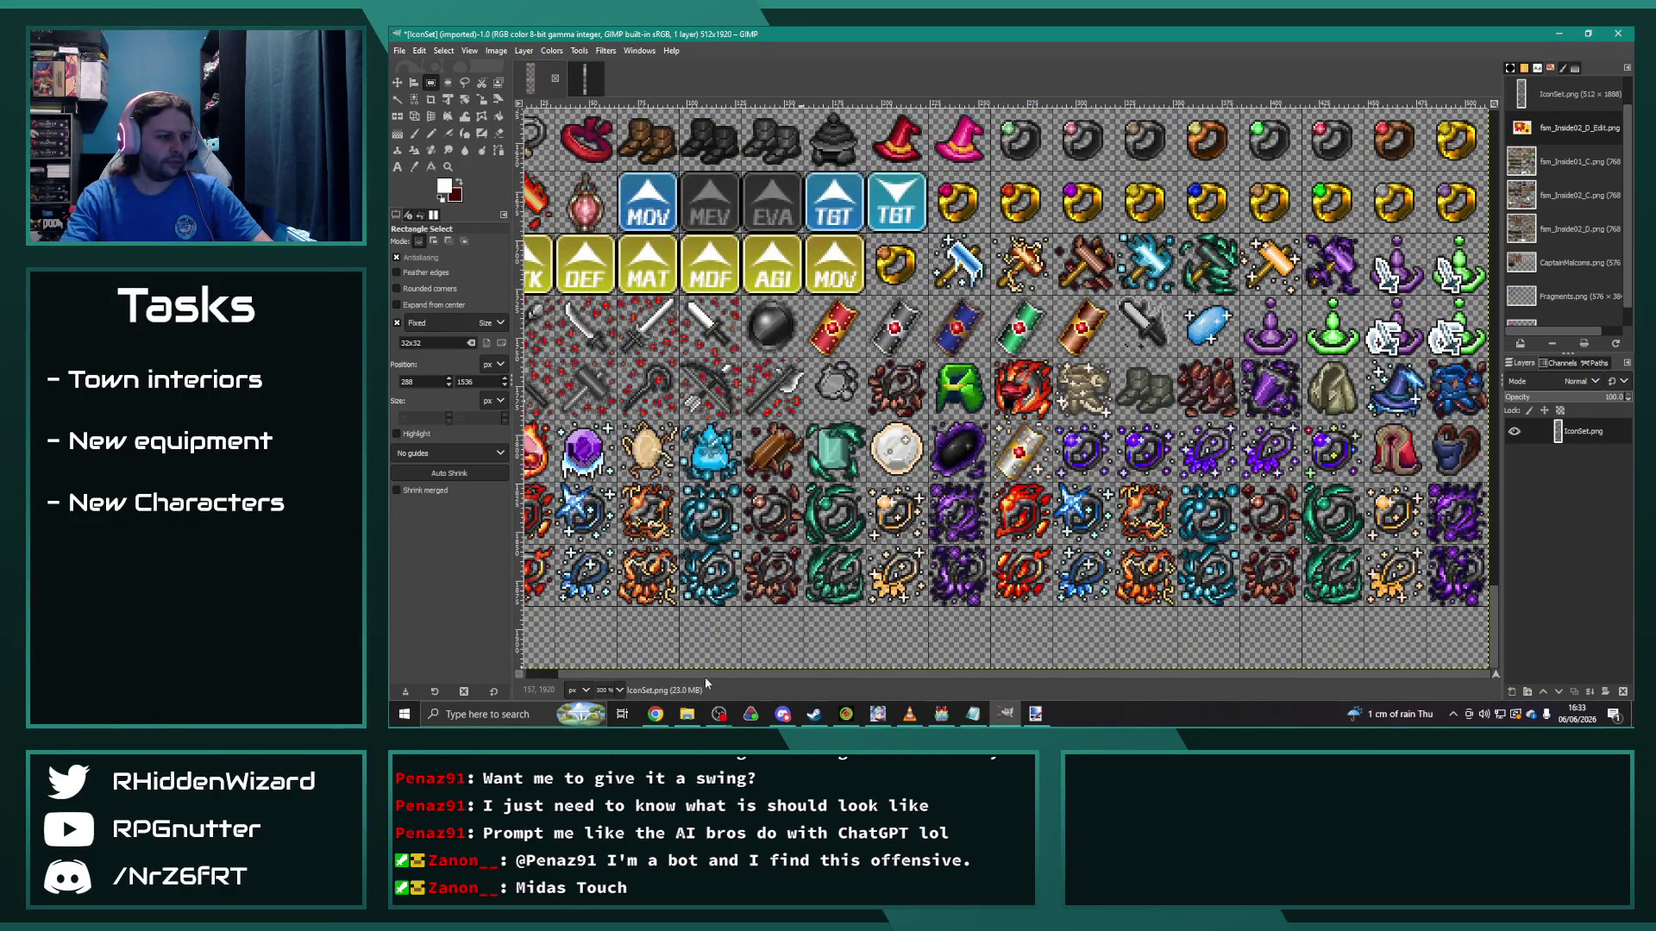
{"action": "scroll", "coordinate": [901, 657], "scroll_direction": "up", "scroll_amount": 5}
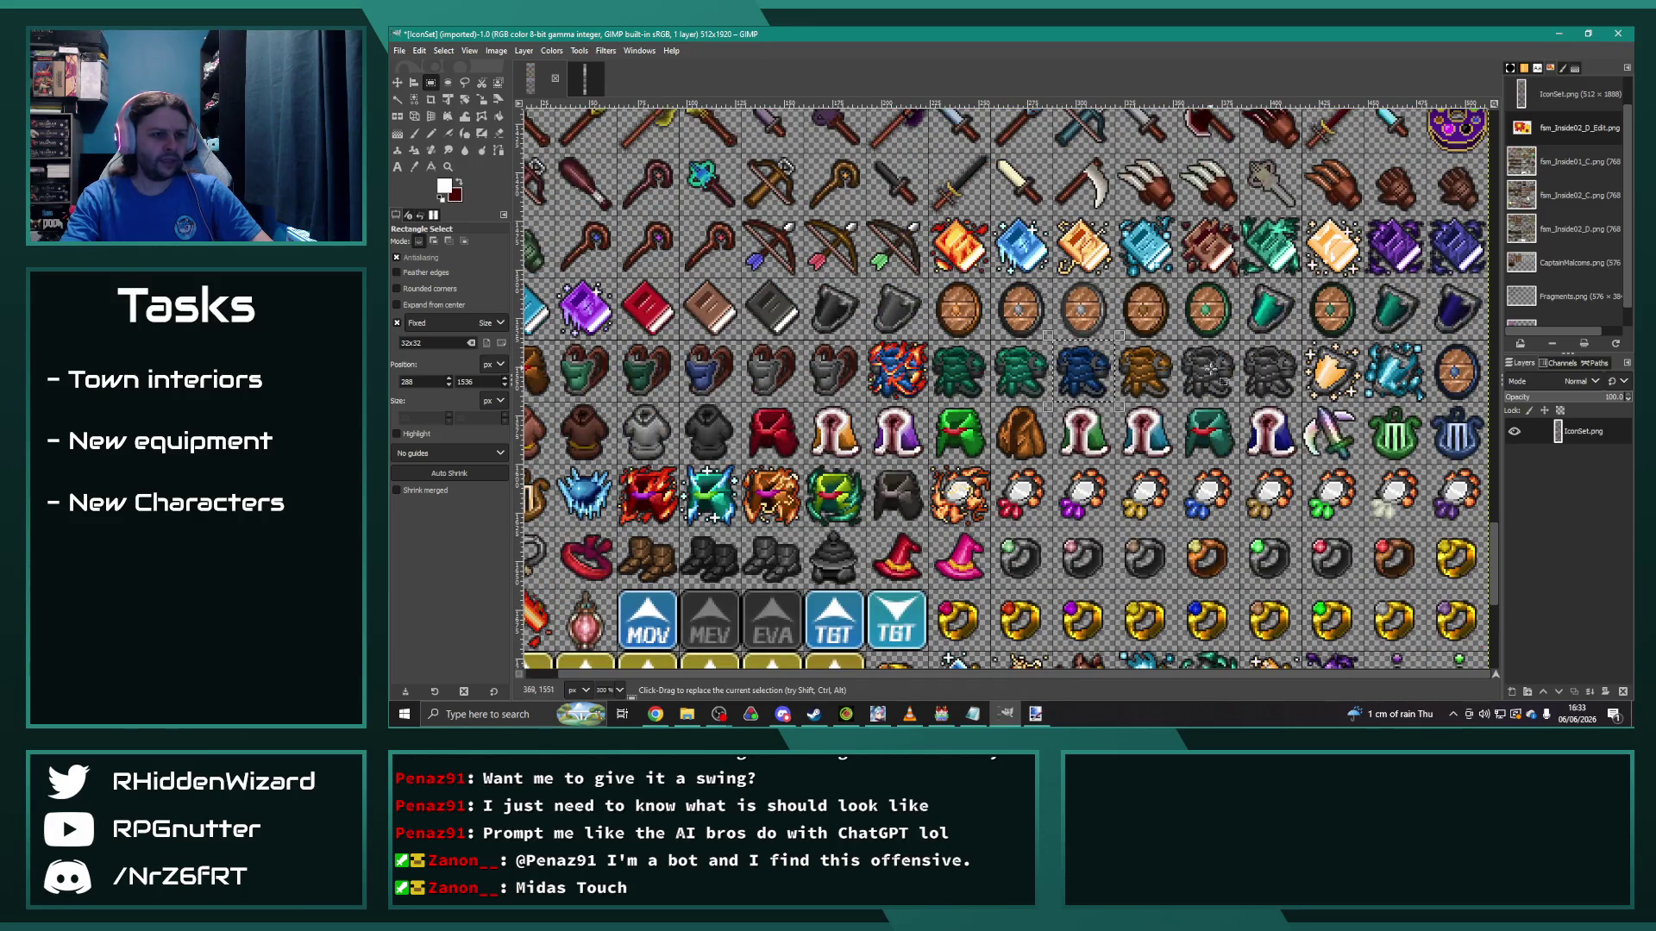
{"action": "scroll", "coordinate": [1094, 675], "scroll_direction": "down", "scroll_amount": 5}
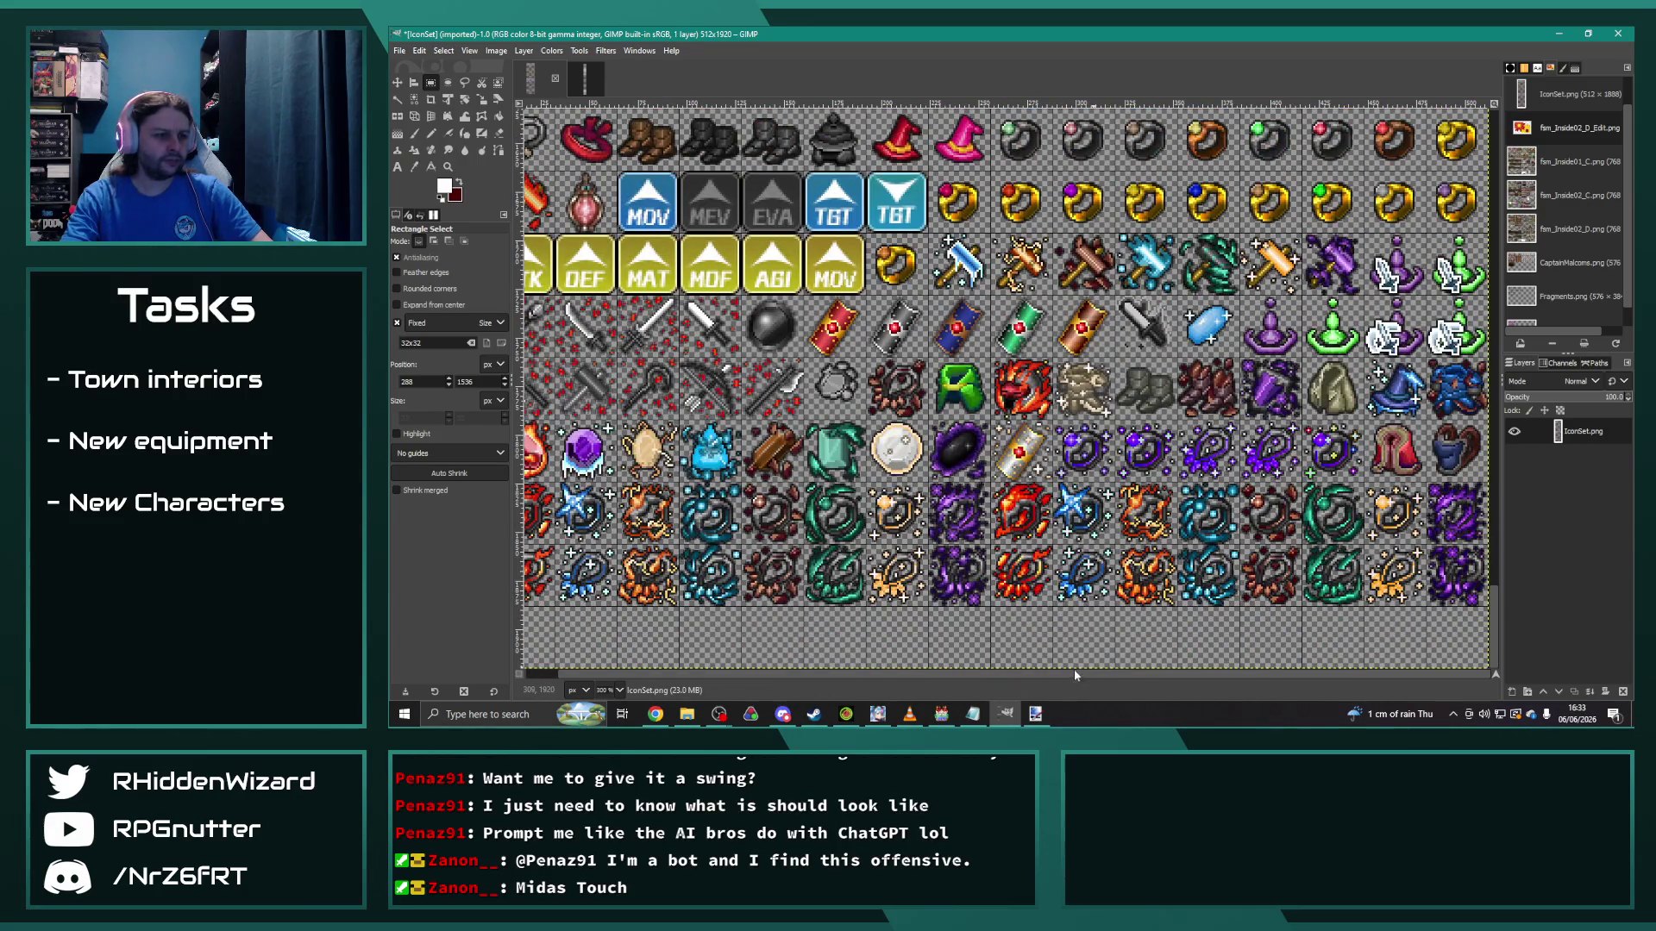
{"action": "scroll", "coordinate": [1074, 675], "scroll_direction": "left", "scroll_amount": 1}
{"action": "left_click_drag", "start_coordinate": [587, 669], "coordinate": [552, 638]}
{"action": "key", "text": "ctrl+v"}
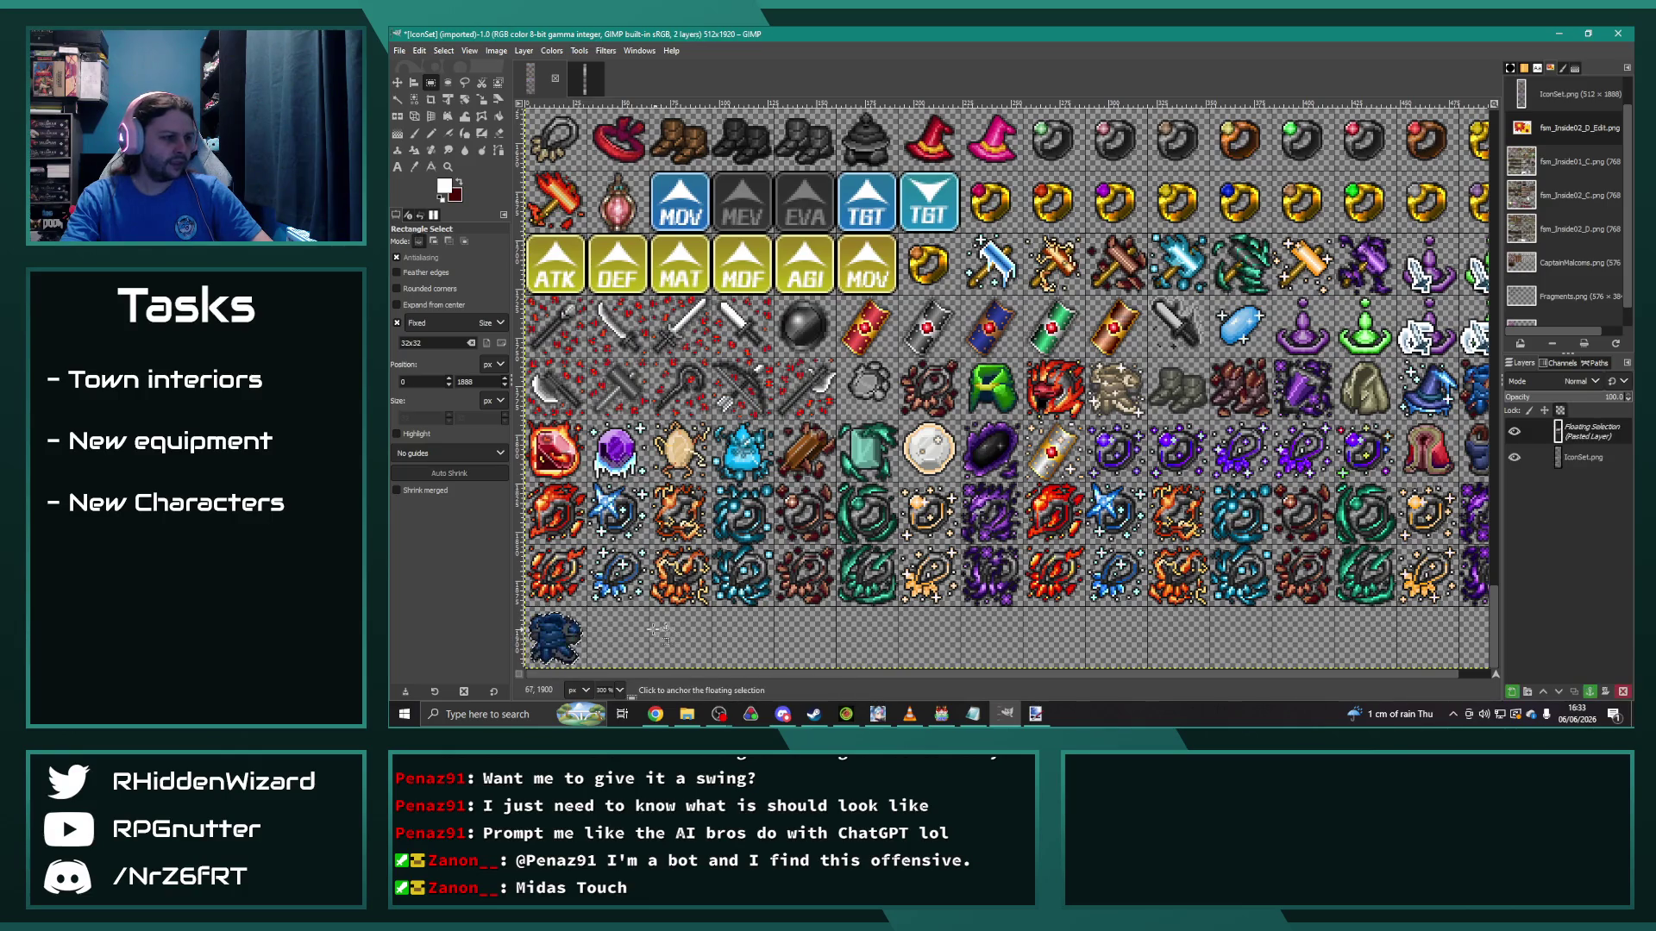
{"action": "left_click", "coordinate": [650, 630]}
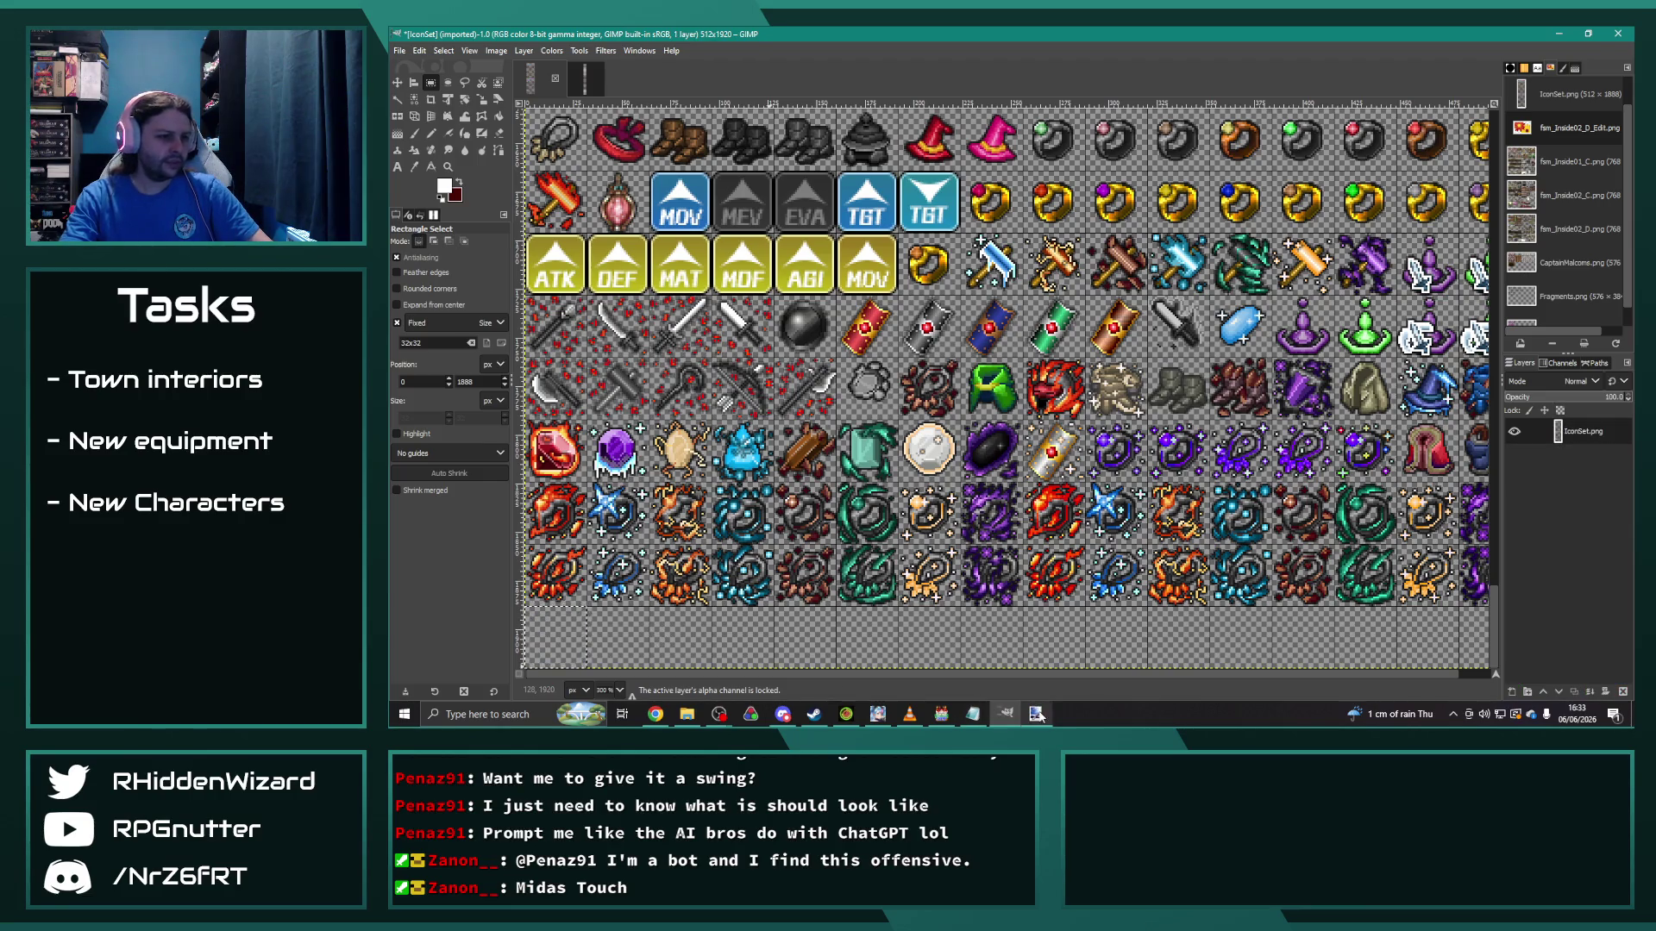
{"action": "left_click", "coordinate": [1035, 713]}
{"action": "left_click", "coordinate": [403, 51]}
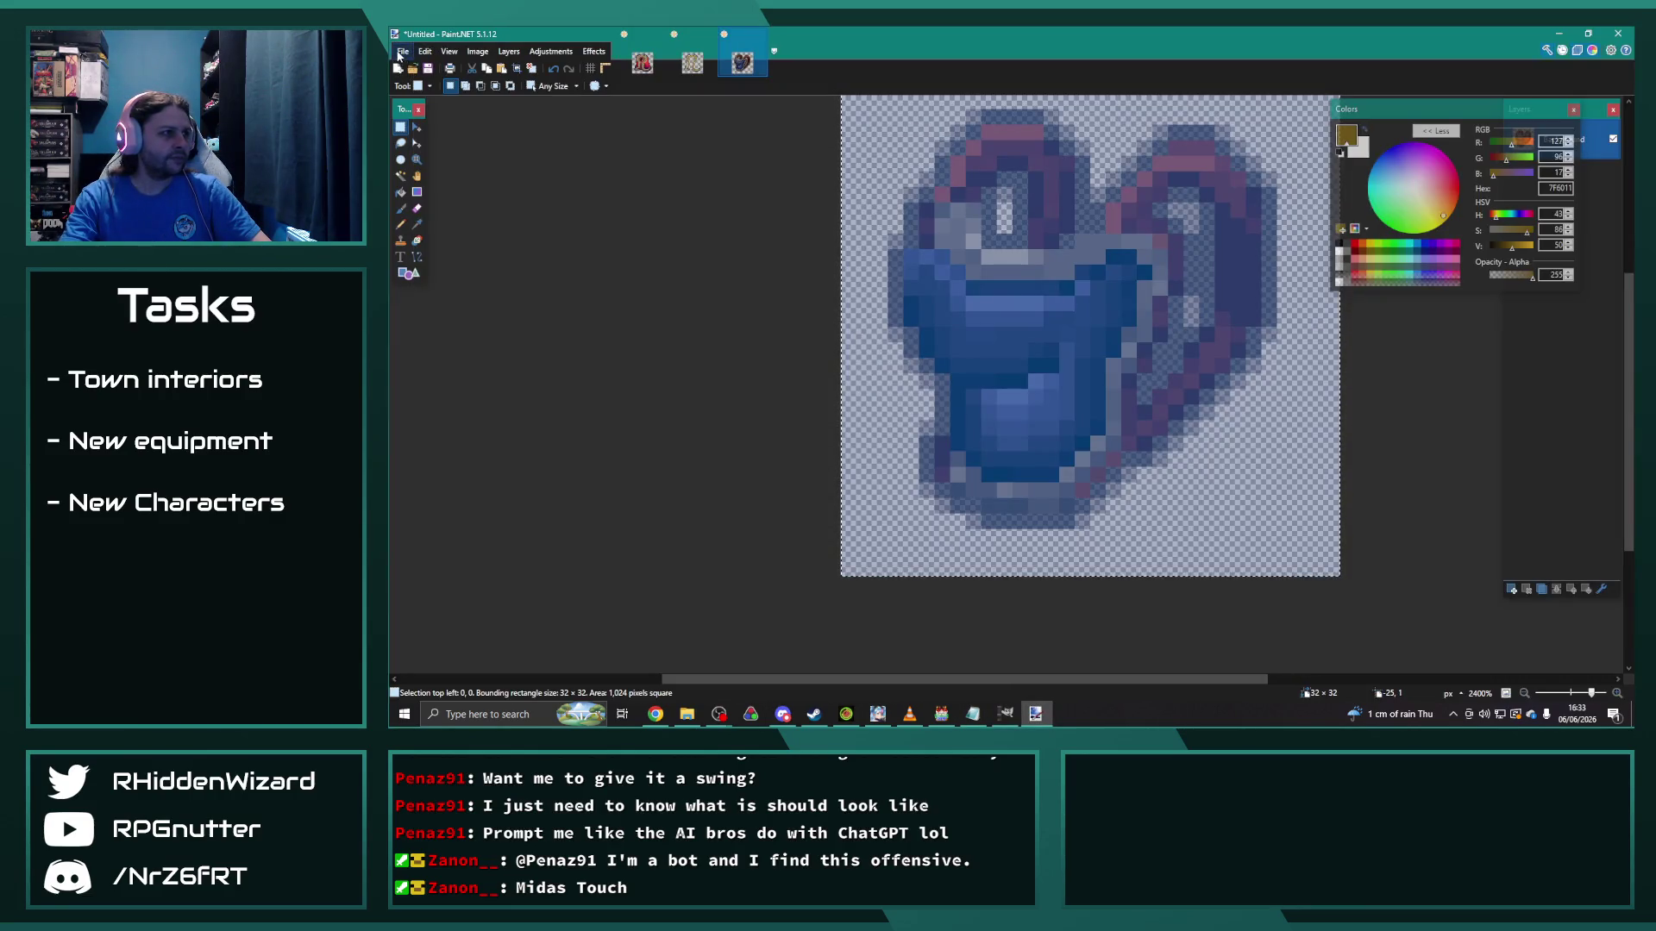
Step: Create a new 32×32 image in Paint.NET holding the blue armour icon
{"action": "left_click", "coordinate": [409, 69]}
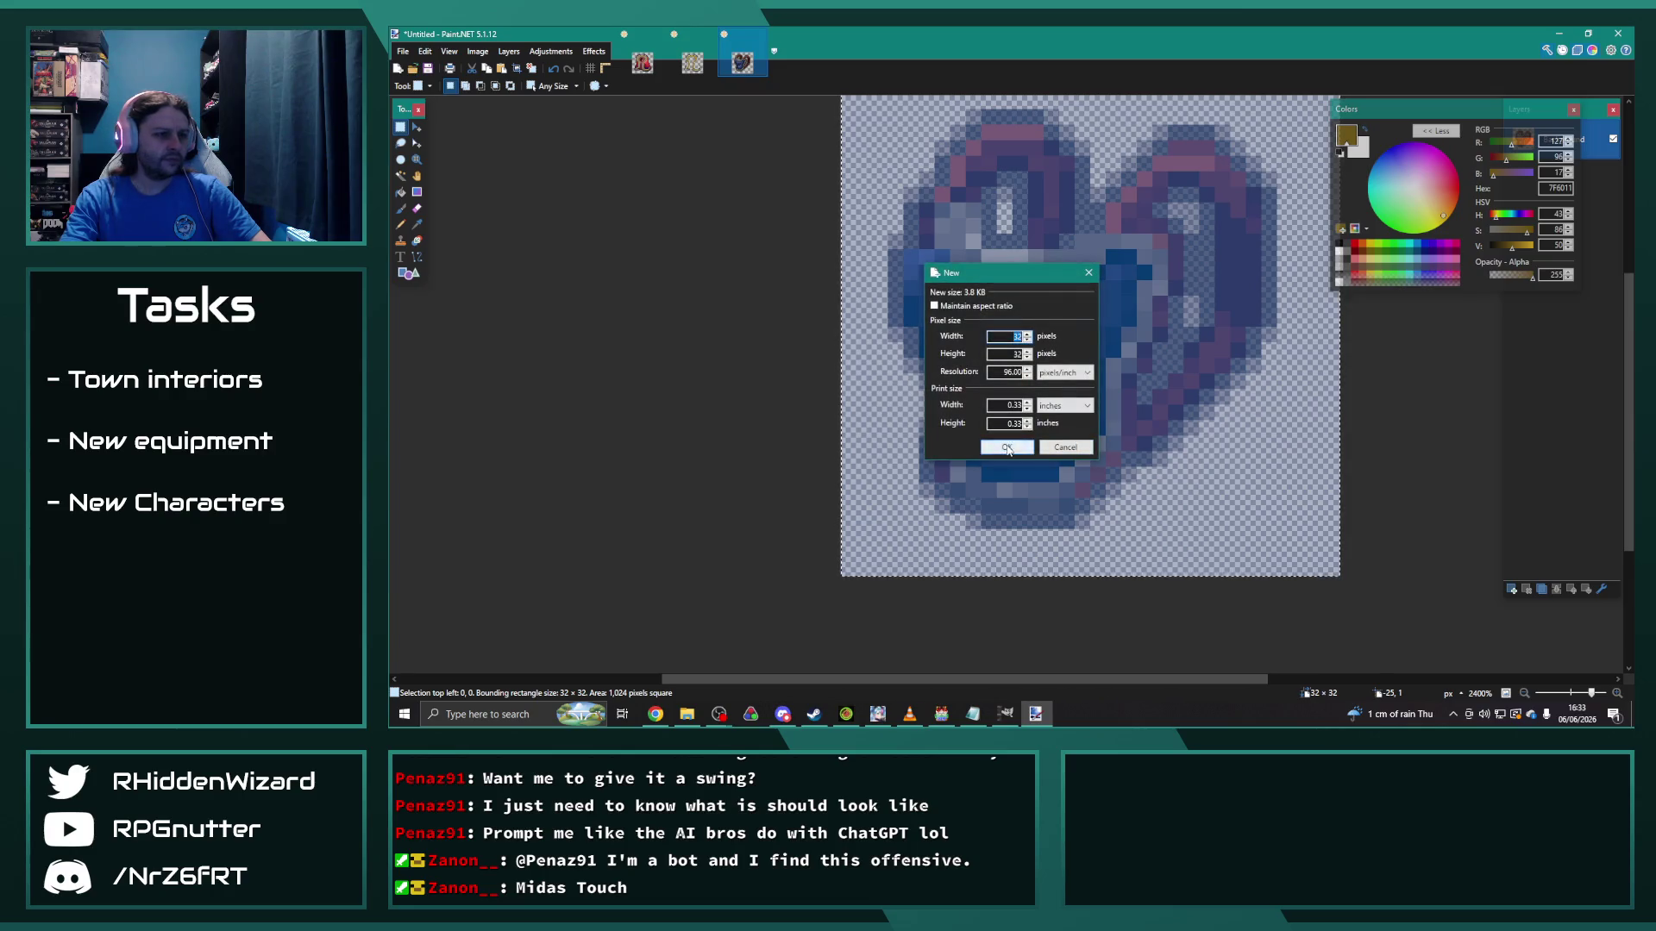
{"action": "left_click", "coordinate": [1007, 424]}
{"action": "scroll", "coordinate": [1039, 388], "scroll_direction": "up", "scroll_amount": 10}
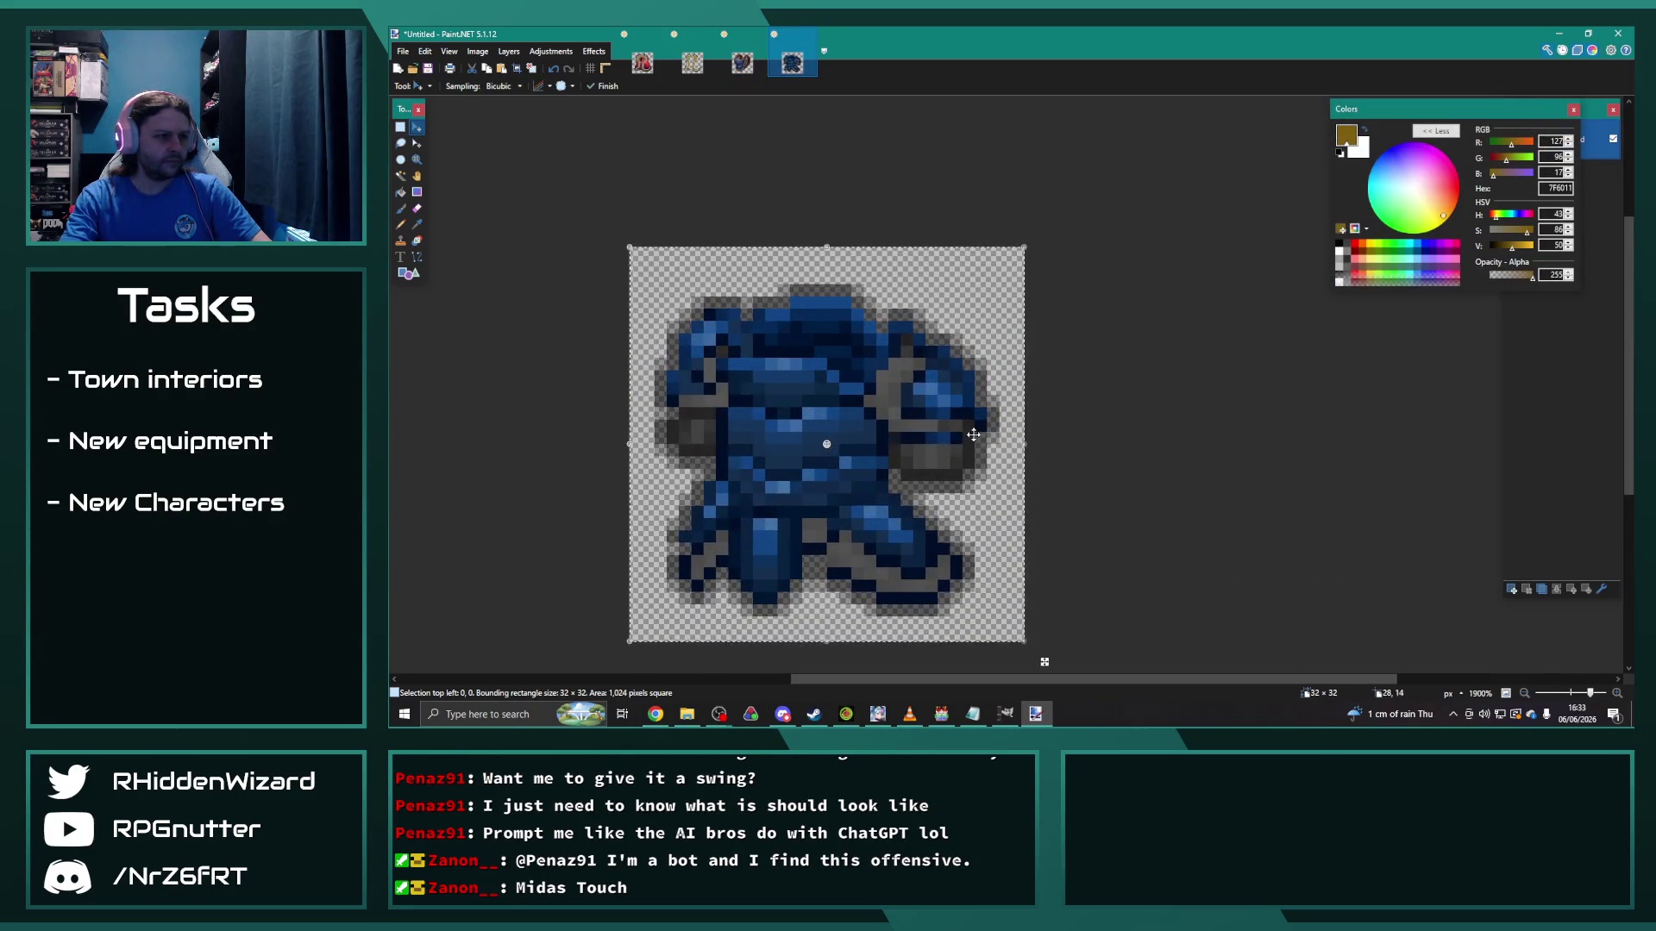
Step: Build a rectangle selection covering the armour's blue body pixels
{"action": "left_click", "coordinate": [400, 128]}
{"action": "left_click", "coordinate": [713, 324]}
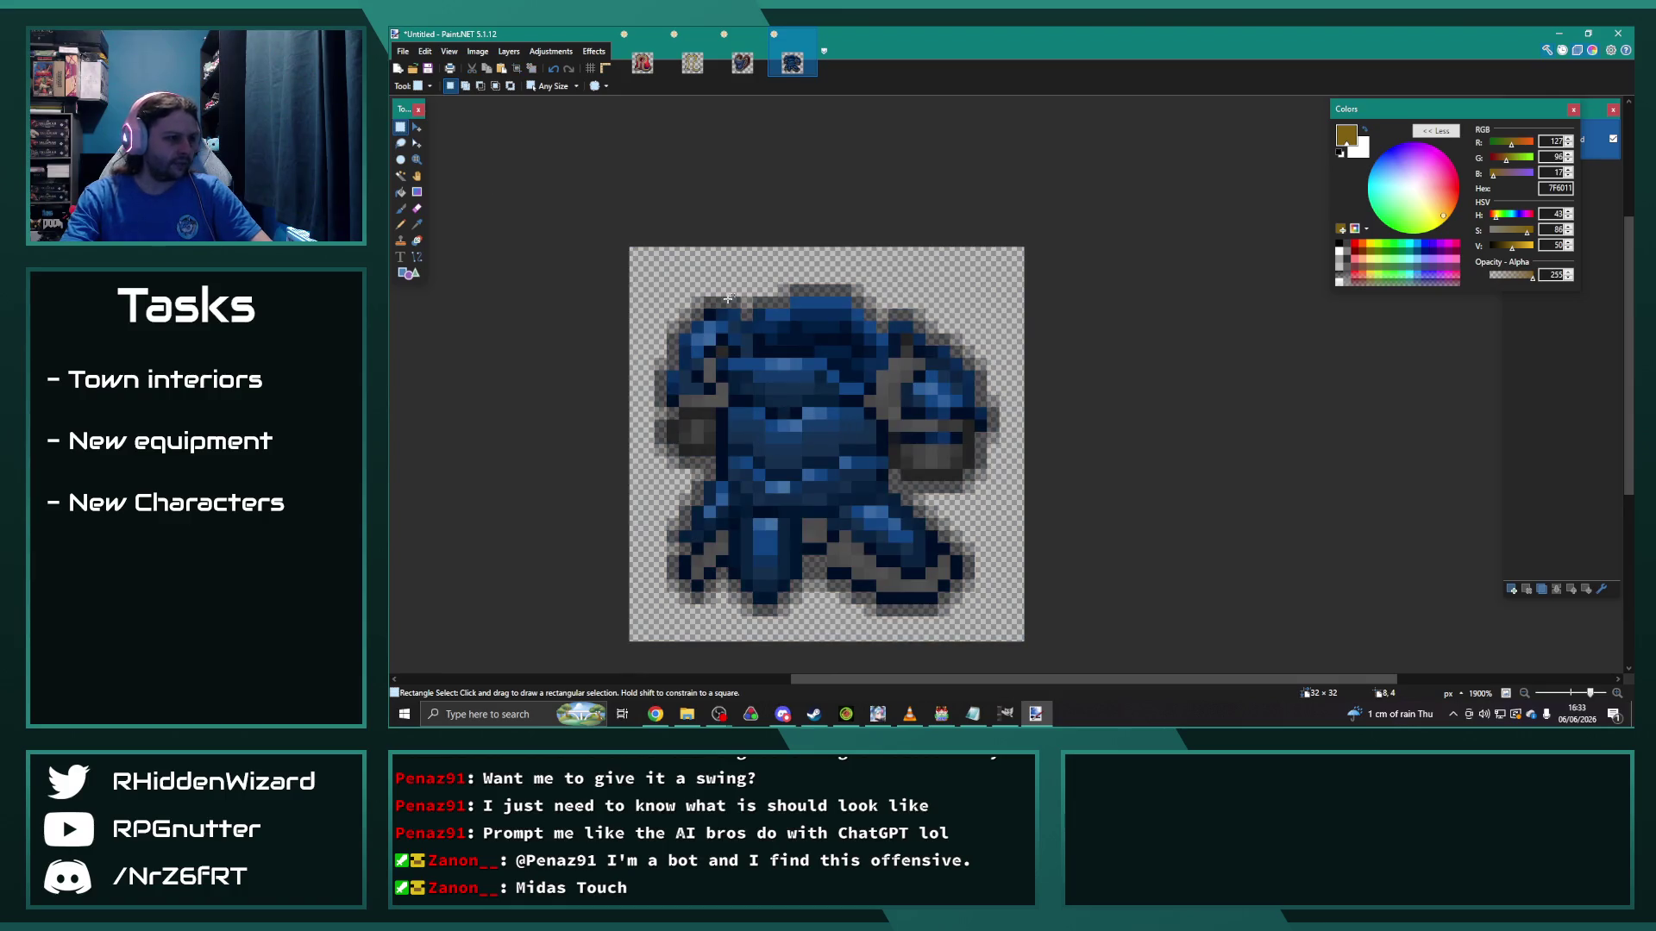
{"action": "scroll", "coordinate": [712, 324], "scroll_direction": "up", "scroll_amount": 1}
{"action": "mouse_move", "coordinate": [638, 255]}
{"action": "left_mouse_down"}
{"action": "mouse_move", "coordinate": [776, 302]}
{"action": "mouse_move", "coordinate": [1013, 333]}
{"action": "mouse_move", "coordinate": [1059, 442]}
{"action": "mouse_move", "coordinate": [958, 407]}
{"action": "left_mouse_up"}
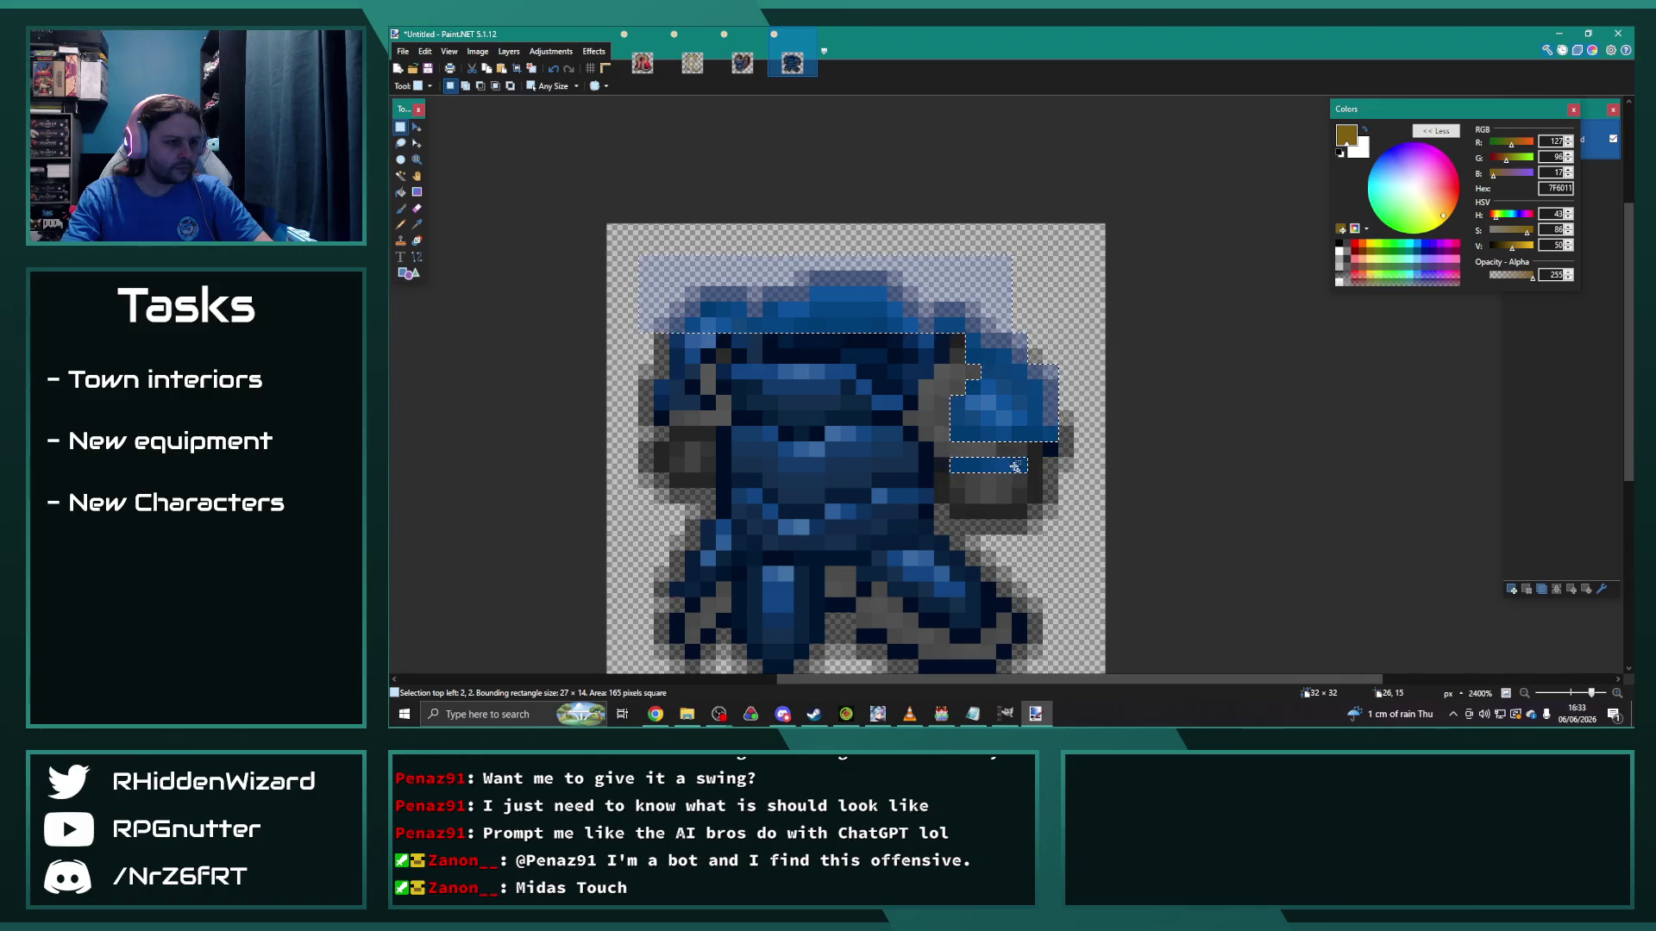
{"action": "mouse_move", "coordinate": [689, 351]}
{"action": "left_mouse_down"}
{"action": "mouse_move", "coordinate": [716, 413]}
{"action": "mouse_move", "coordinate": [654, 425]}
{"action": "left_mouse_up"}
{"action": "left_click_drag", "start_coordinate": [677, 356], "coordinate": [889, 343]}
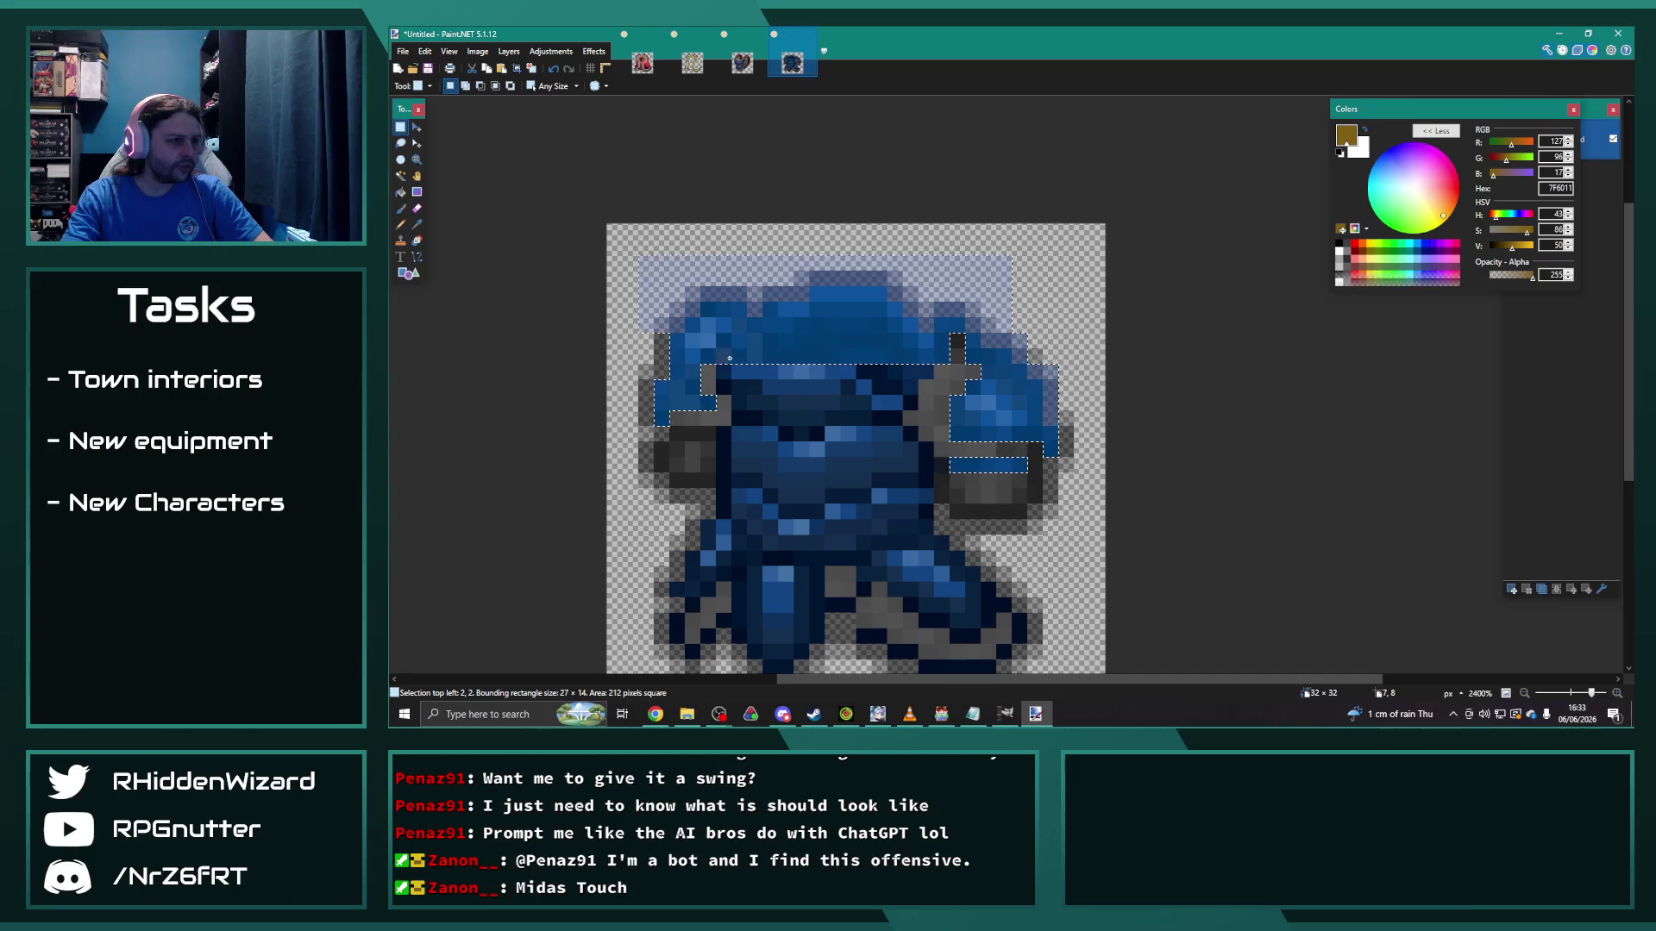
{"action": "mouse_move", "coordinate": [939, 357]}
{"action": "left_mouse_down"}
{"action": "mouse_move", "coordinate": [911, 383]}
{"action": "mouse_move", "coordinate": [743, 401]}
{"action": "mouse_move", "coordinate": [901, 560]}
{"action": "left_mouse_up"}
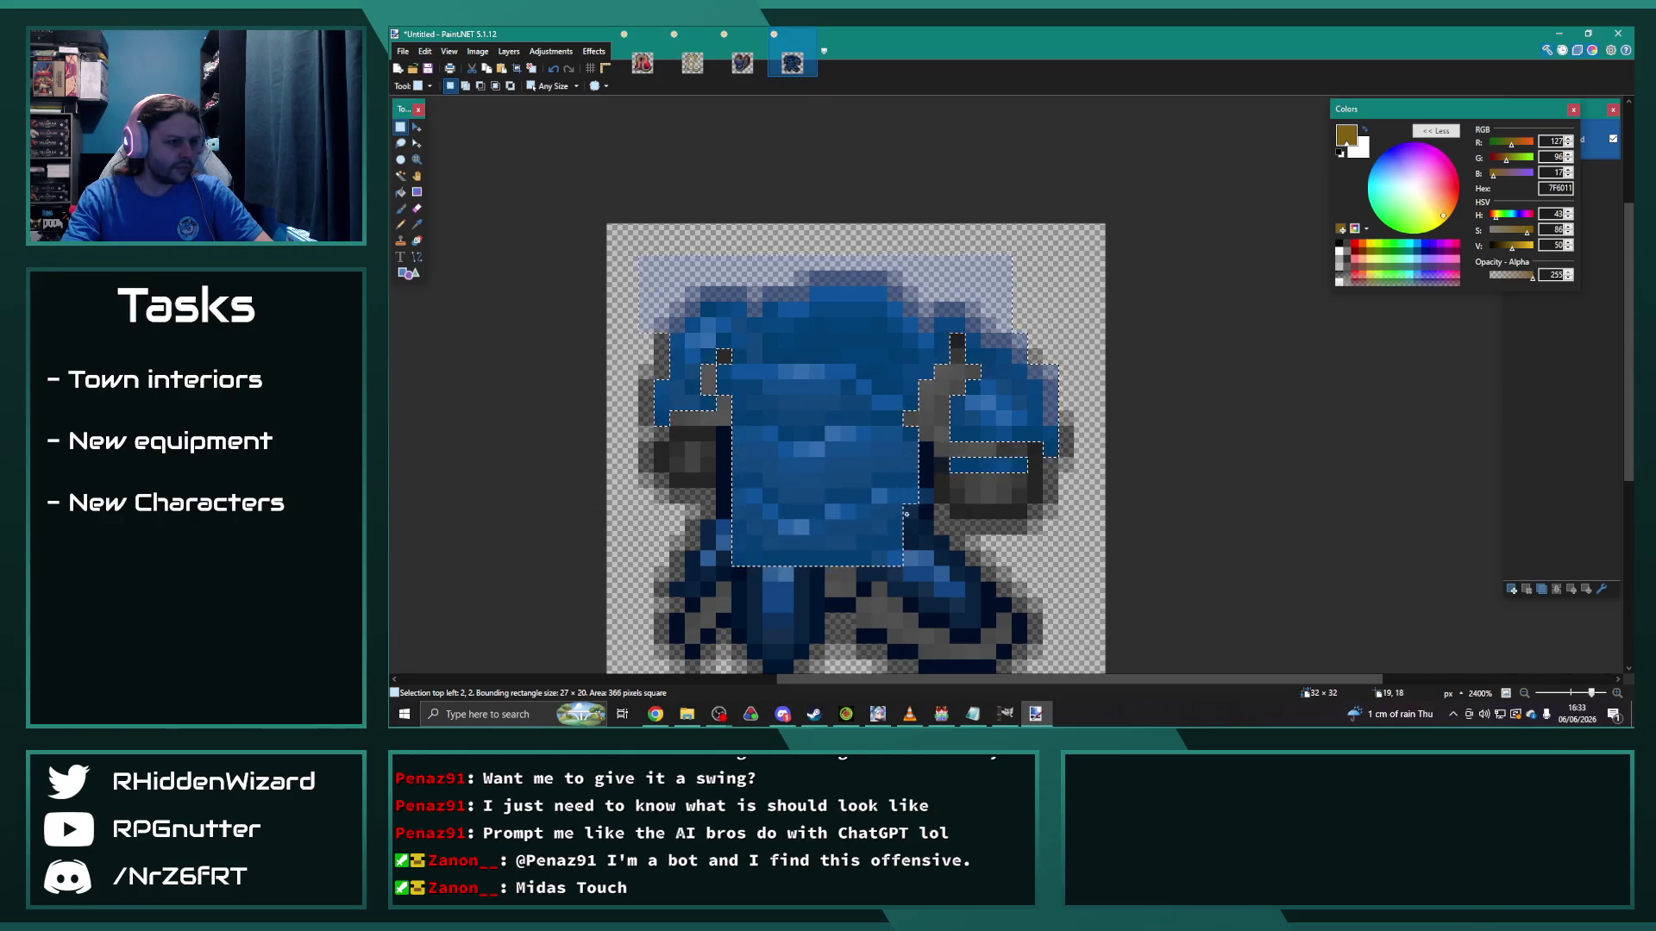
{"action": "mouse_move", "coordinate": [902, 537]}
{"action": "left_mouse_down"}
{"action": "mouse_move", "coordinate": [928, 541]}
{"action": "mouse_move", "coordinate": [859, 578]}
{"action": "mouse_move", "coordinate": [959, 577]}
{"action": "mouse_move", "coordinate": [935, 548]}
{"action": "mouse_move", "coordinate": [832, 608]}
{"action": "mouse_move", "coordinate": [949, 591]}
{"action": "mouse_move", "coordinate": [970, 595]}
{"action": "mouse_move", "coordinate": [972, 630]}
{"action": "mouse_move", "coordinate": [908, 603]}
{"action": "mouse_move", "coordinate": [940, 625]}
{"action": "mouse_move", "coordinate": [1000, 603]}
{"action": "left_mouse_up"}
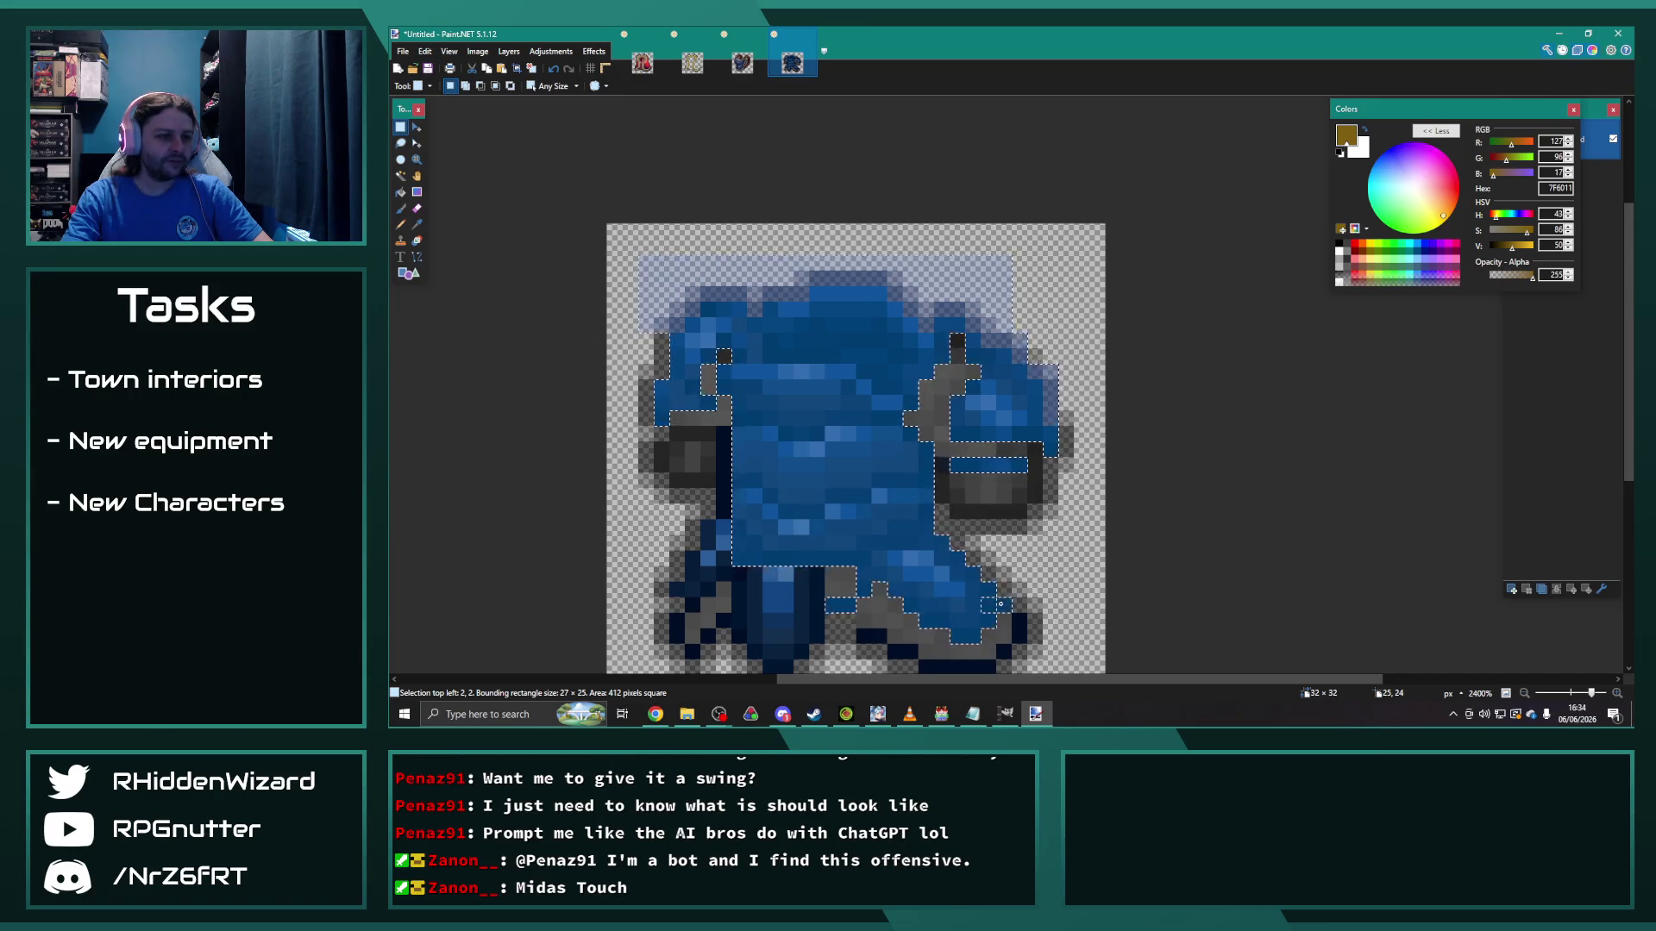
{"action": "scroll", "coordinate": [1040, 594], "scroll_direction": "down", "scroll_amount": 1}
{"action": "mouse_move", "coordinate": [1022, 544]}
{"action": "left_mouse_down"}
{"action": "mouse_move", "coordinate": [1016, 566]}
{"action": "mouse_move", "coordinate": [929, 589]}
{"action": "mouse_move", "coordinate": [872, 559]}
{"action": "left_mouse_up"}
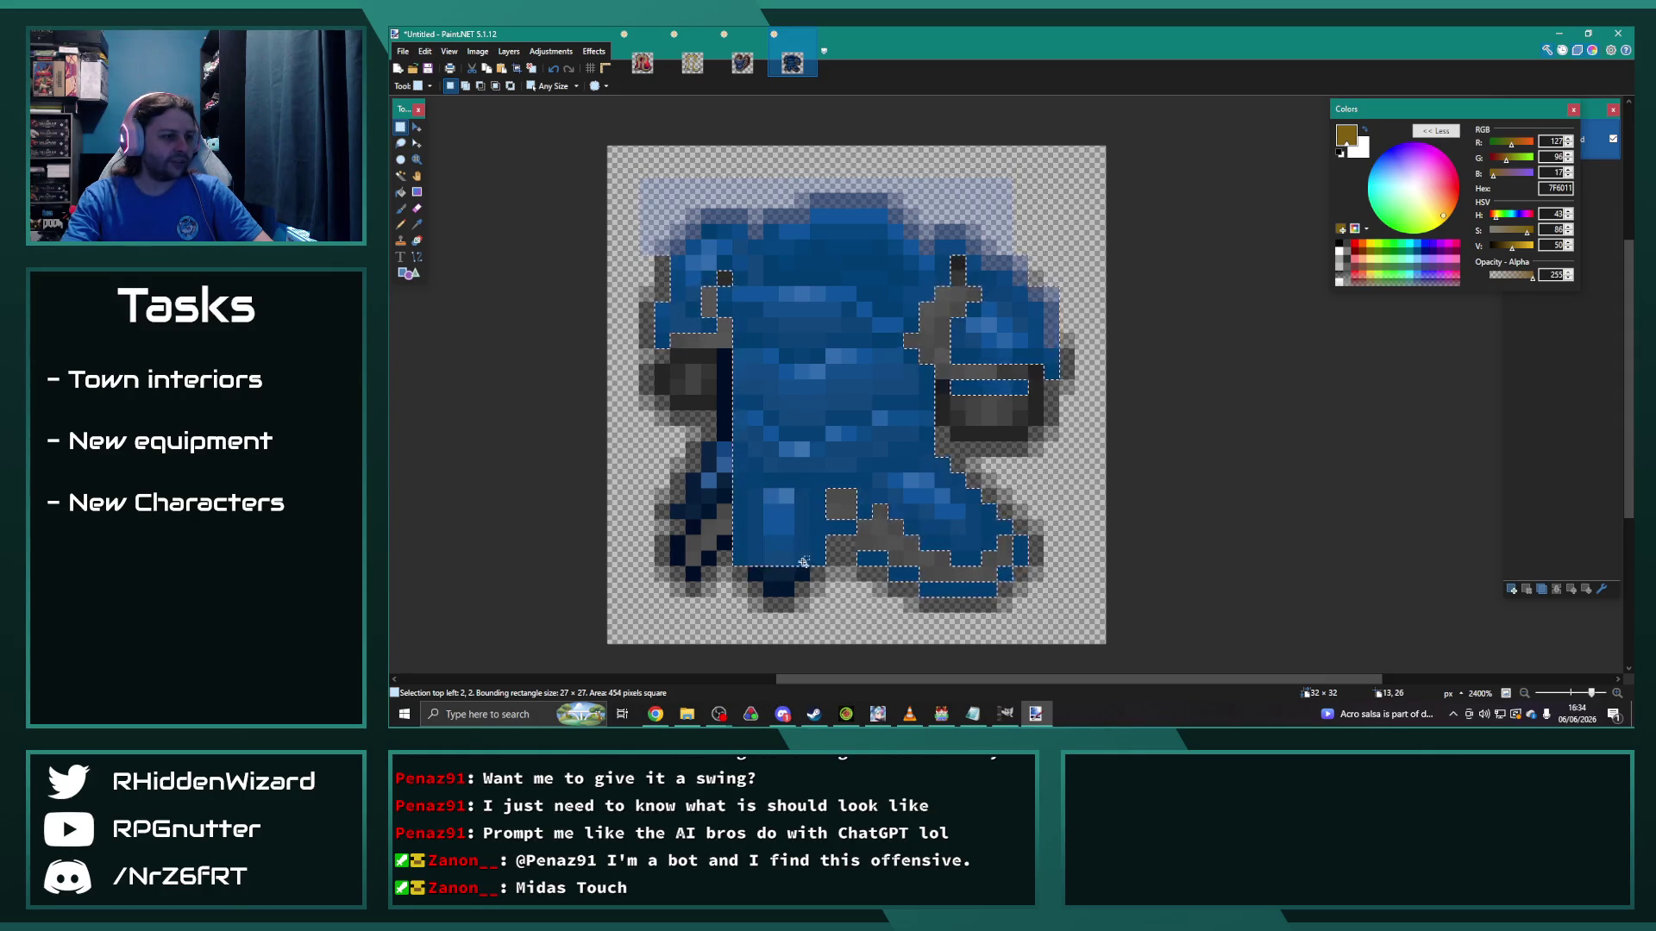
{"action": "left_click_drag", "start_coordinate": [765, 572], "coordinate": [782, 589]}
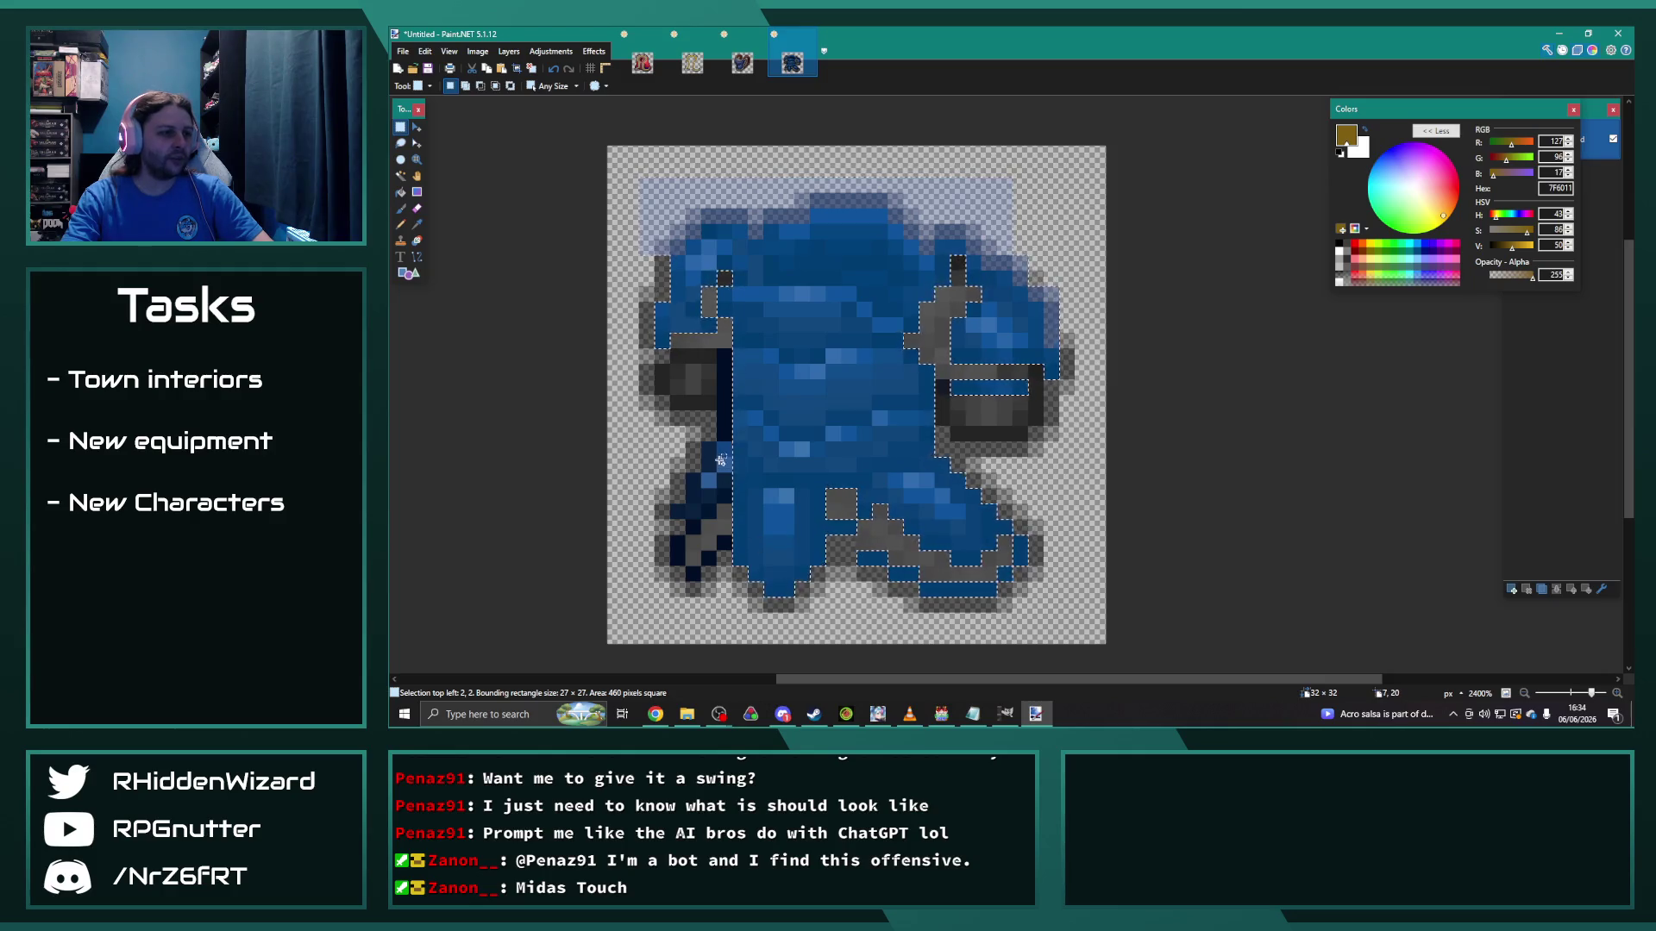
{"action": "mouse_move", "coordinate": [716, 367]}
{"action": "left_mouse_down"}
{"action": "mouse_move", "coordinate": [737, 499]}
{"action": "mouse_move", "coordinate": [694, 528]}
{"action": "mouse_move", "coordinate": [675, 517]}
{"action": "mouse_move", "coordinate": [694, 574]}
{"action": "mouse_move", "coordinate": [733, 552]}
{"action": "left_mouse_up"}
Step: Darken the selected body with Hue/Saturation lightness -10, then copy the whole icon back to GIMP
{"action": "scroll", "coordinate": [666, 136], "scroll_direction": "down", "scroll_amount": 1}
{"action": "left_click", "coordinate": [550, 51]}
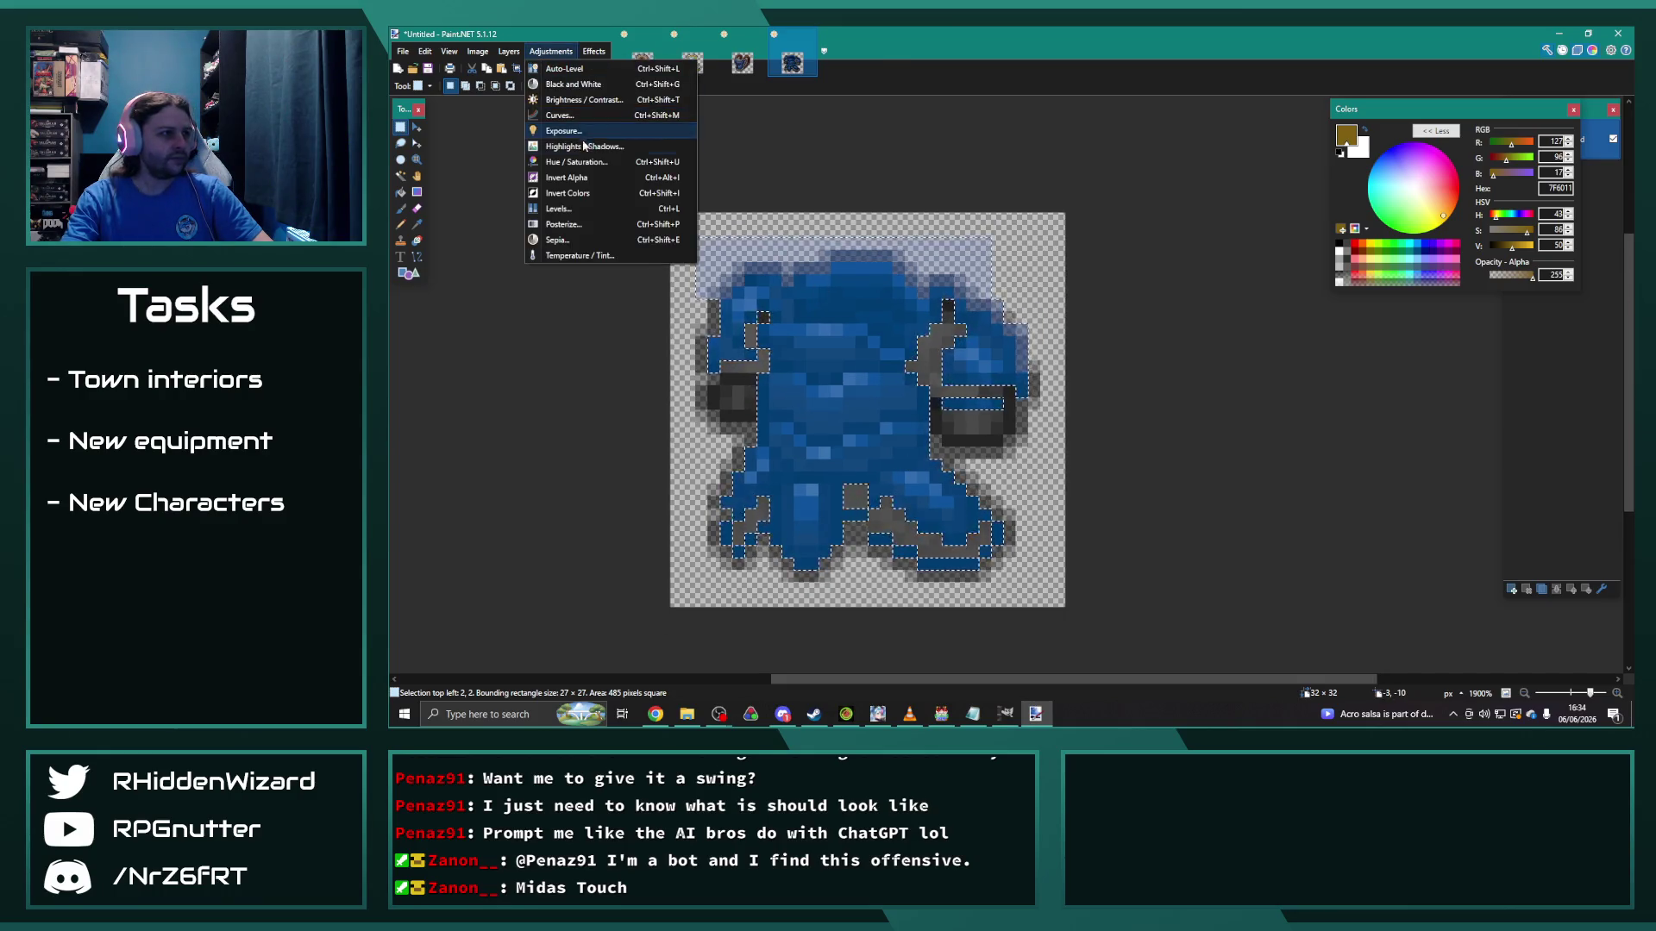
{"action": "left_click", "coordinate": [571, 164]}
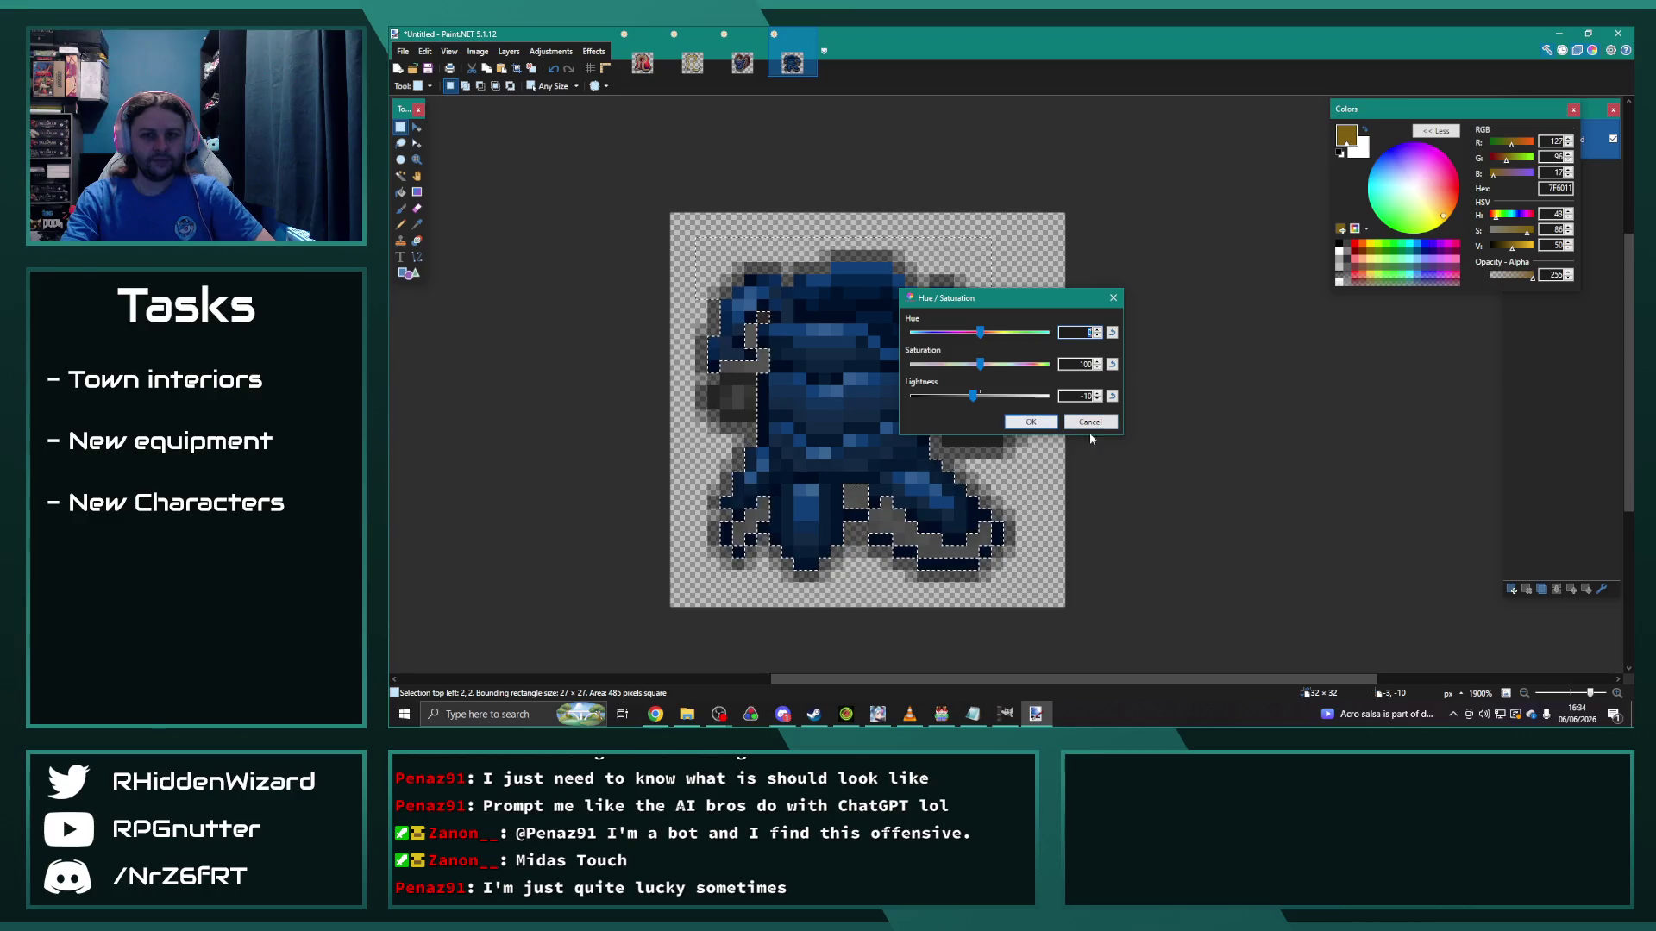
{"action": "left_click", "coordinate": [1043, 421]}
{"action": "key", "text": "ctrl+z"}
{"action": "key", "text": "ctrl+y"}
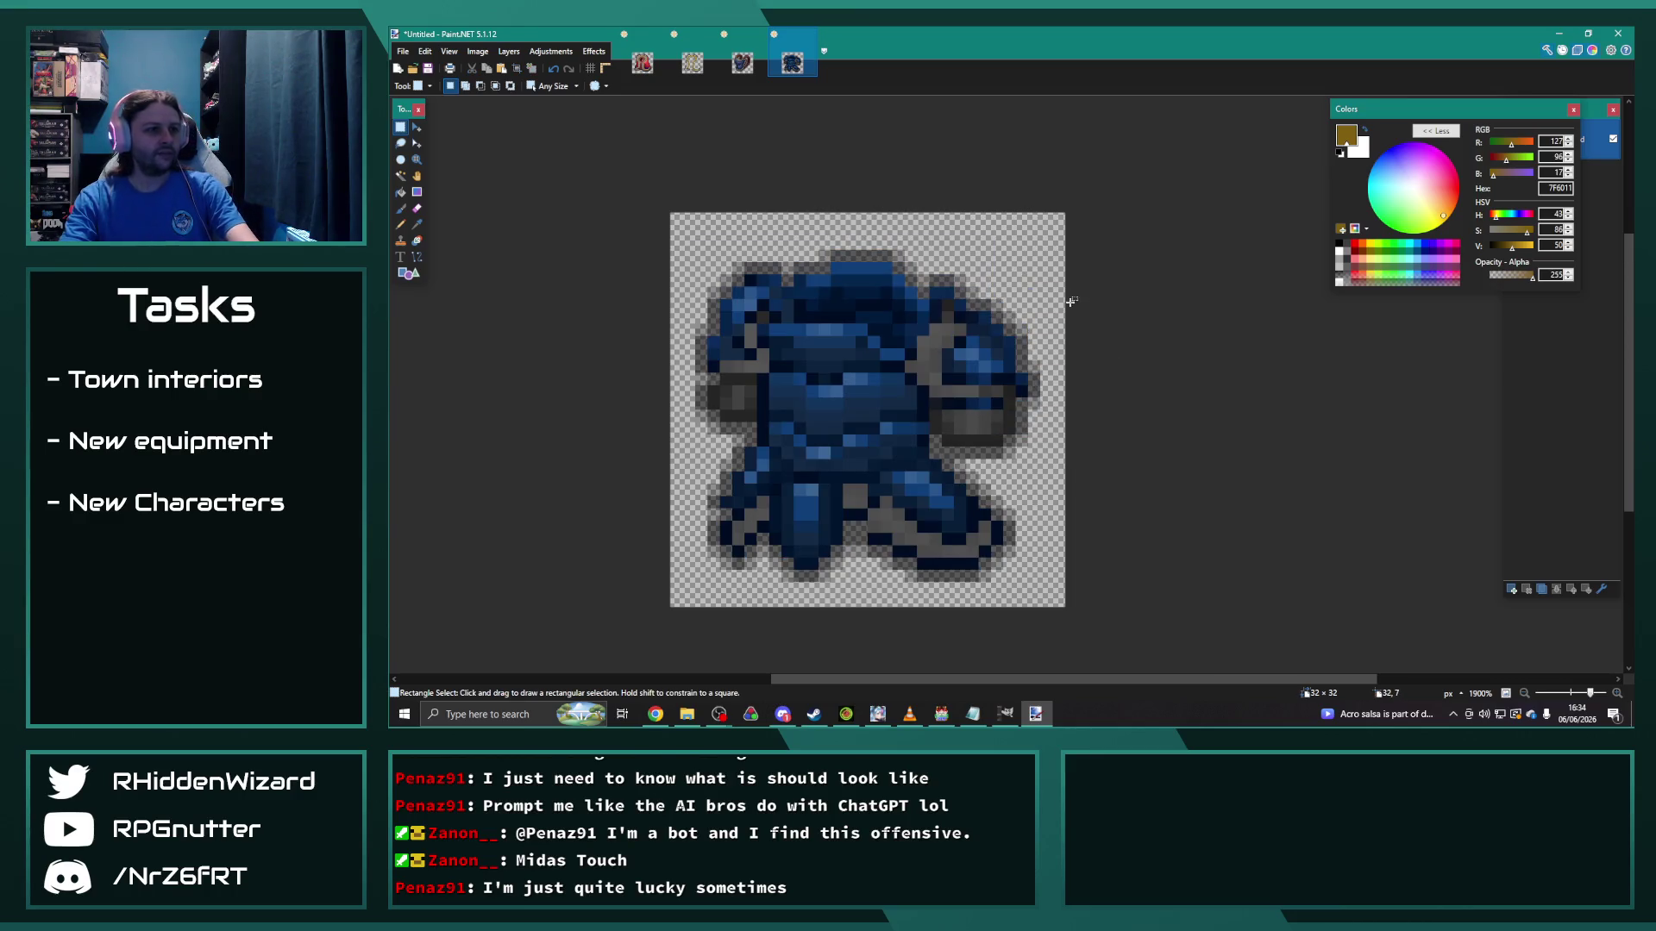
{"action": "key", "text": "ctrl+a"}
{"action": "left_click", "coordinate": [1006, 713]}
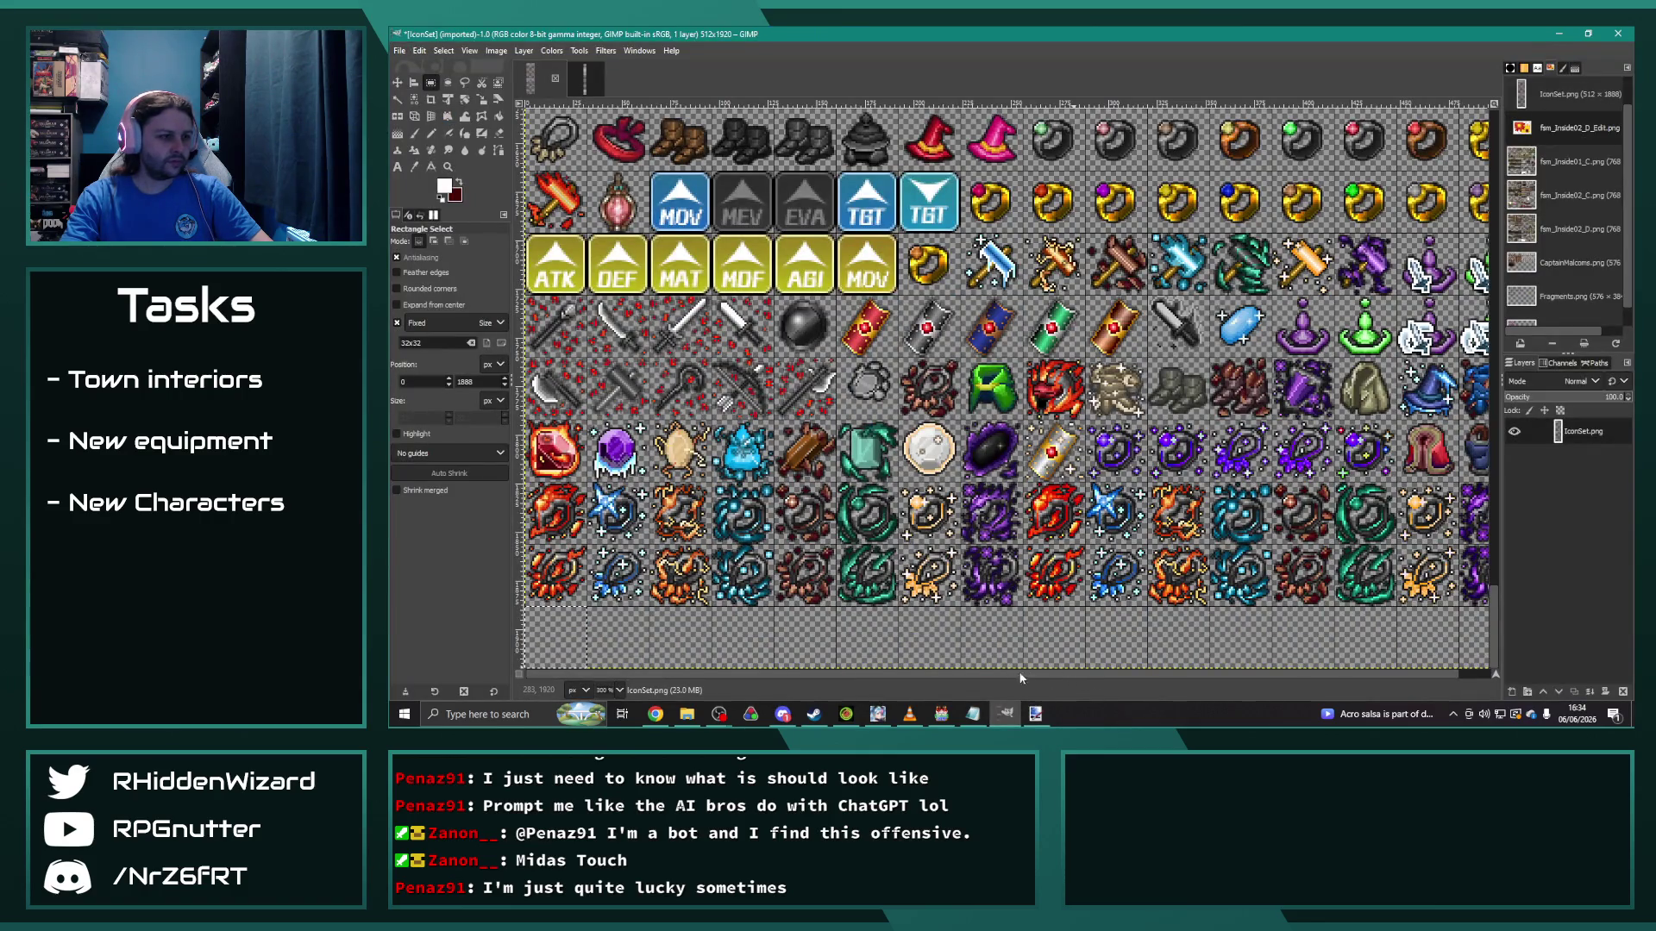
Step: Paste the darkened armour icon into the sheet's empty bottom-left cell, anchor it, and switch to RPG Maker MV
{"action": "key", "text": "ctrl+v"}
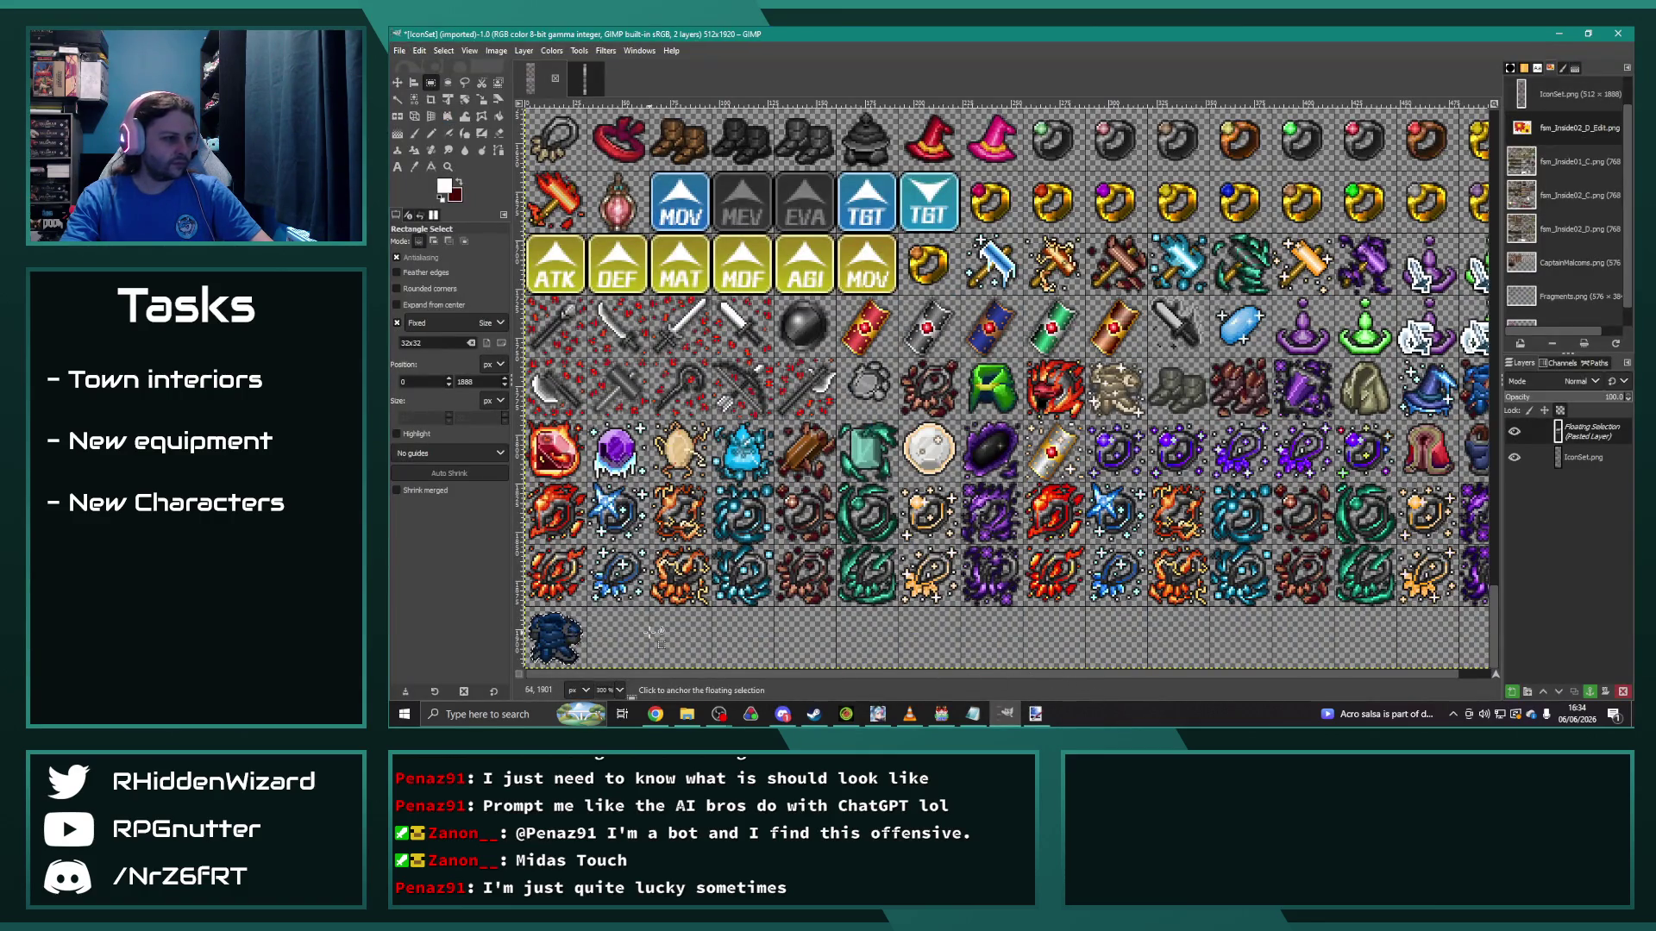
{"action": "left_click", "coordinate": [642, 632]}
{"action": "scroll", "coordinate": [1039, 587], "scroll_direction": "up", "scroll_amount": 5}
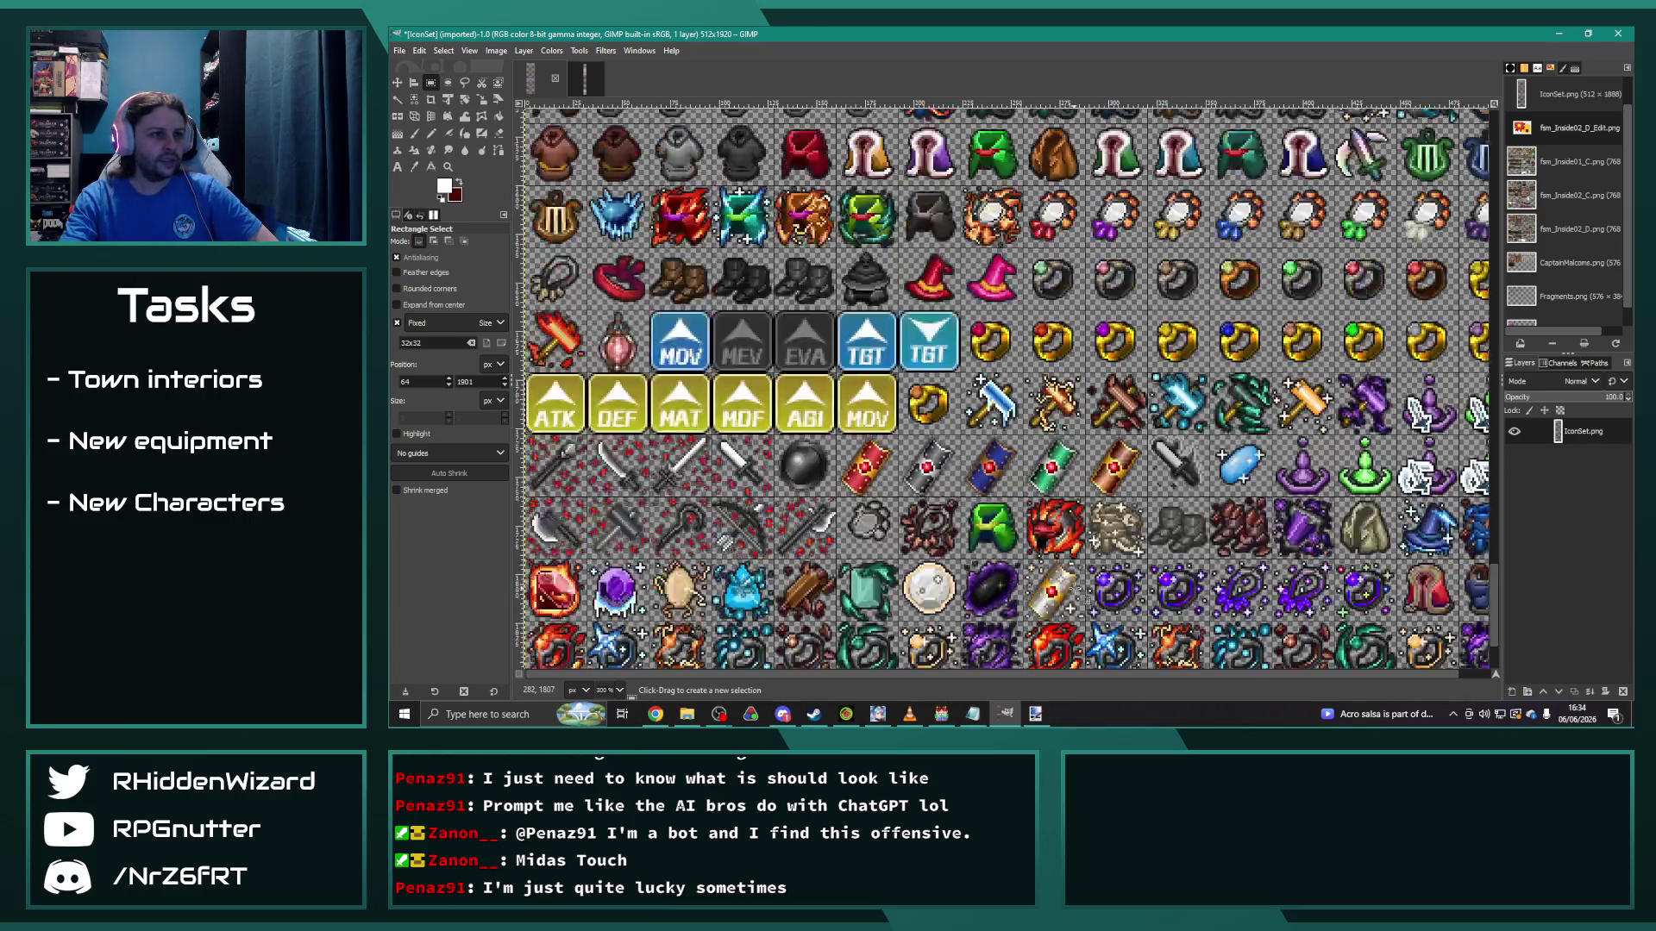
{"action": "scroll", "coordinate": [888, 681], "scroll_direction": "right", "scroll_amount": 1}
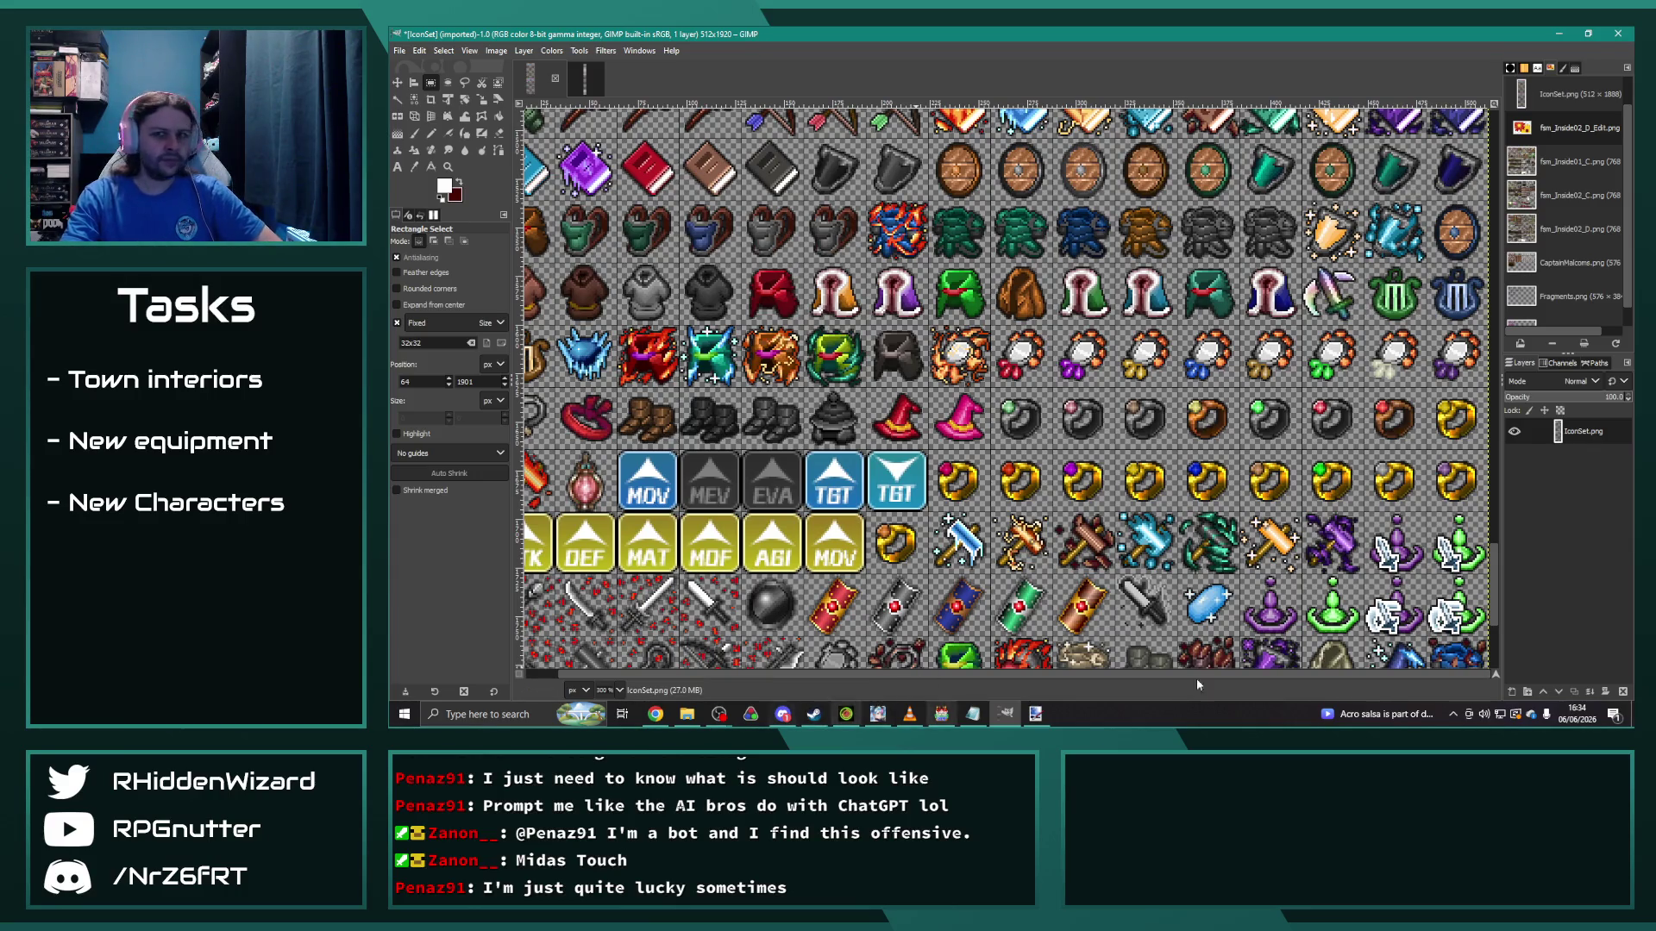
{"action": "left_click", "coordinate": [1006, 714]}
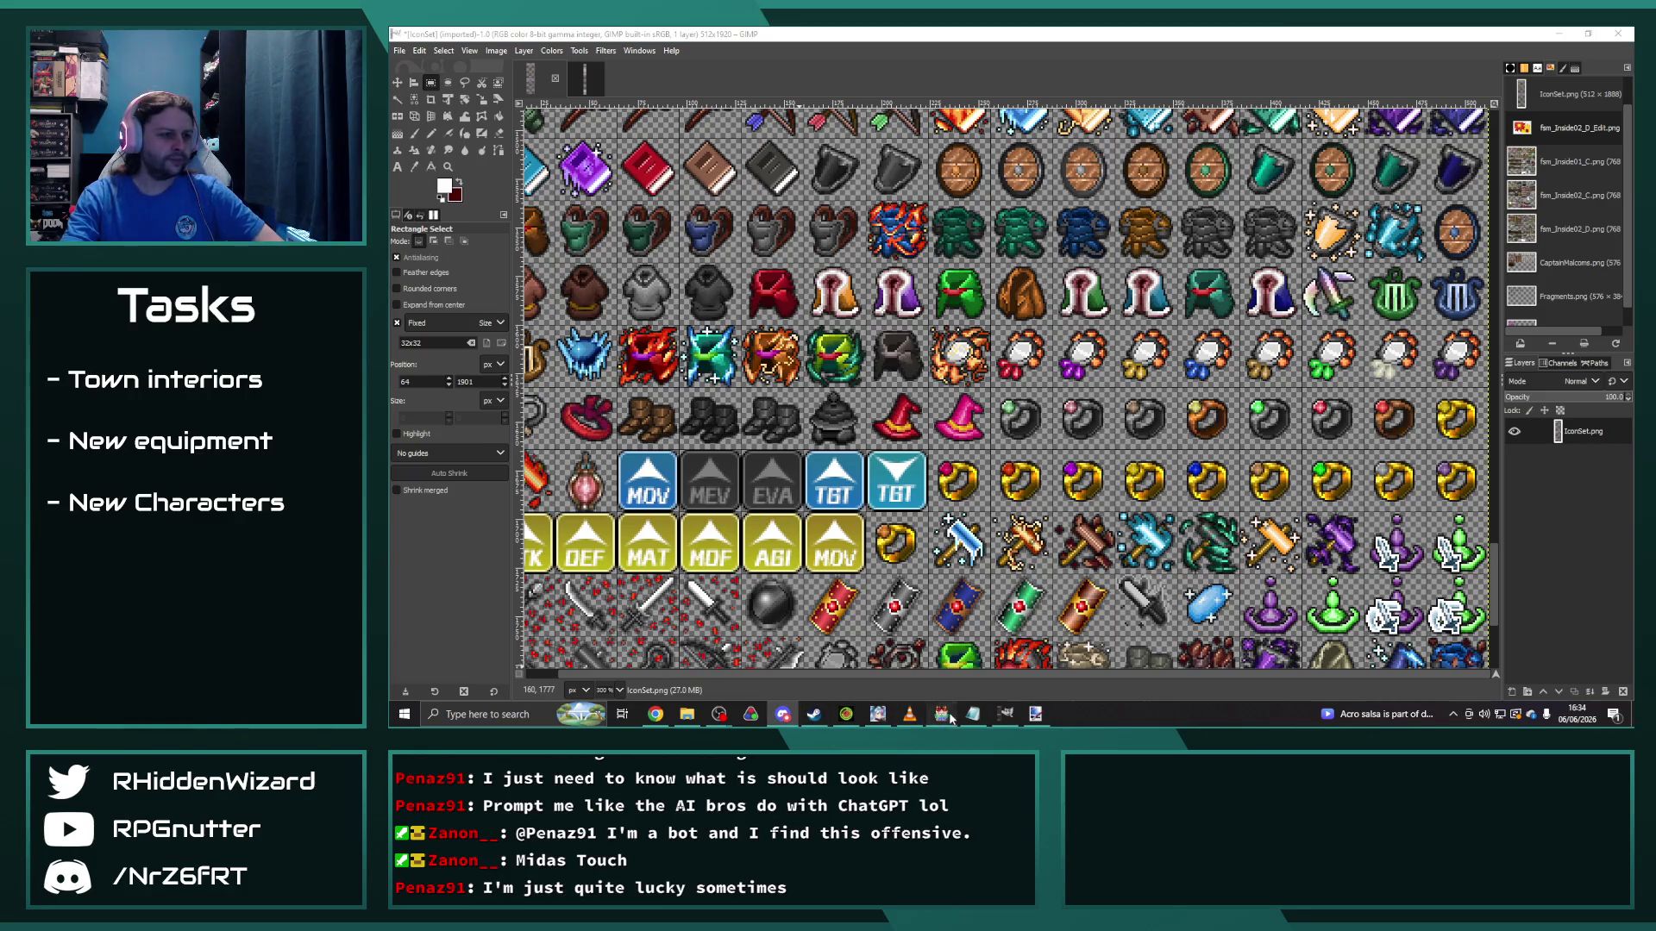
{"action": "left_click", "coordinate": [941, 714]}
Step: Select armor 0462 Orichalcum Aegis in the Armors database
{"action": "left_click_drag", "start_coordinate": [861, 206], "coordinate": [878, 301]}
{"action": "left_click", "coordinate": [801, 339]}
{"action": "left_click", "coordinate": [797, 351]}
{"action": "left_click", "coordinate": [803, 365]}
{"action": "left_click", "coordinate": [791, 338]}
{"action": "left_click", "coordinate": [792, 325]}
{"action": "left_click", "coordinate": [794, 338]}
{"action": "left_click", "coordinate": [800, 364]}
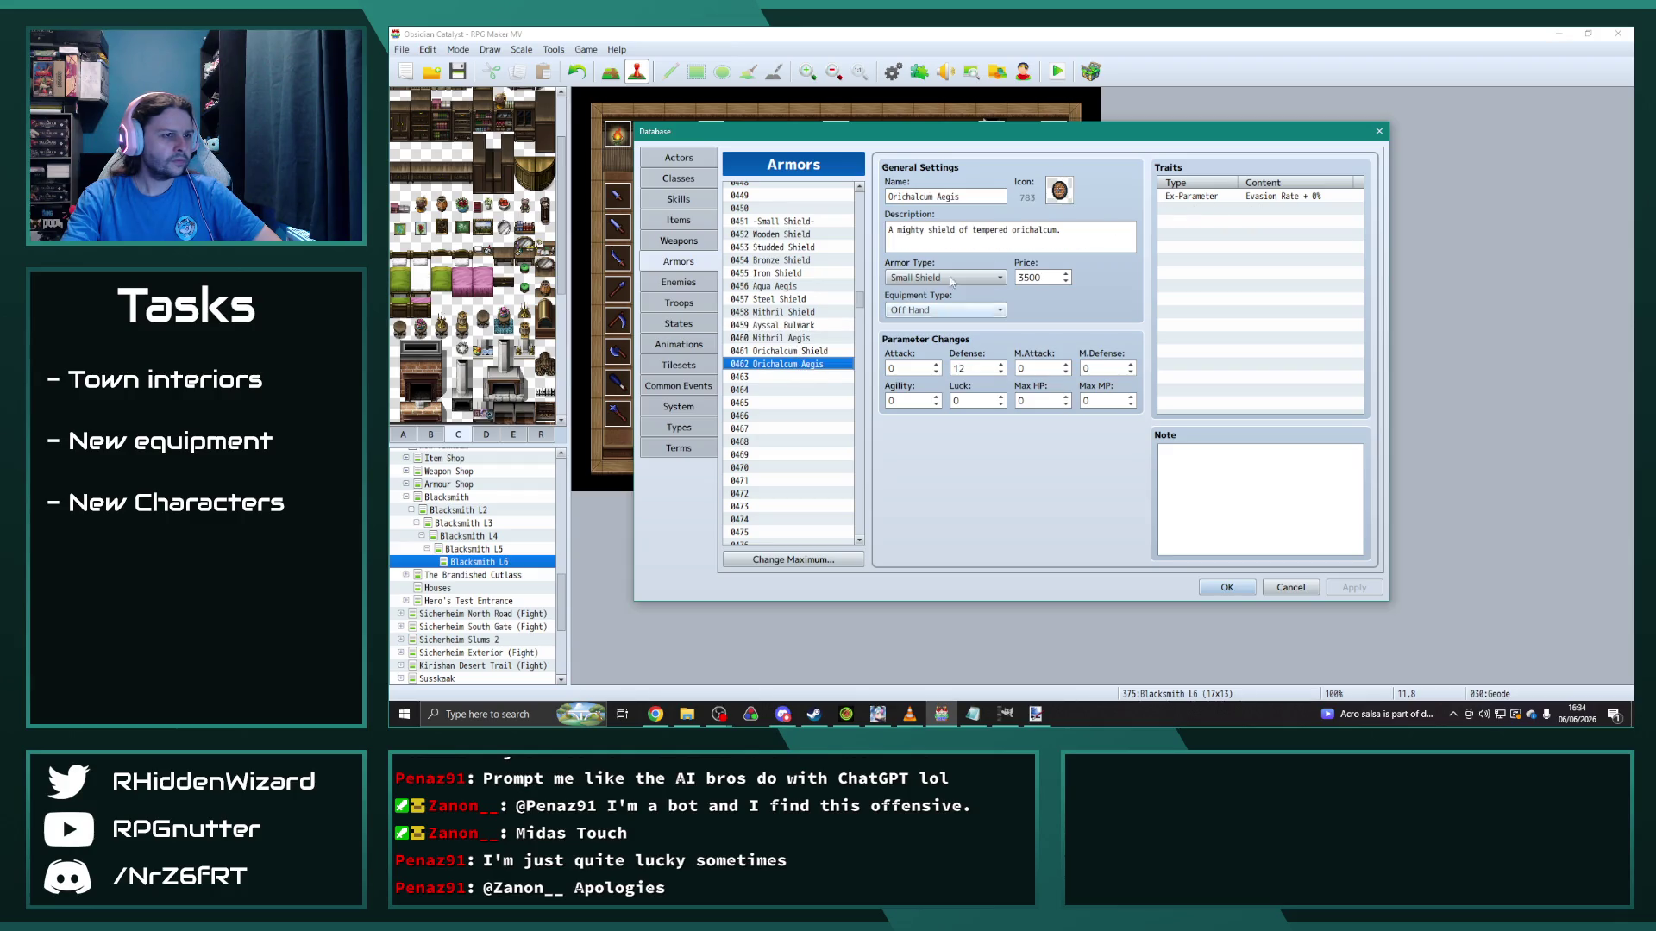
Step: Change Orichalcum Aegis's icon from 783 to 767 and apply
{"action": "left_click", "coordinate": [1059, 189]}
{"action": "scroll", "coordinate": [1165, 431], "scroll_direction": "down", "scroll_amount": 3}
{"action": "left_click", "coordinate": [1161, 420]}
{"action": "left_click", "coordinate": [1102, 507]}
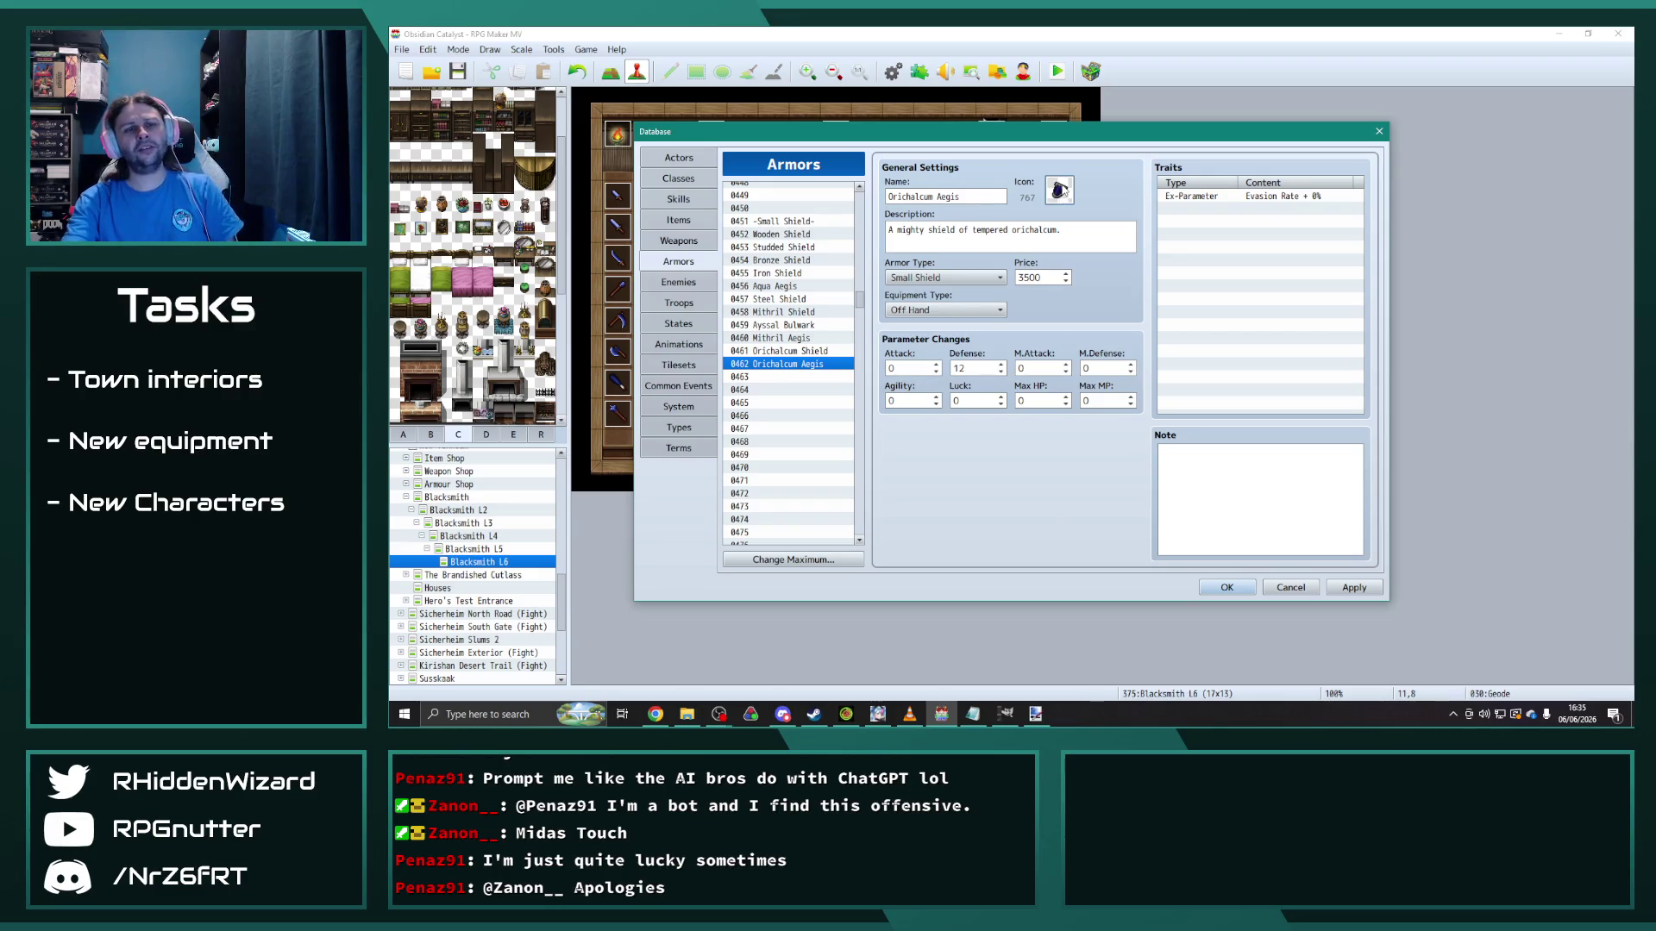
{"action": "left_click", "coordinate": [1354, 587]}
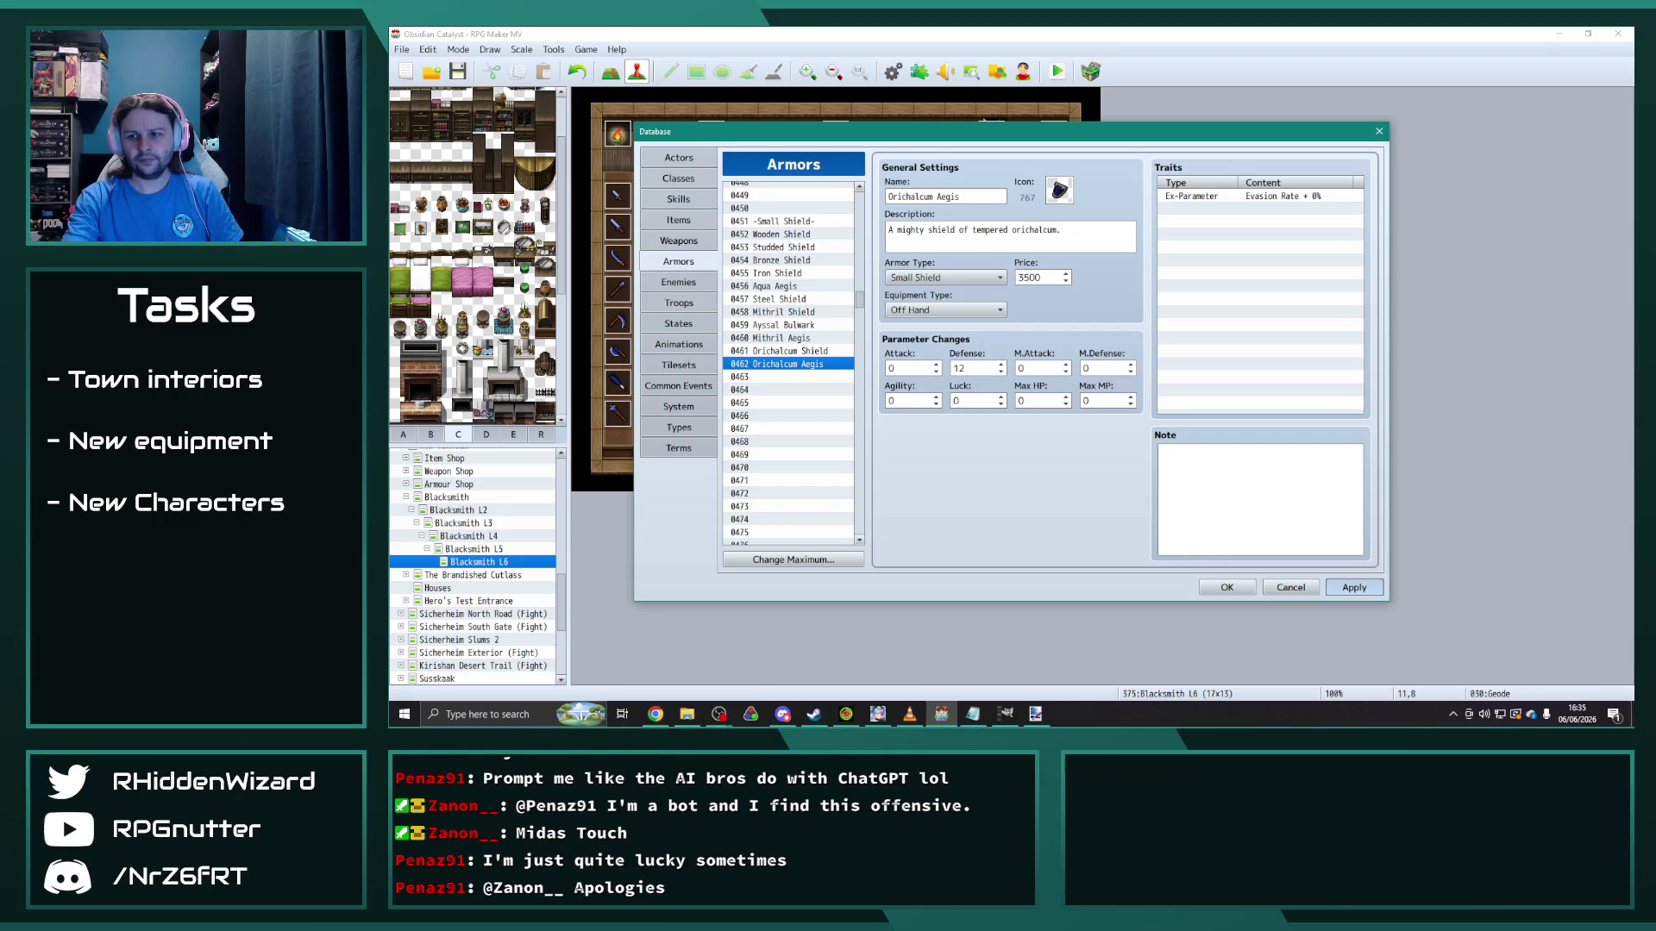
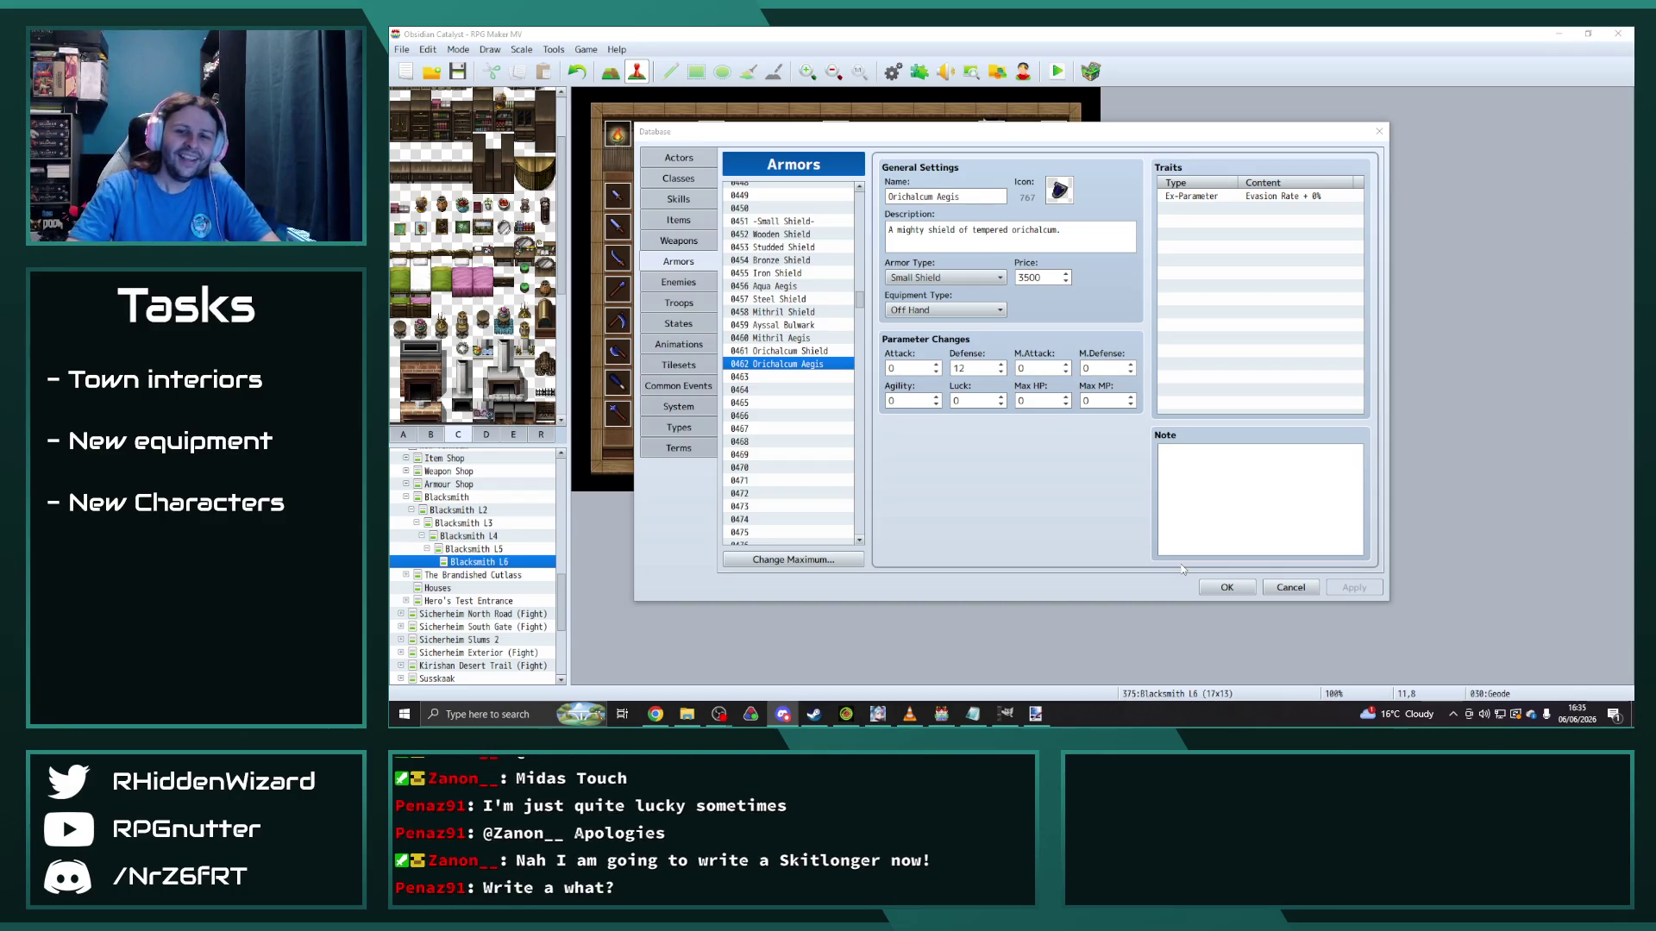
Step: Cancel the RPG Maker database without saving and bring IconSet.png forward in GIMP
{"action": "left_click", "coordinate": [1273, 585]}
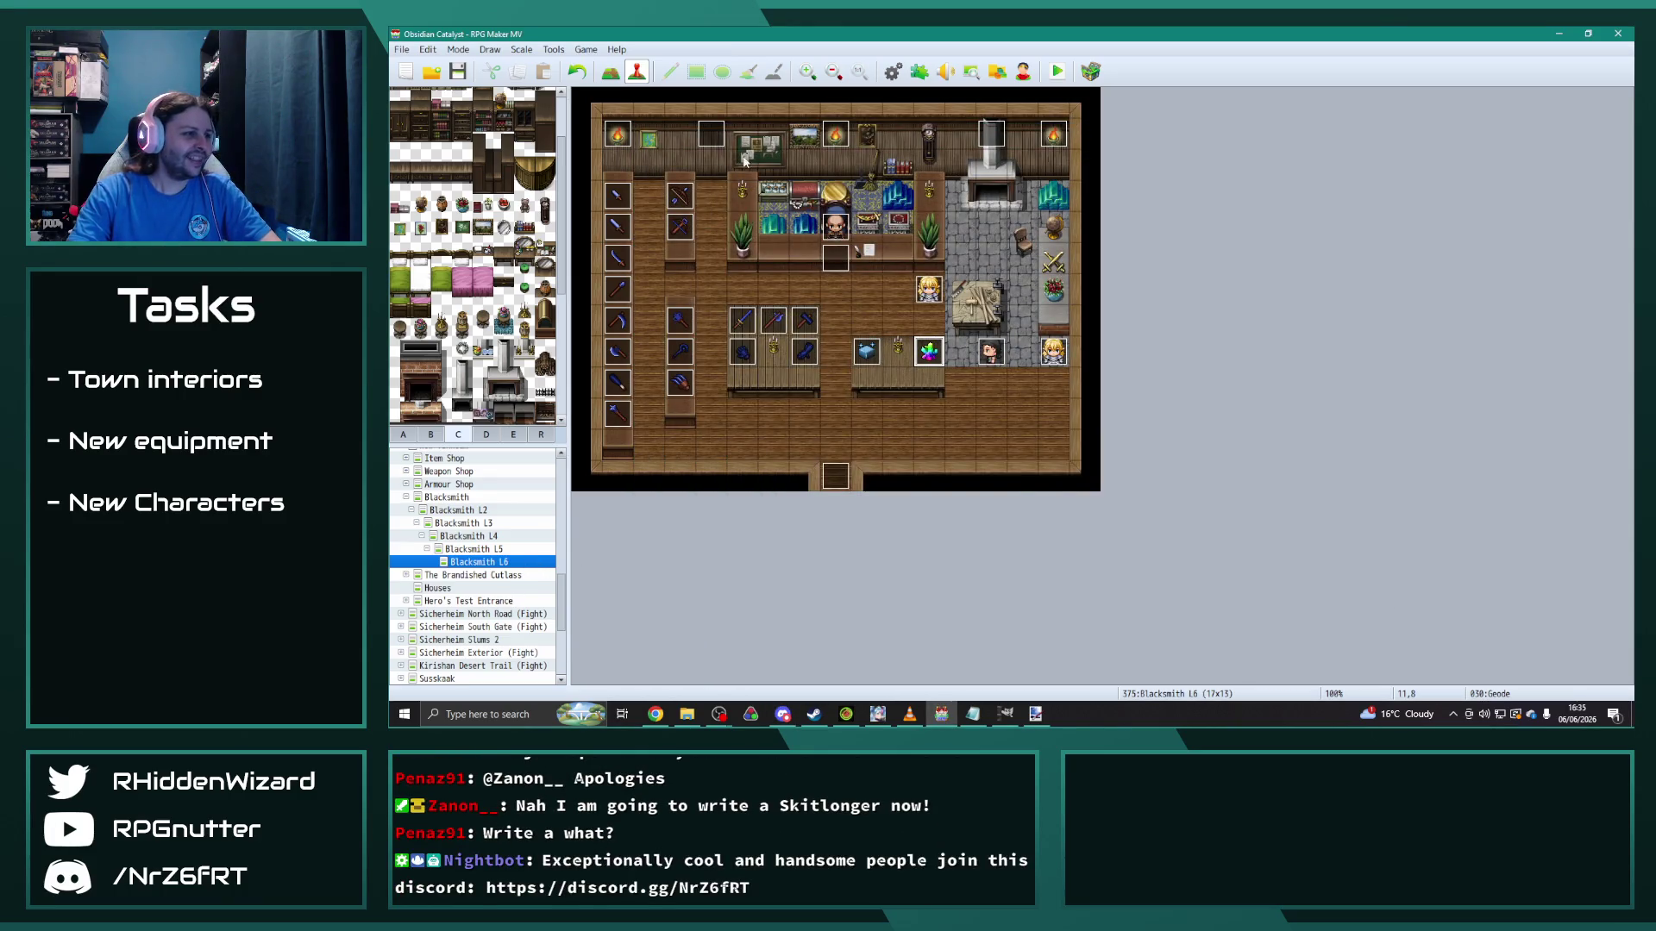
{"action": "left_click", "coordinate": [1006, 714]}
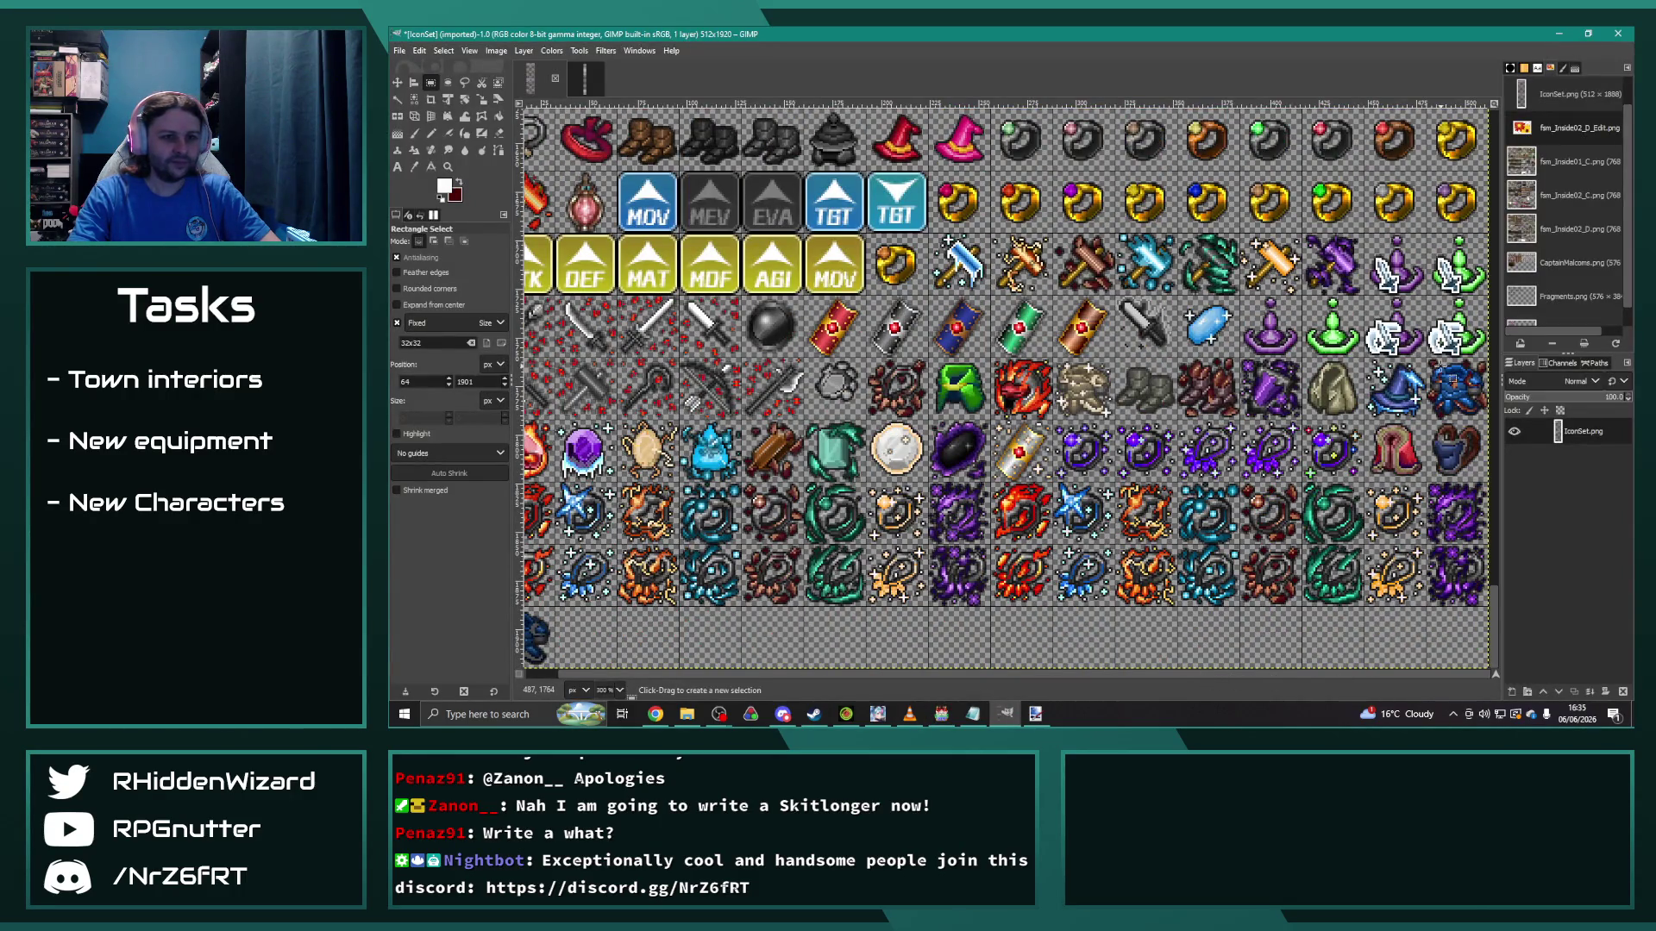
Step: Paste the copied icon onto the icon sheet and anchor it in place
{"action": "left_click", "coordinate": [1371, 425]}
{"action": "key", "text": "ctrl+v"}
{"action": "left_click", "coordinate": [1361, 628]}
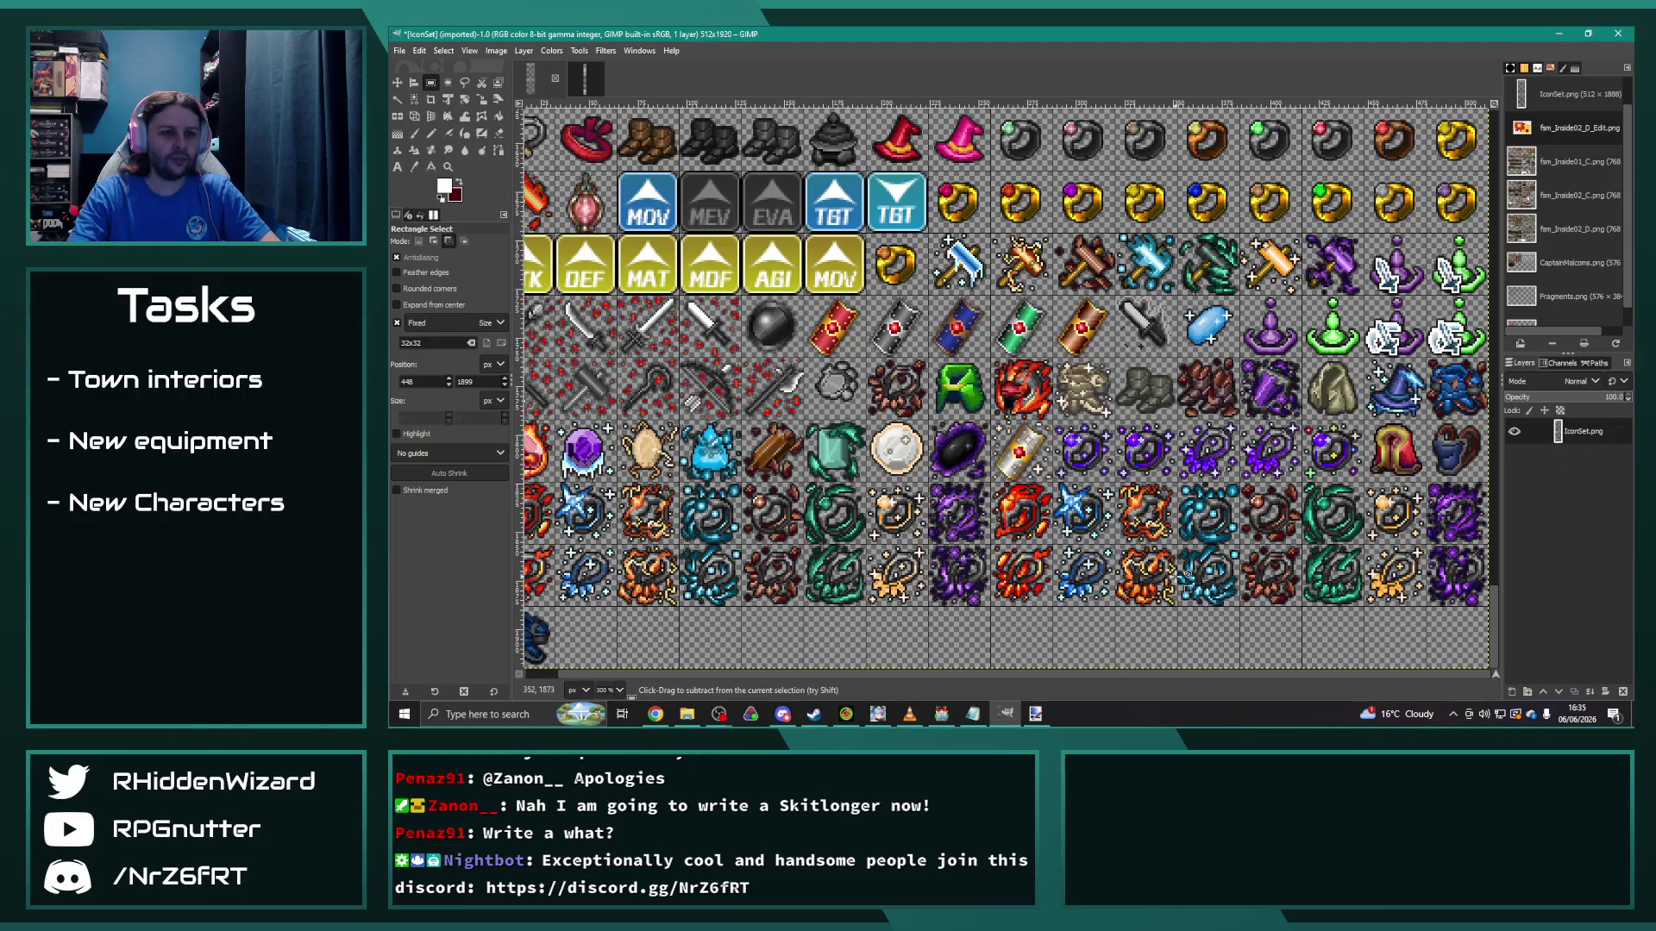
{"action": "scroll", "coordinate": [894, 420], "scroll_direction": "down", "scroll_amount": 2, "text": "ctrl"}
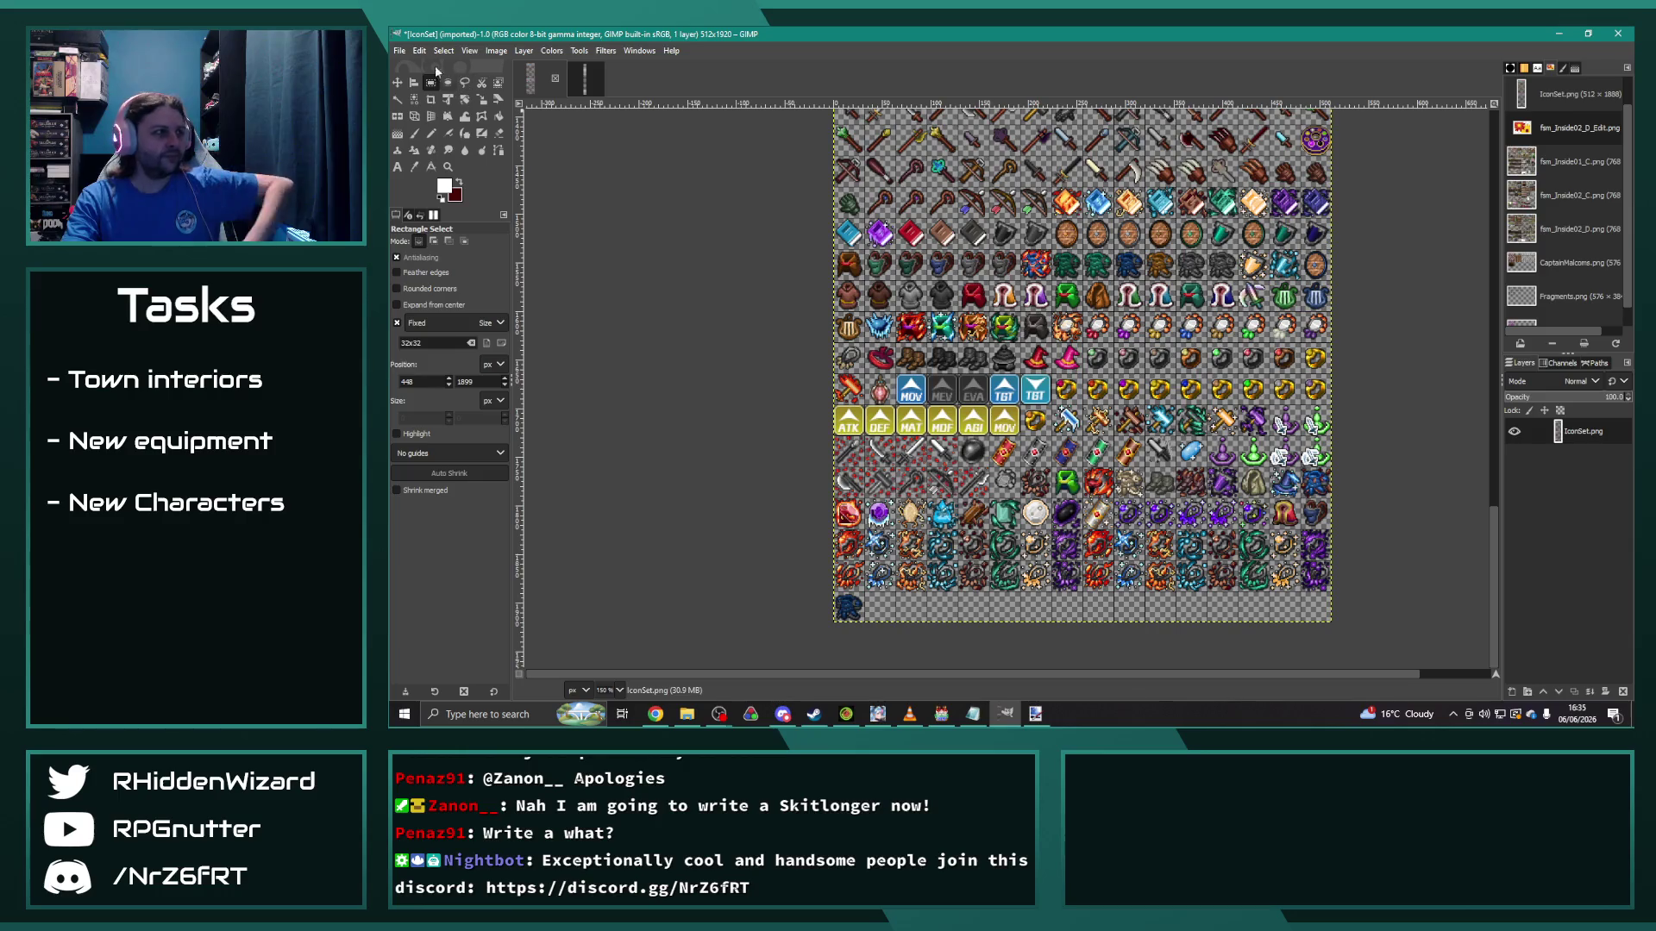
Step: Overwrite IconSet.png with the updated sheet, then quit GIMP and discard the project
{"action": "left_click", "coordinate": [400, 50]}
{"action": "left_click", "coordinate": [463, 254]}
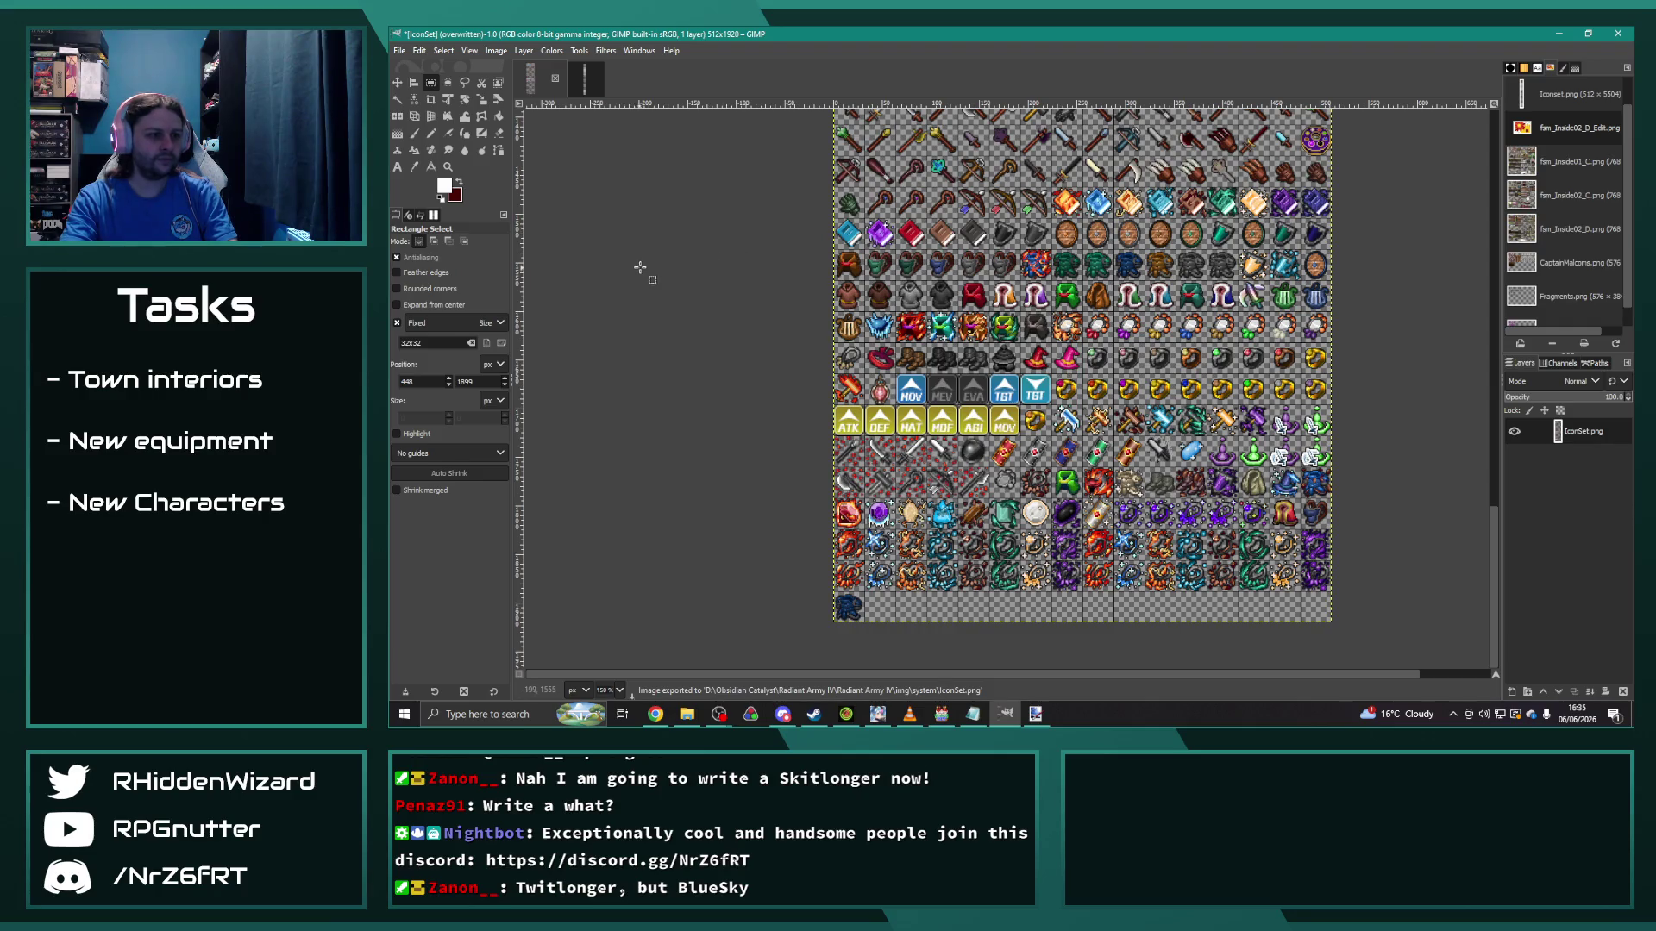
{"action": "left_click", "coordinate": [1618, 34]}
{"action": "left_click", "coordinate": [621, 273]}
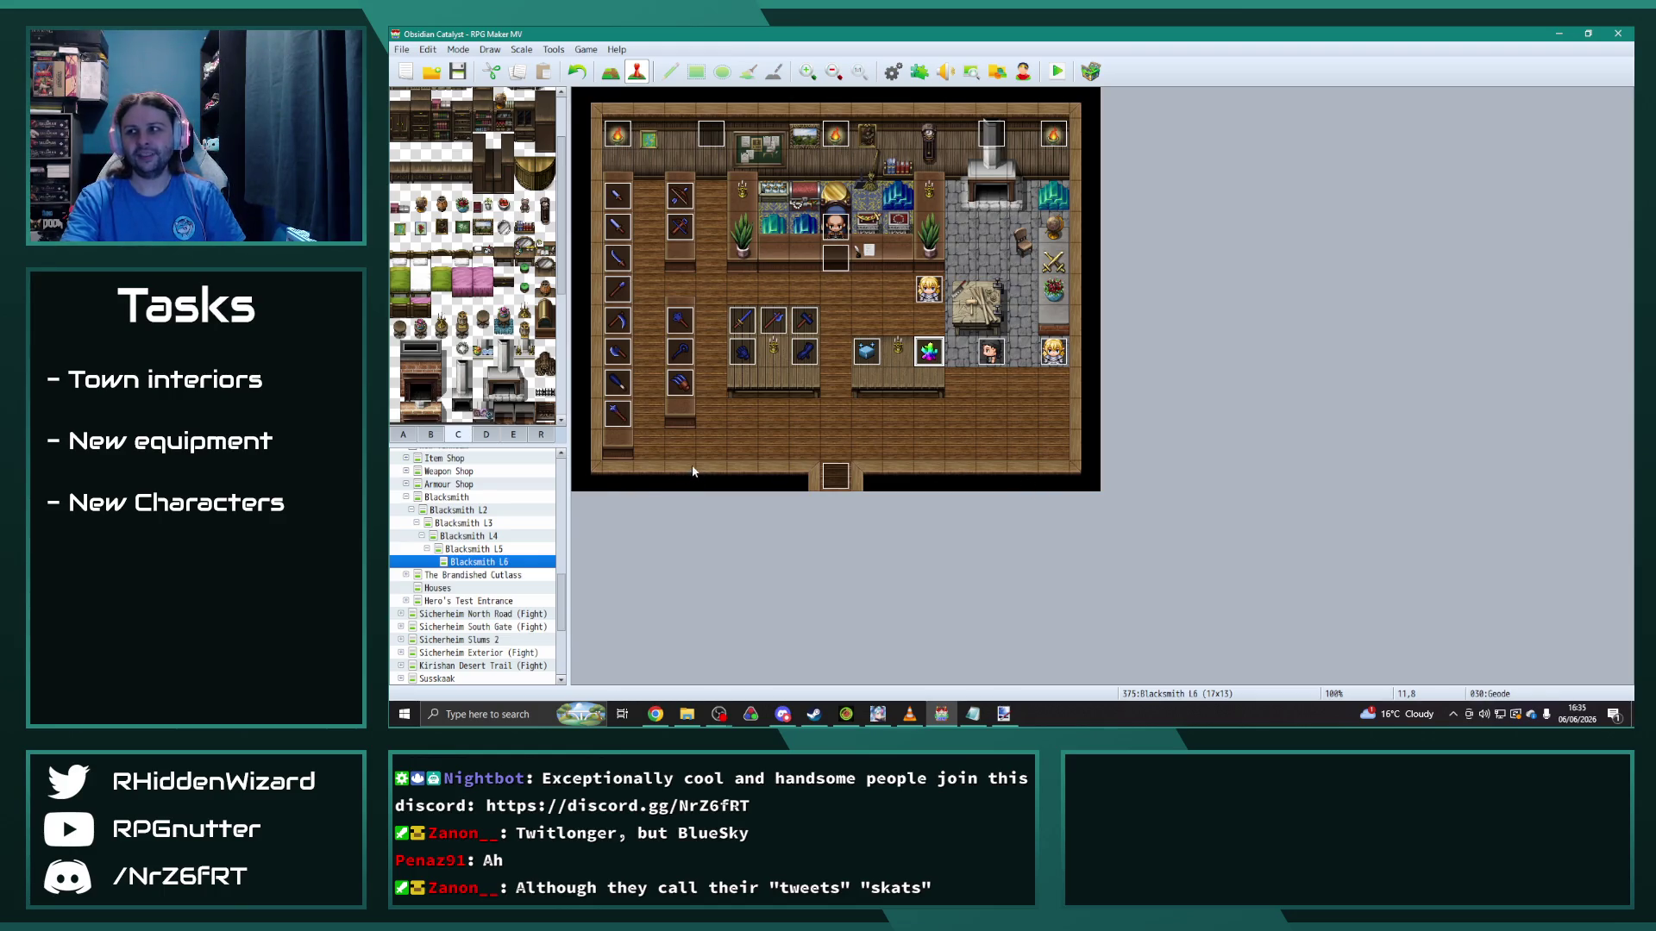
Step: In the database Armors list, give Tempered Orichalcum Plate (0310) the new icon 944
{"action": "left_click", "coordinate": [893, 72]}
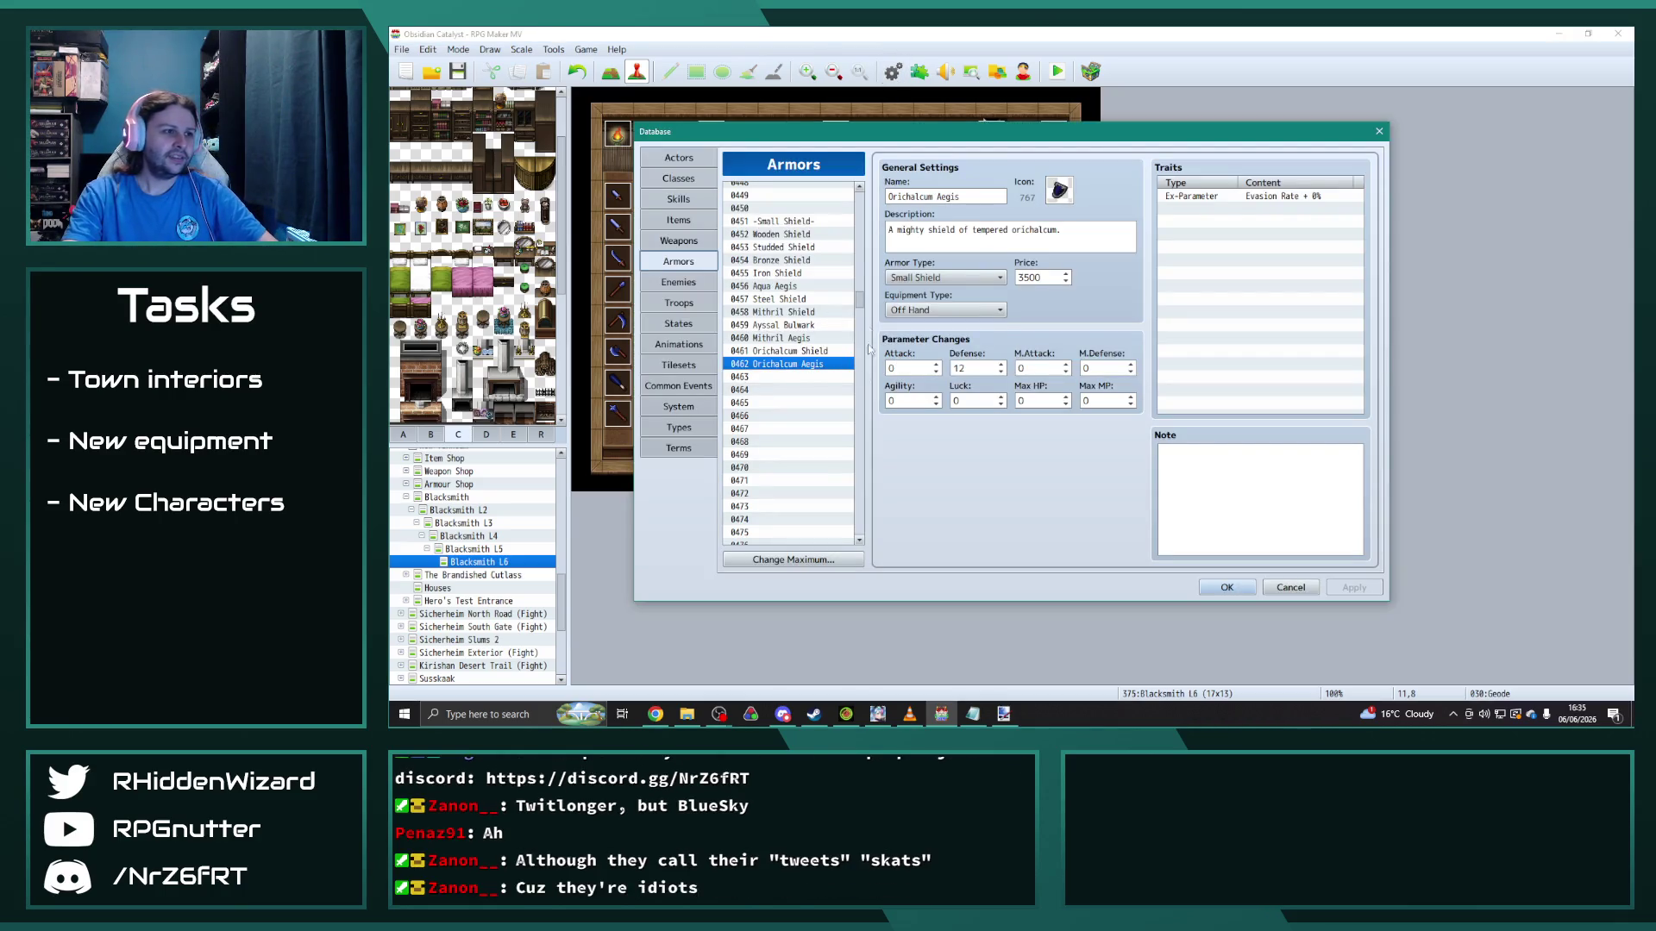
{"action": "scroll", "coordinate": [841, 306], "scroll_direction": "up", "scroll_amount": 20}
{"action": "left_click_drag", "start_coordinate": [868, 290], "coordinate": [872, 274]}
{"action": "left_click", "coordinate": [799, 418]}
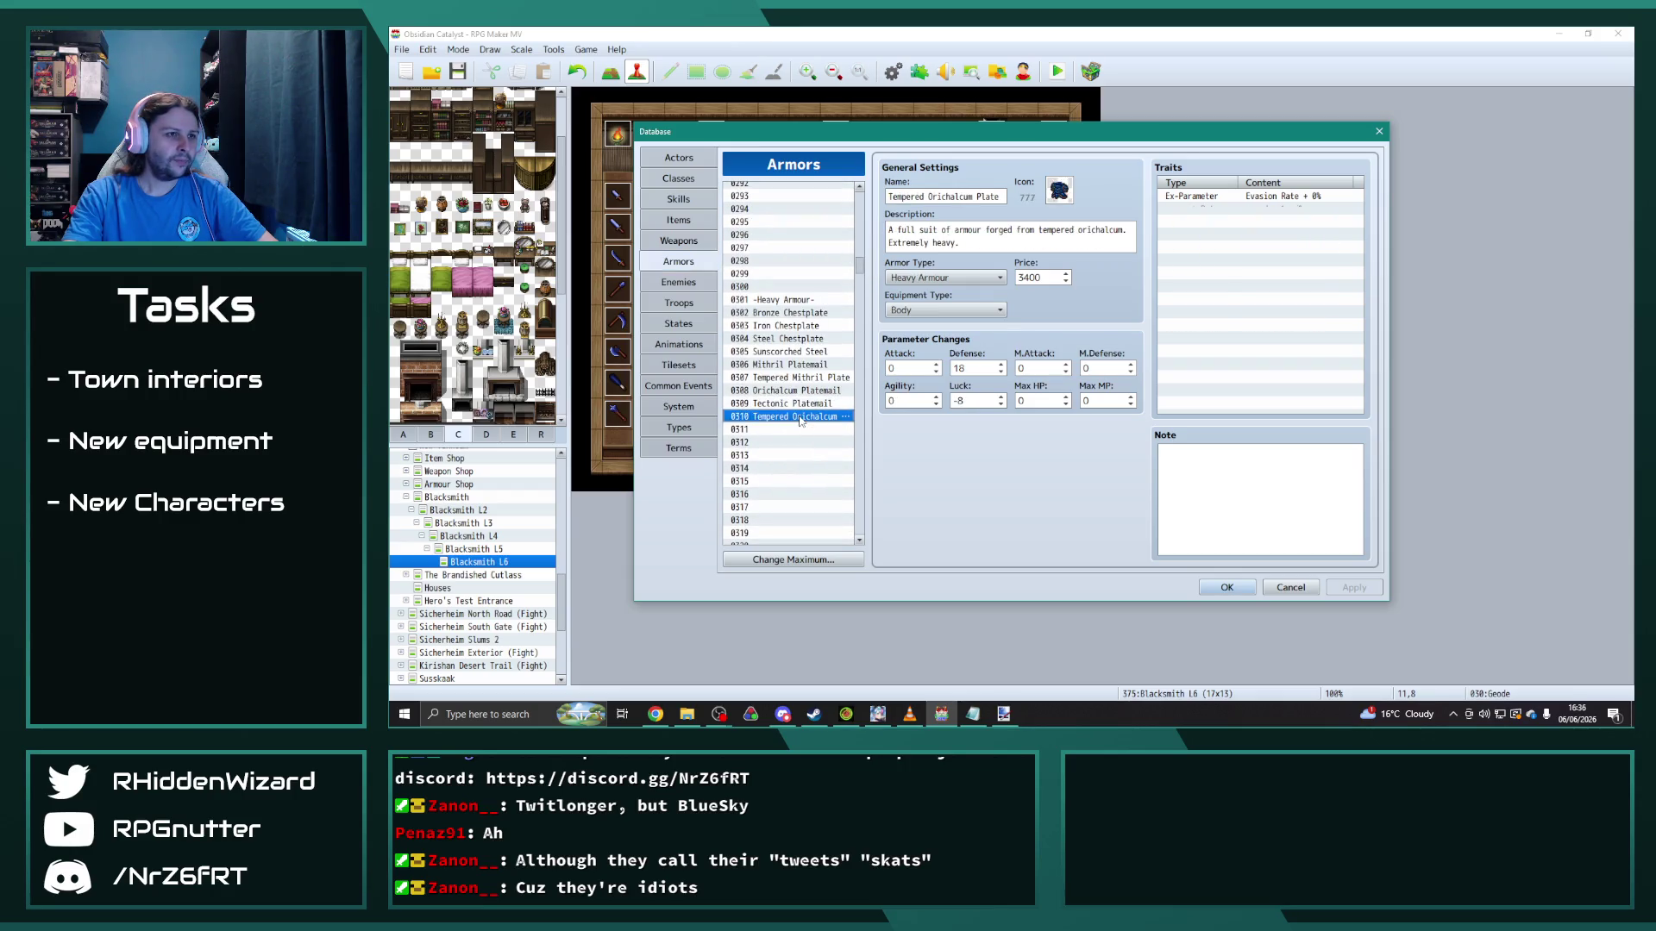
{"action": "left_click", "coordinate": [1071, 194]}
{"action": "scroll", "coordinate": [1009, 361], "scroll_direction": "down", "scroll_amount": 5}
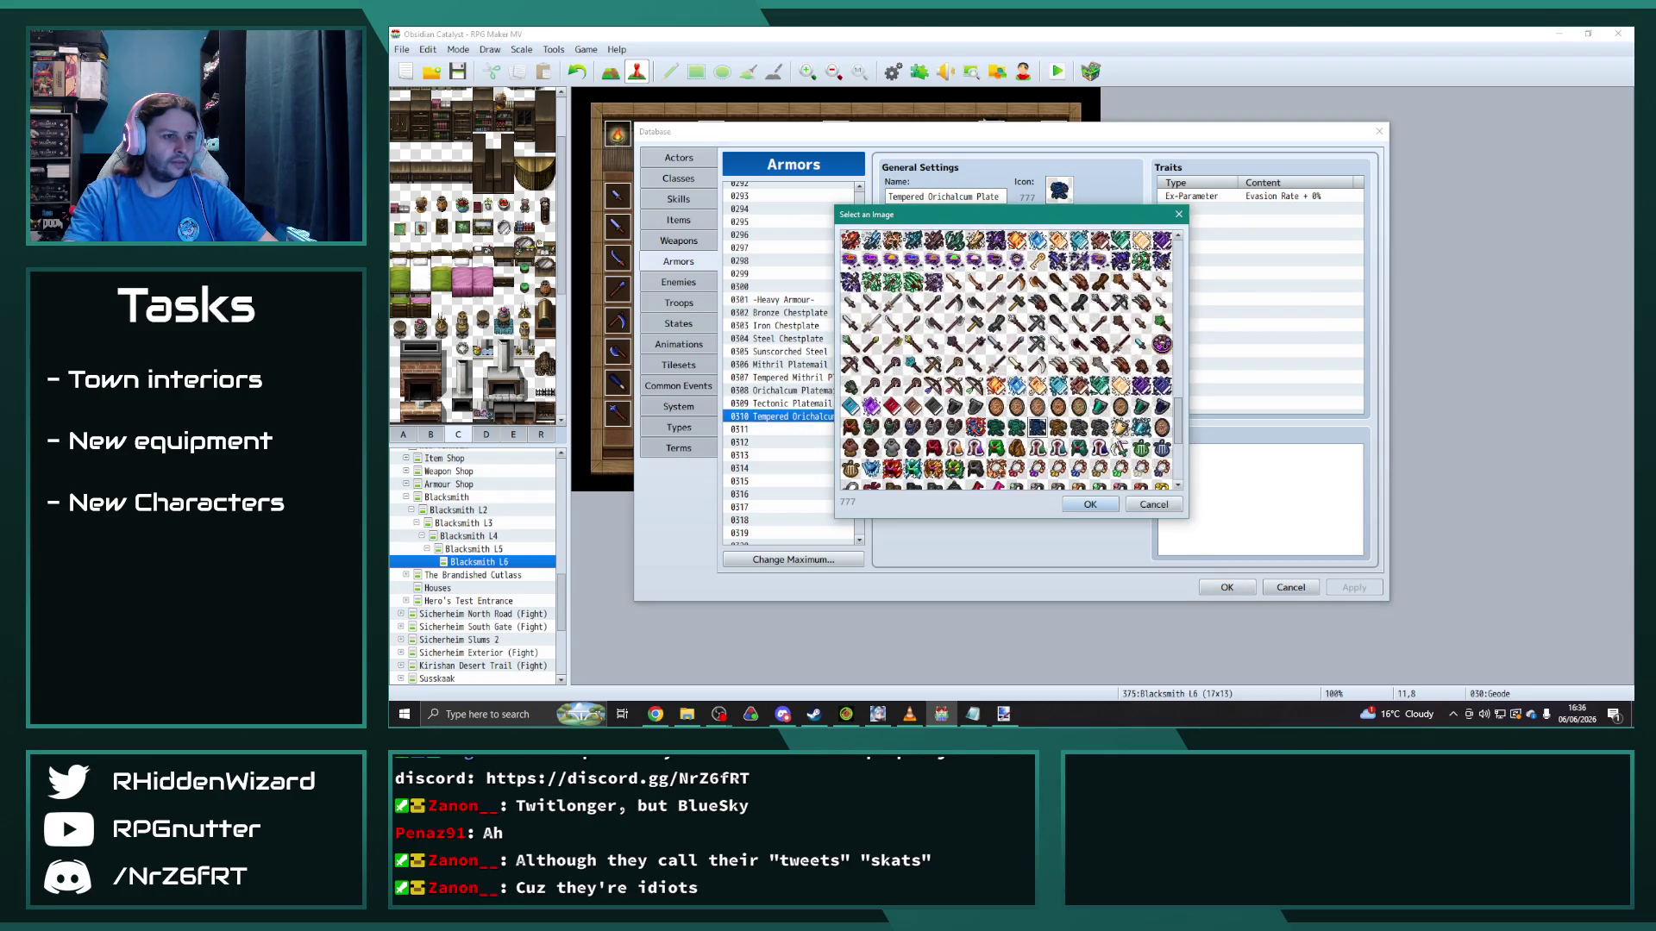
{"action": "left_click", "coordinate": [850, 479]}
{"action": "left_click", "coordinate": [1075, 509]}
Step: Look over the neighbouring armor entries and select 0165 Orichalcum Chainmail
{"action": "left_click", "coordinate": [811, 404]}
{"action": "left_click", "coordinate": [808, 417]}
{"action": "left_click", "coordinate": [808, 391]}
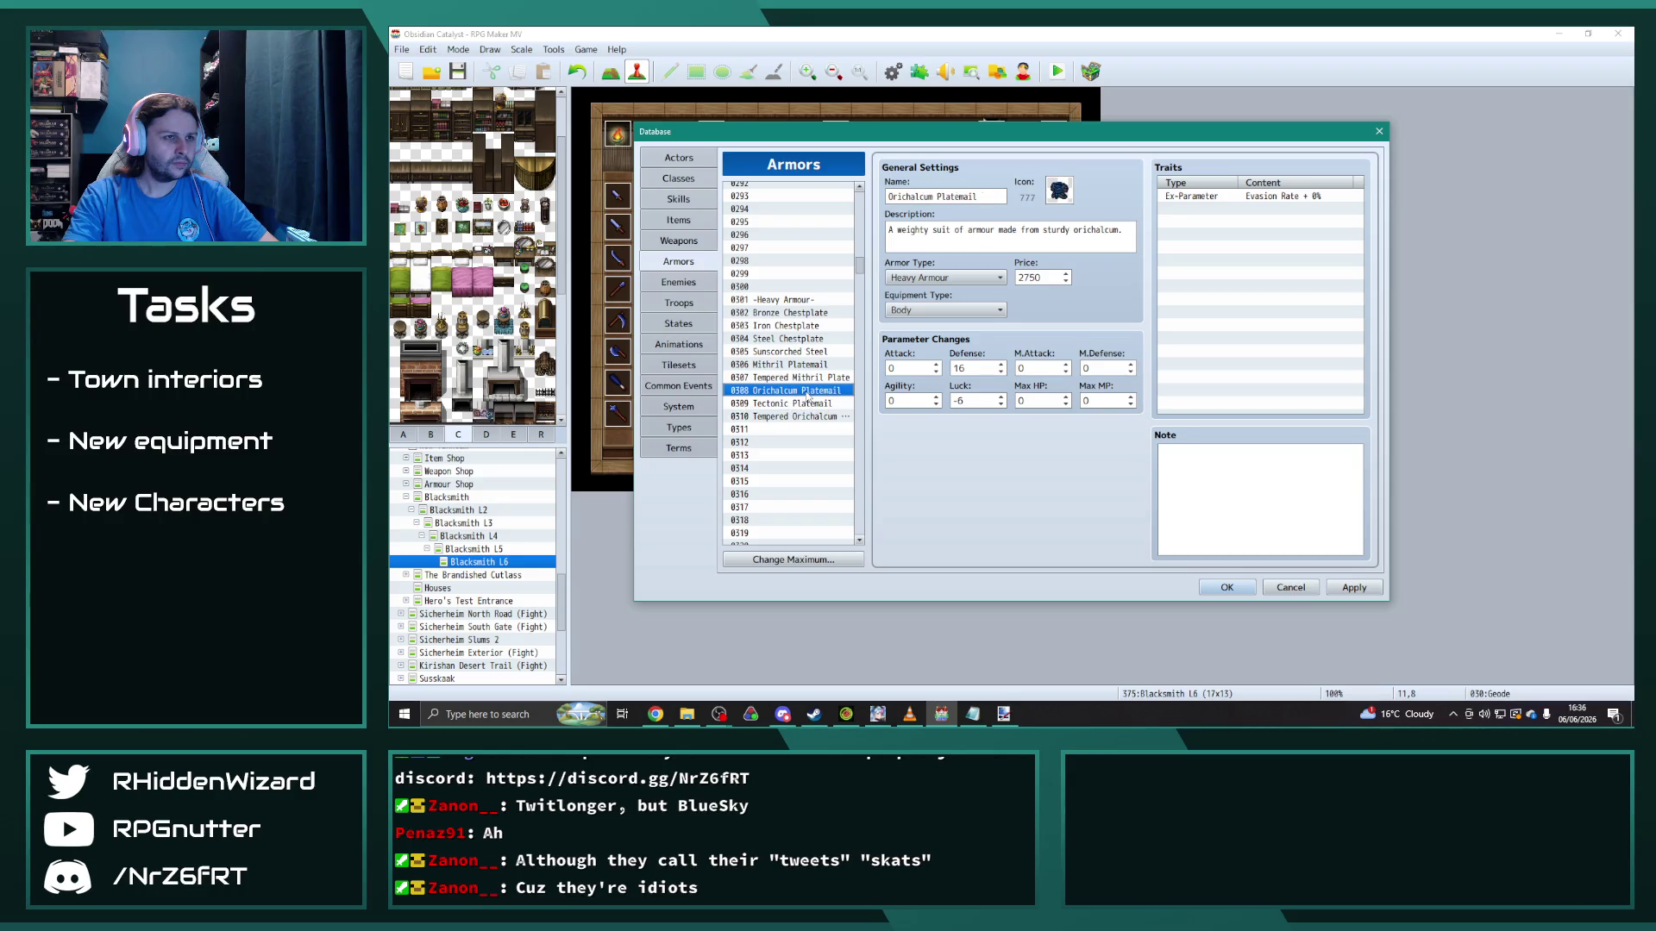
{"action": "left_click", "coordinate": [801, 418]}
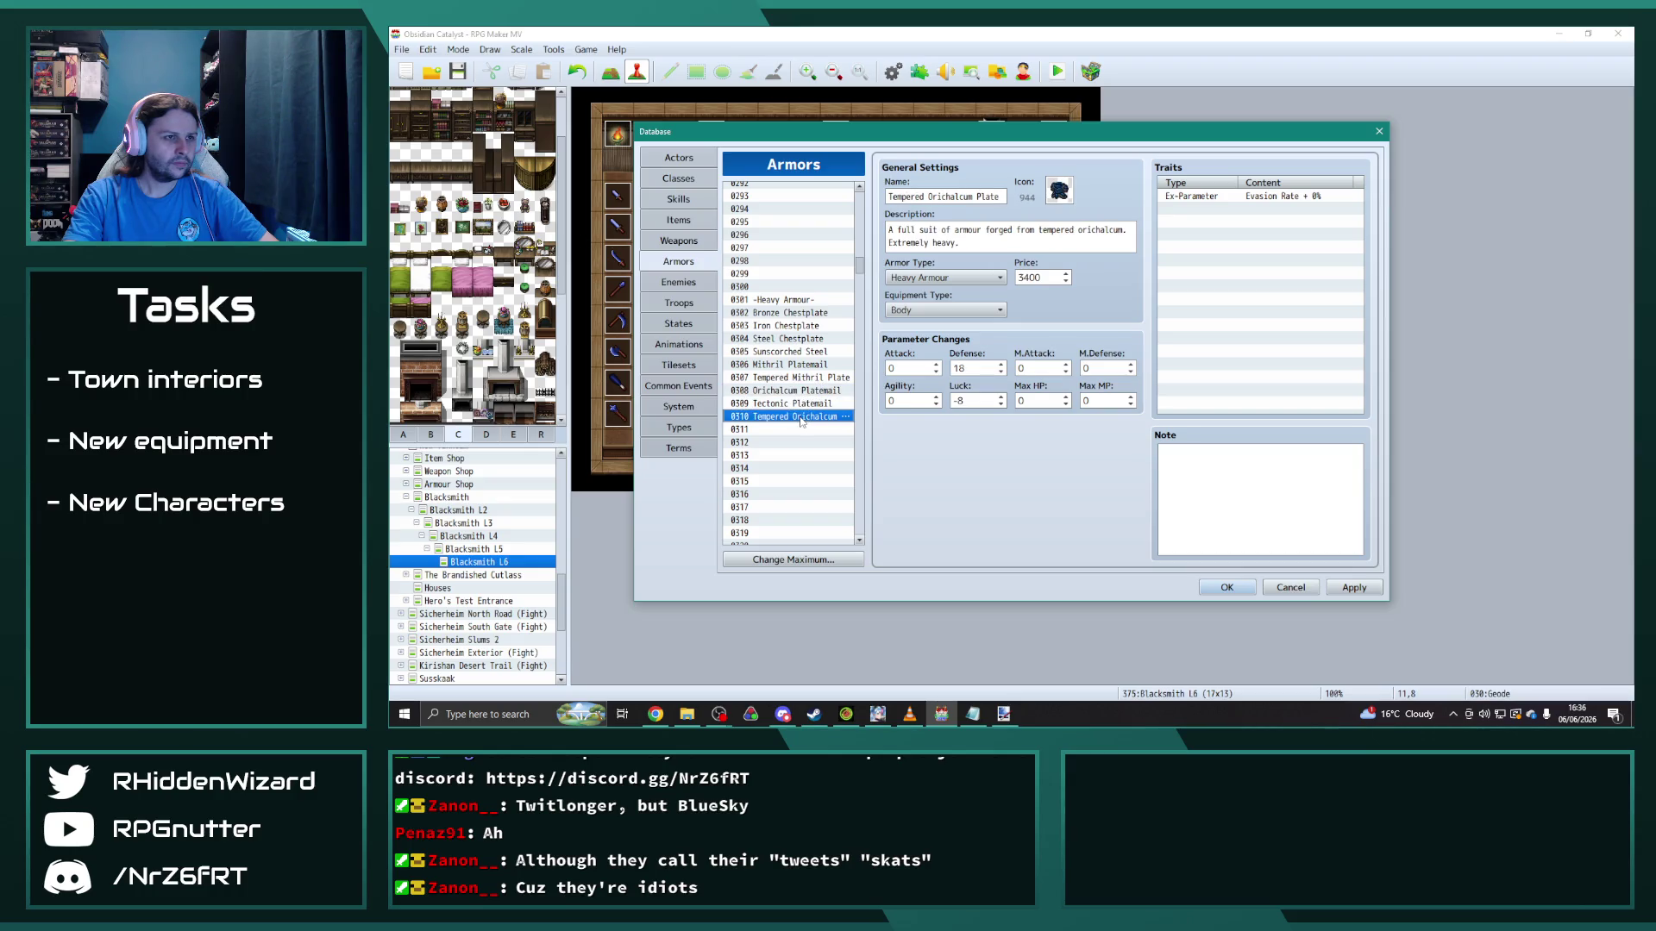
{"action": "left_click", "coordinate": [790, 364]}
{"action": "left_click", "coordinate": [790, 377]}
{"action": "scroll", "coordinate": [864, 265], "scroll_direction": "up", "scroll_amount": 4}
{"action": "scroll", "coordinate": [863, 265], "scroll_direction": "up", "scroll_amount": 20}
{"action": "left_click", "coordinate": [785, 330]}
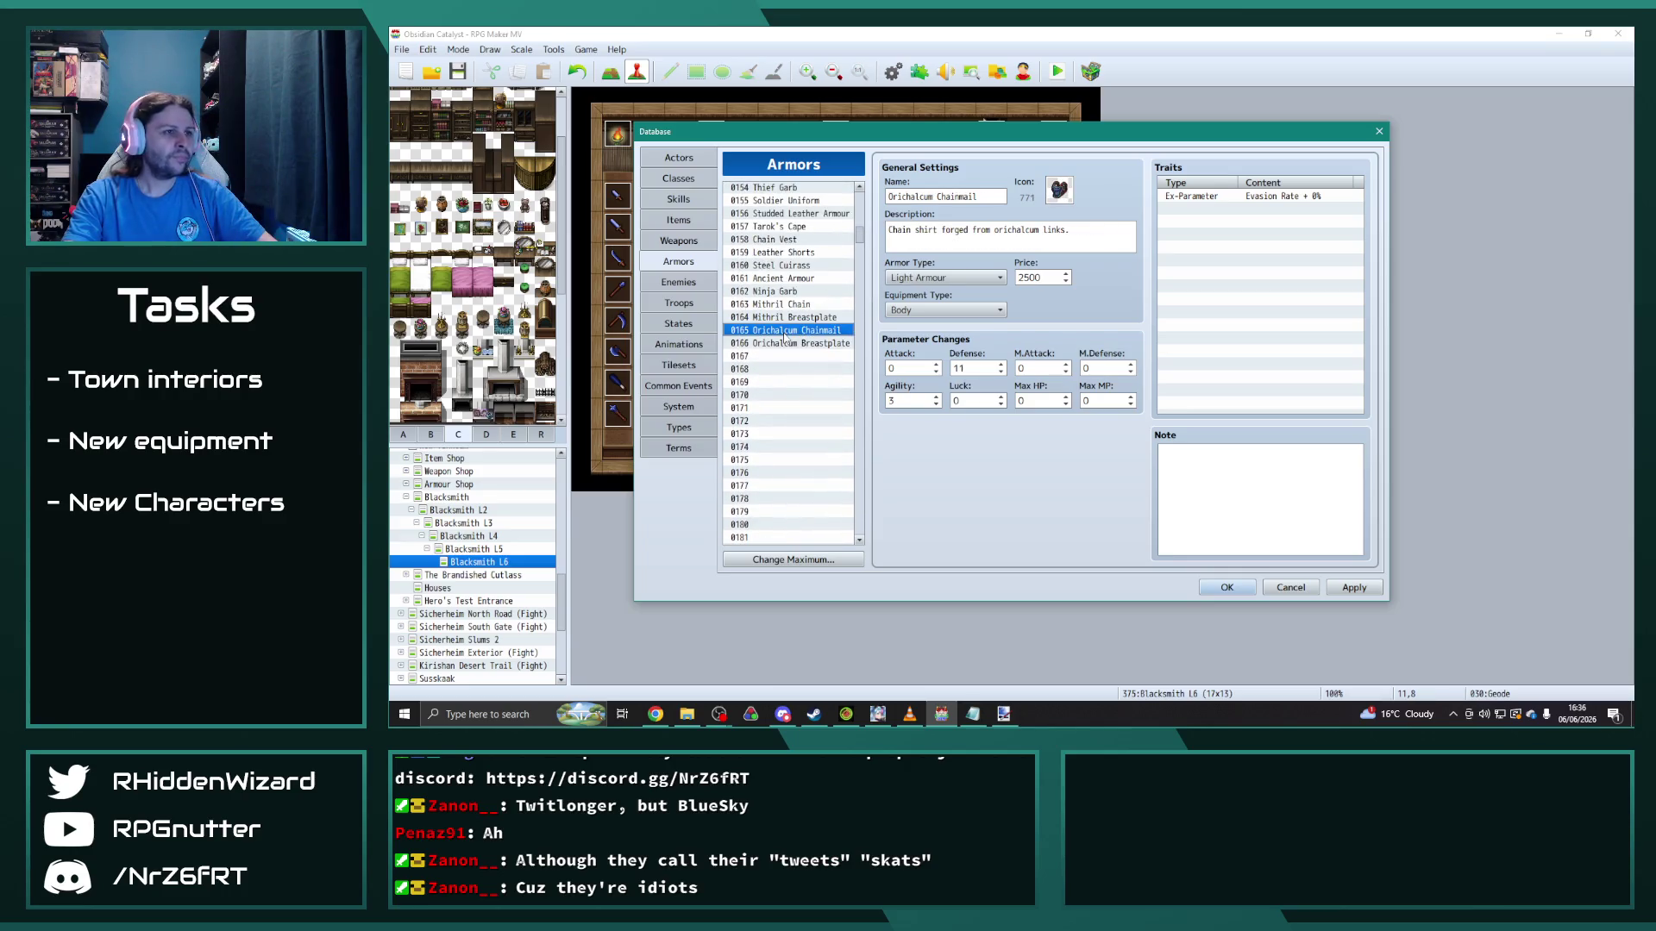
{"action": "left_click", "coordinate": [785, 343]}
{"action": "left_click", "coordinate": [798, 332]}
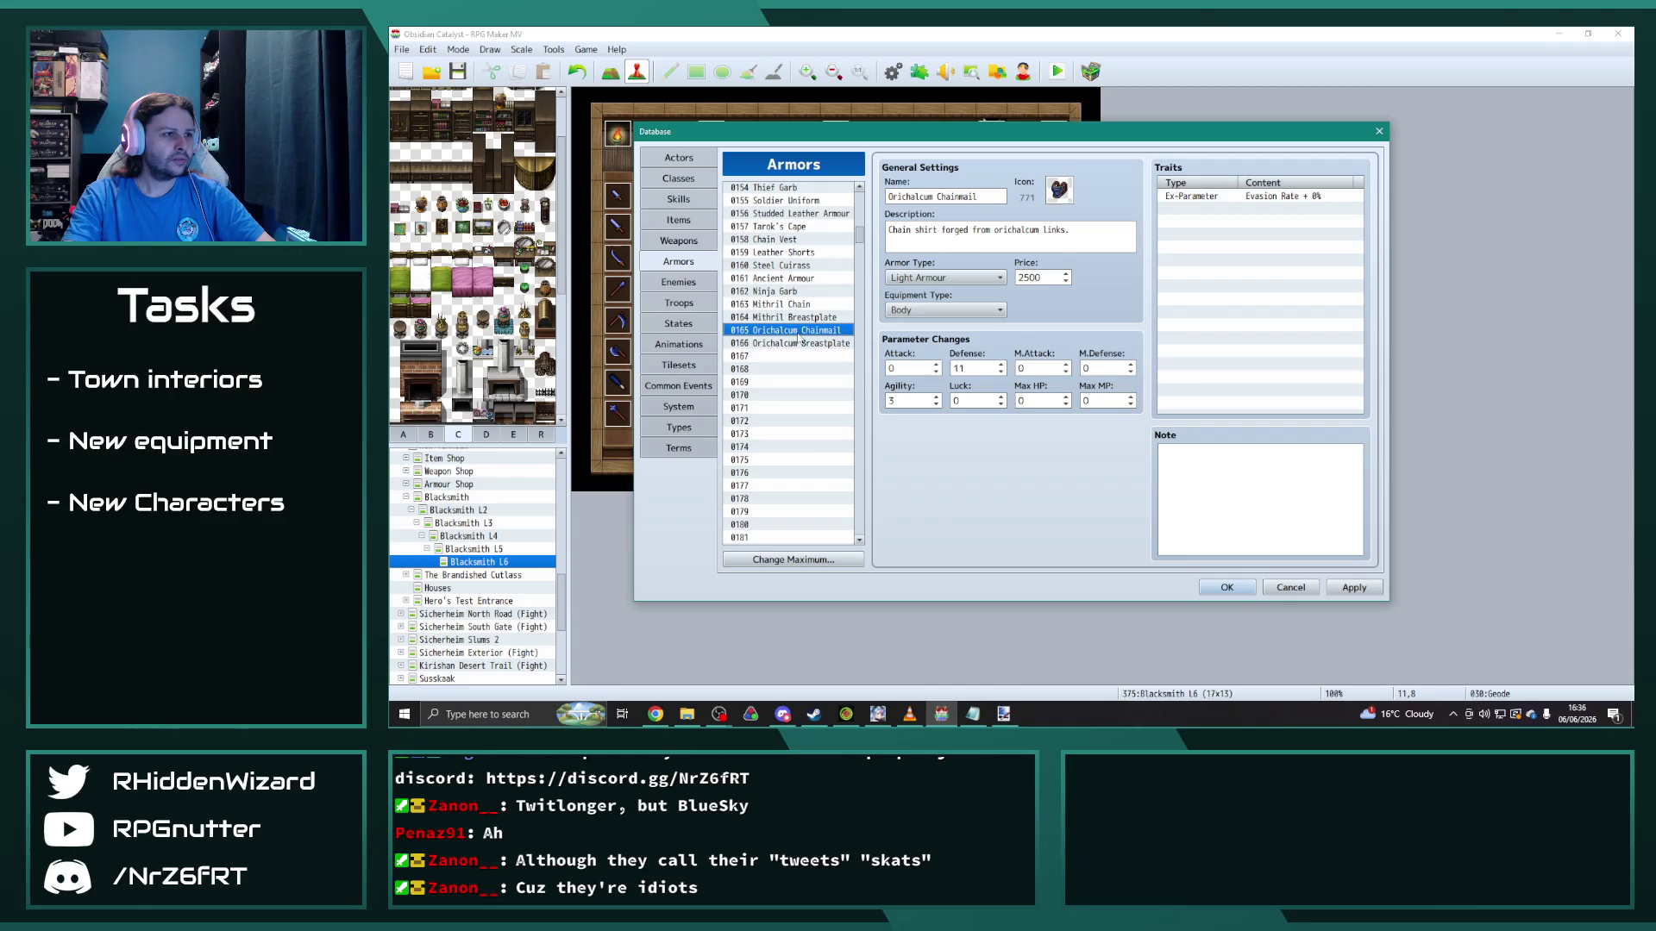
Step: Give Orichalcum Breastplate icon 911 and insert 'tempered' before Orichalcum in its description, then apply
{"action": "left_click", "coordinate": [811, 345]}
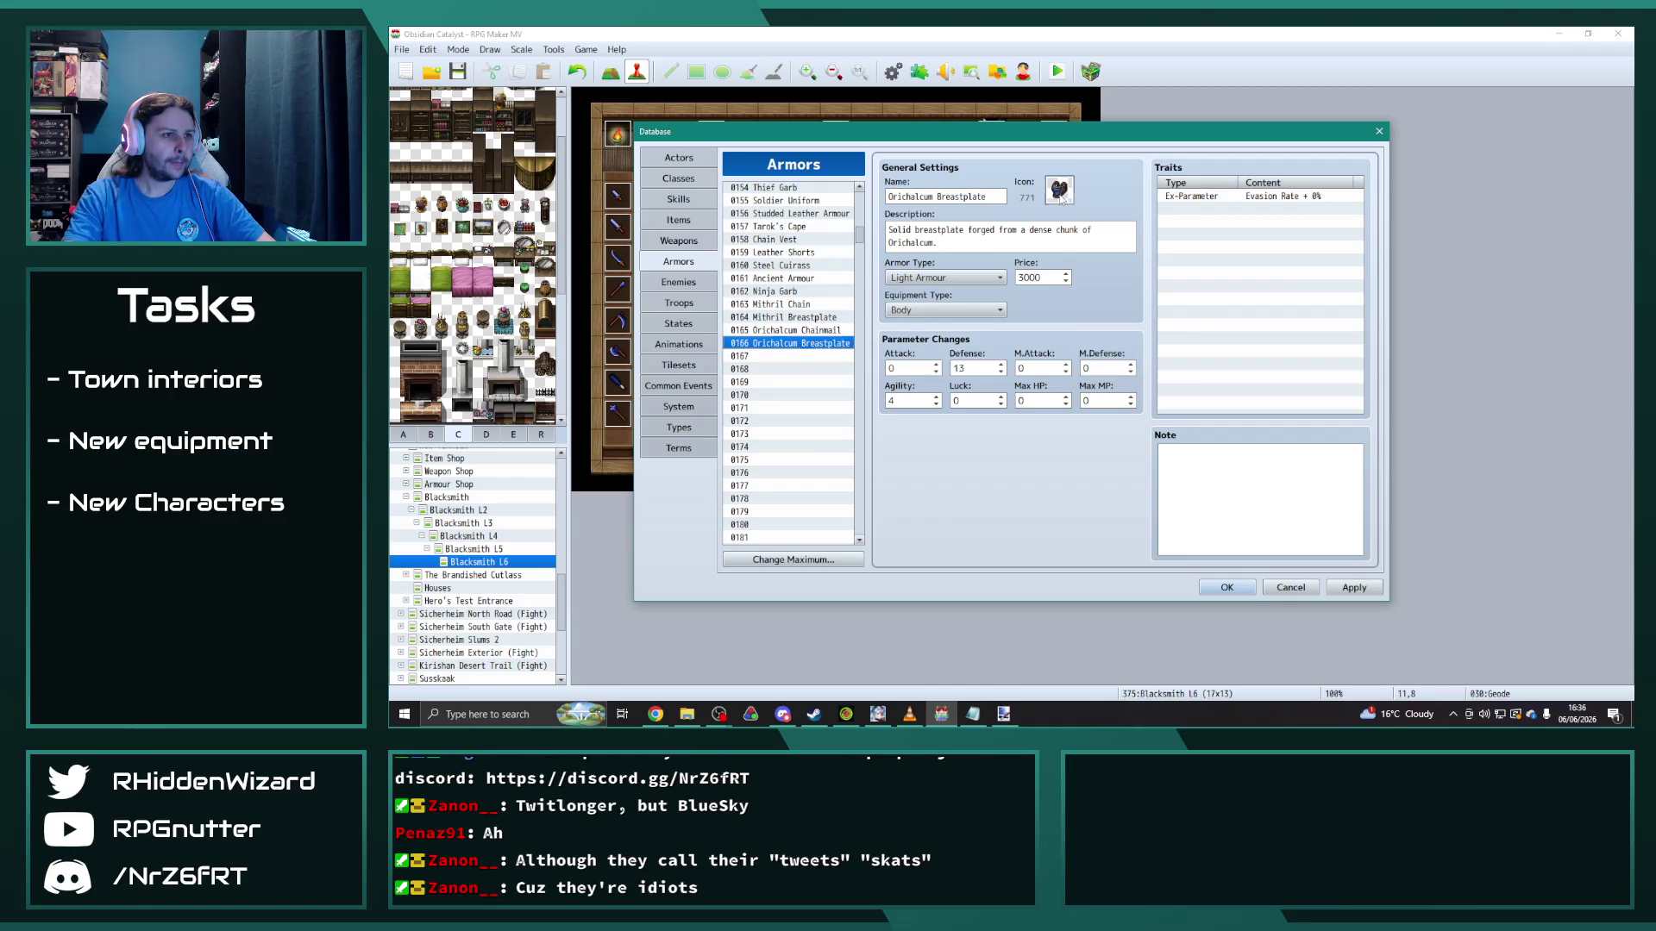
{"action": "double_click", "coordinate": [1060, 195]}
{"action": "scroll", "coordinate": [1009, 361], "scroll_direction": "down", "scroll_amount": 4}
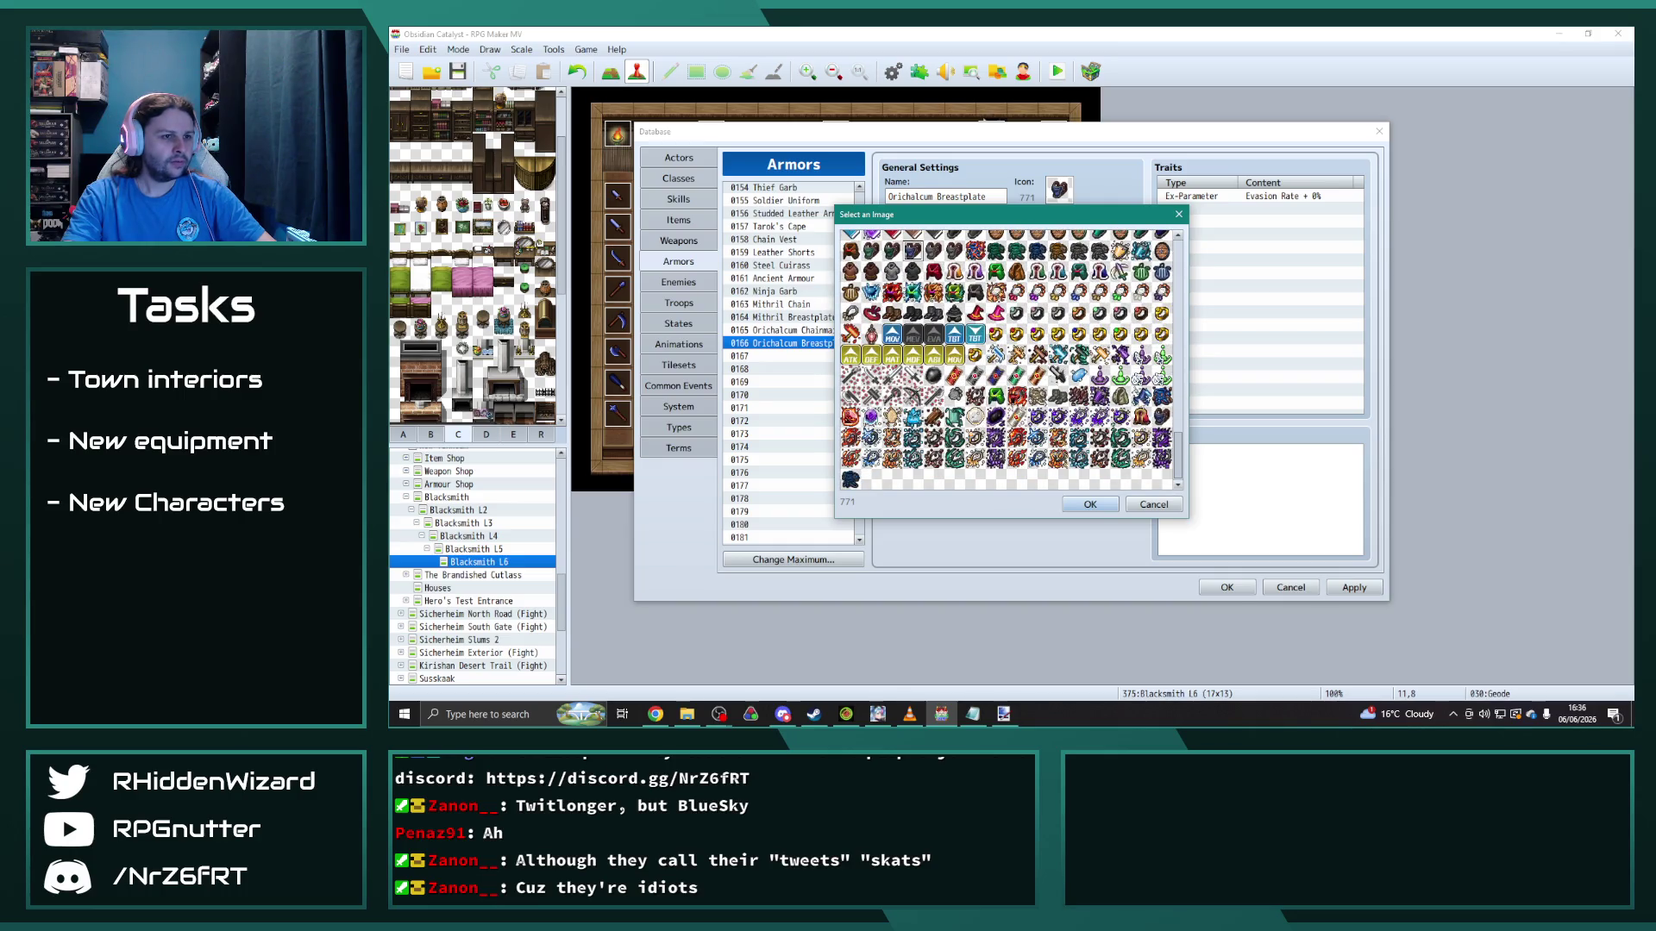
{"action": "double_click", "coordinate": [1160, 416]}
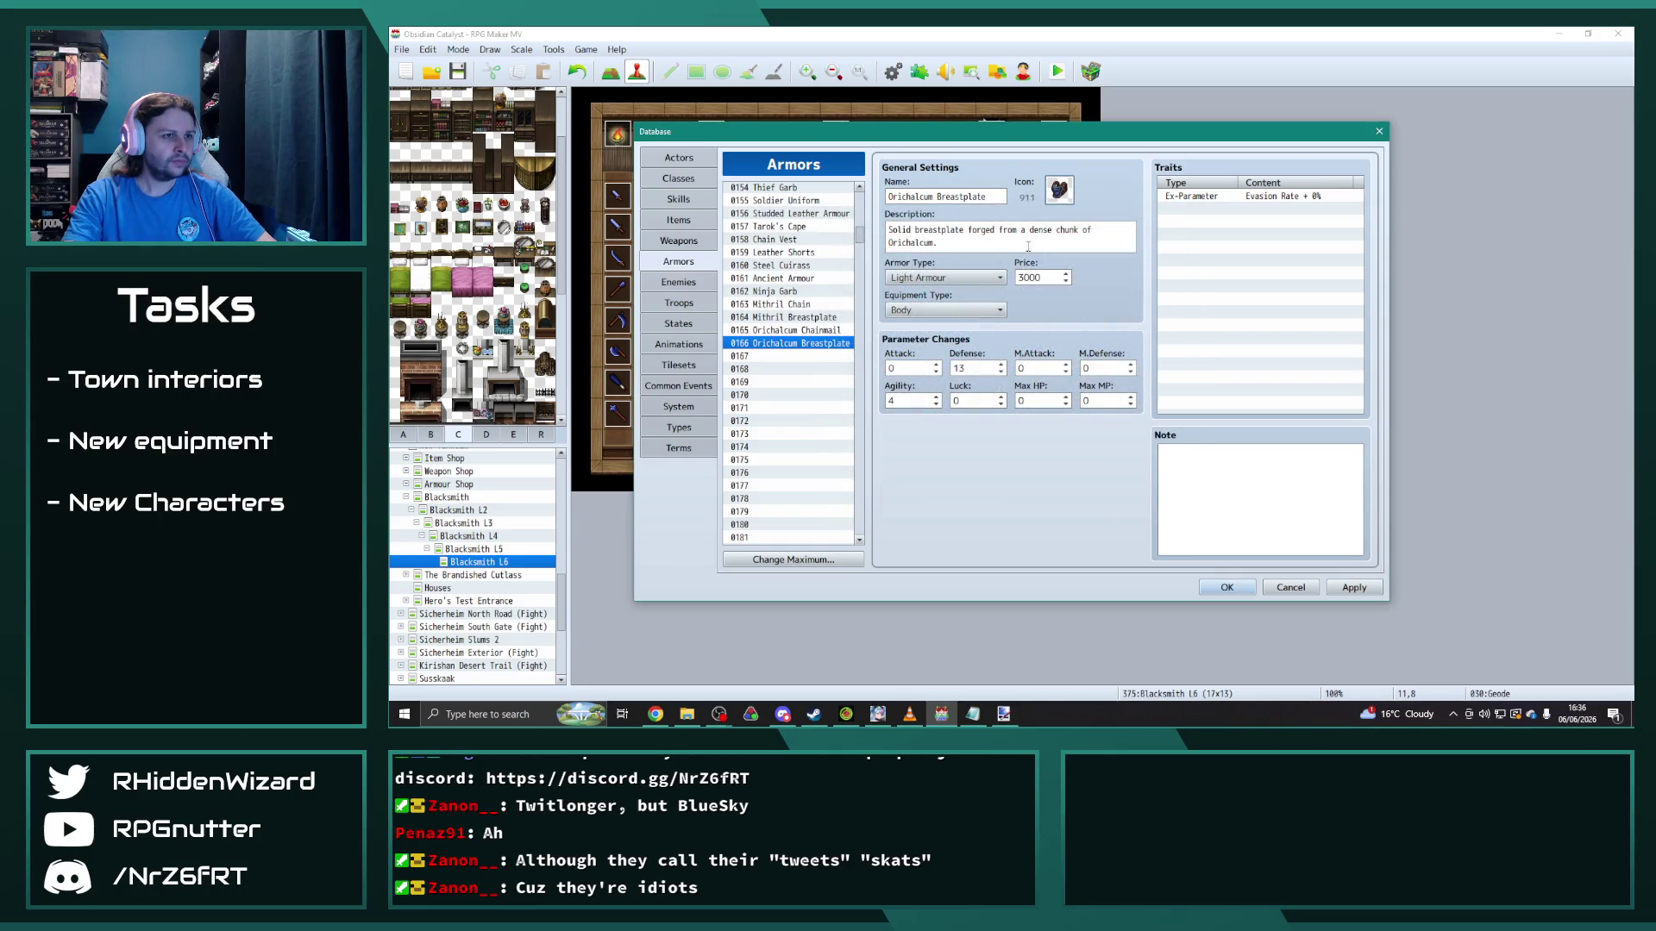
{"action": "left_click", "coordinate": [889, 242]}
{"action": "type", "text": "te"}
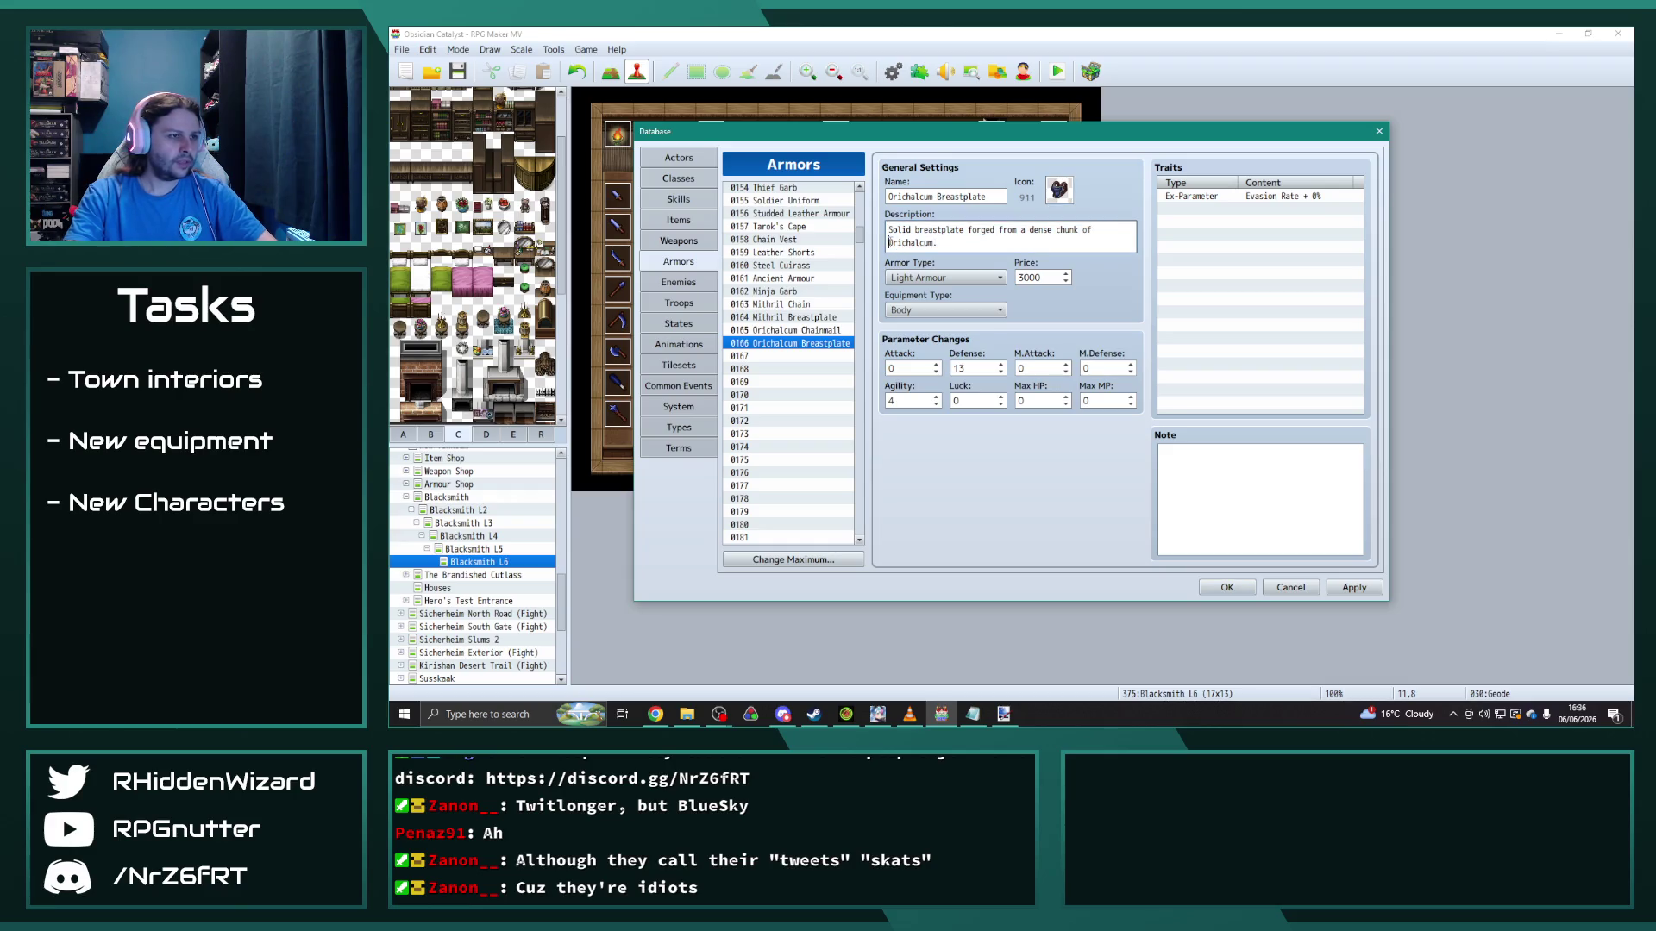
{"action": "type", "text": "mpered"}
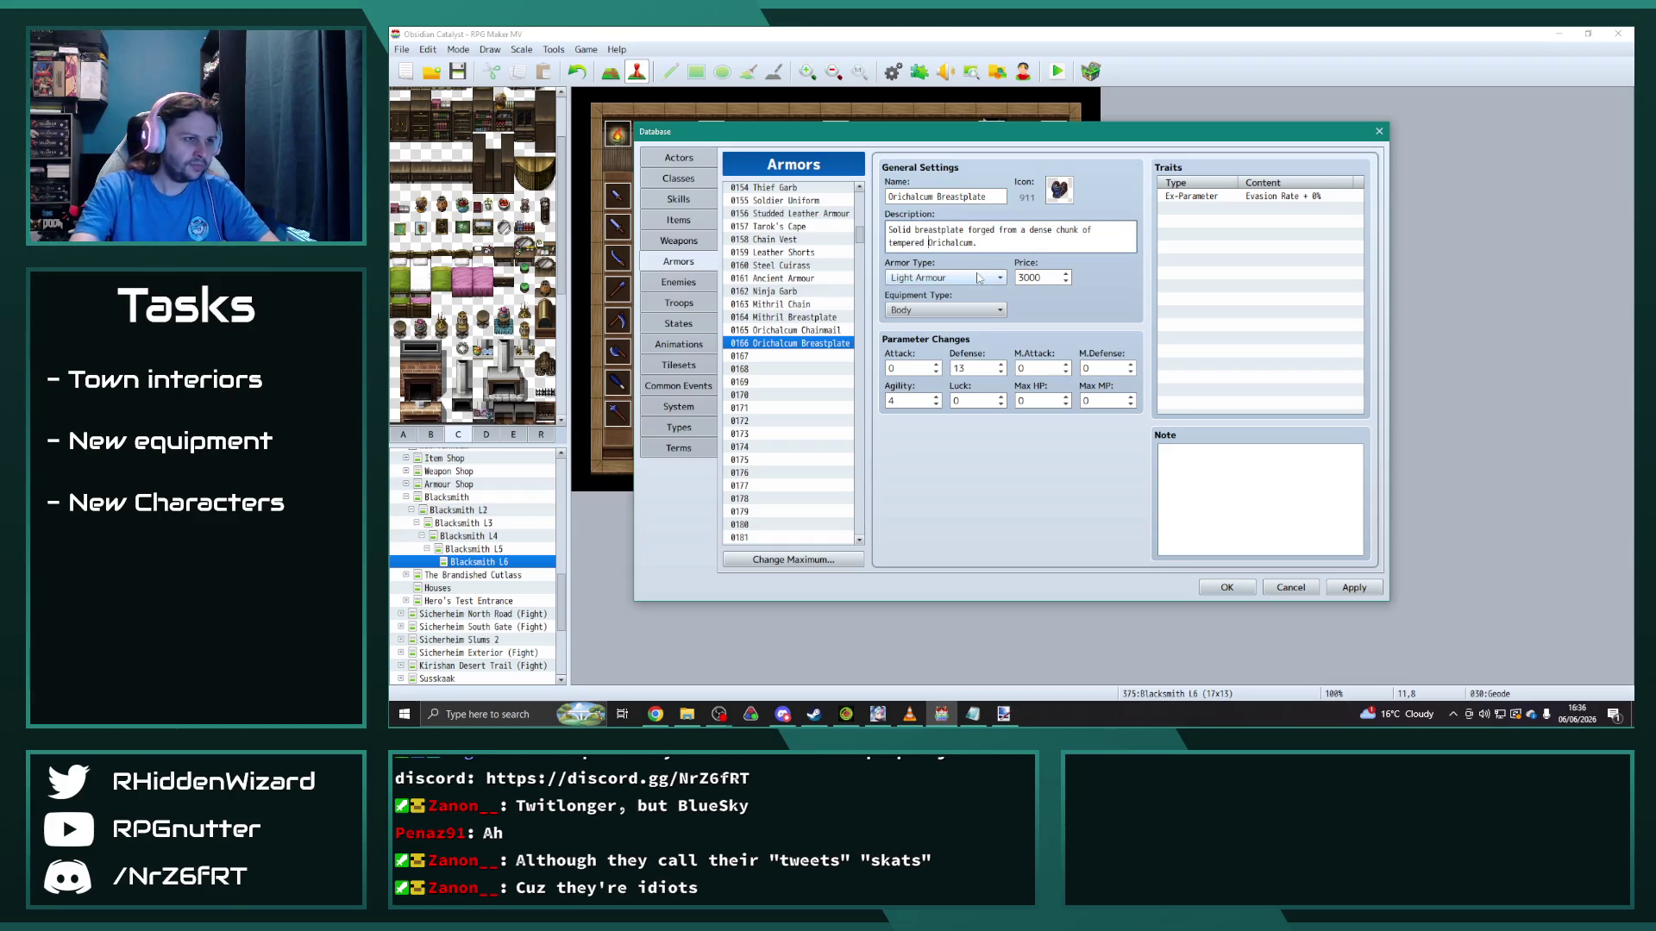
{"action": "left_click", "coordinate": [1354, 588]}
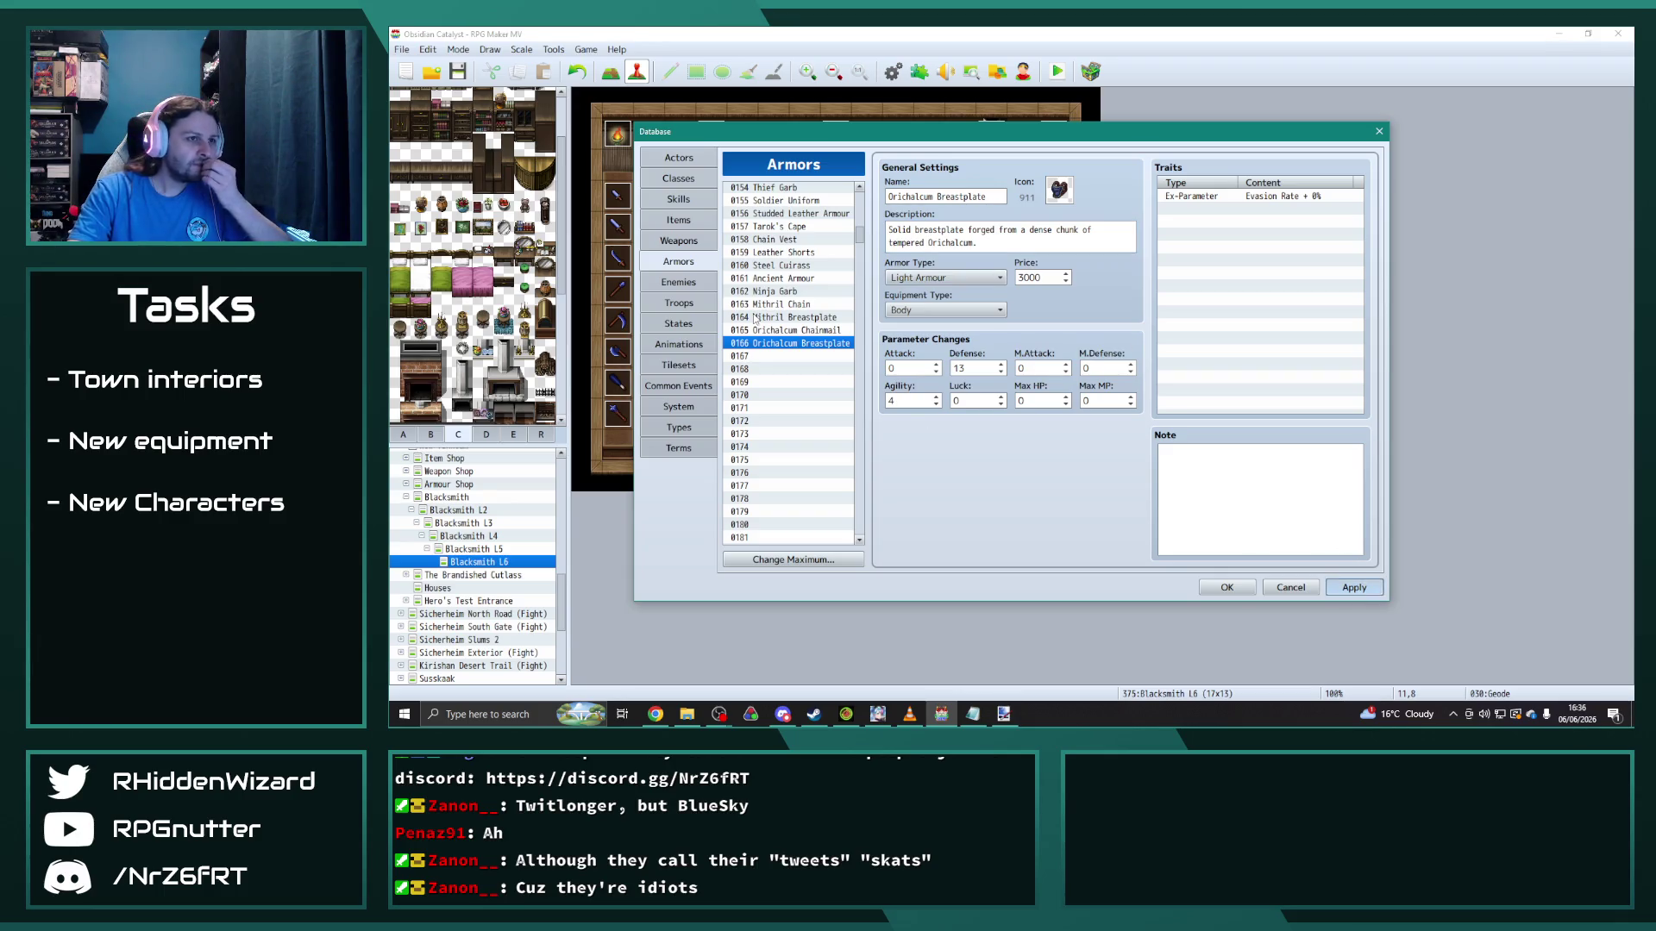
Step: Set Magister's Robe (0013) to icon 910 and close the database with OK
{"action": "left_click_drag", "start_coordinate": [859, 235], "coordinate": [859, 194]}
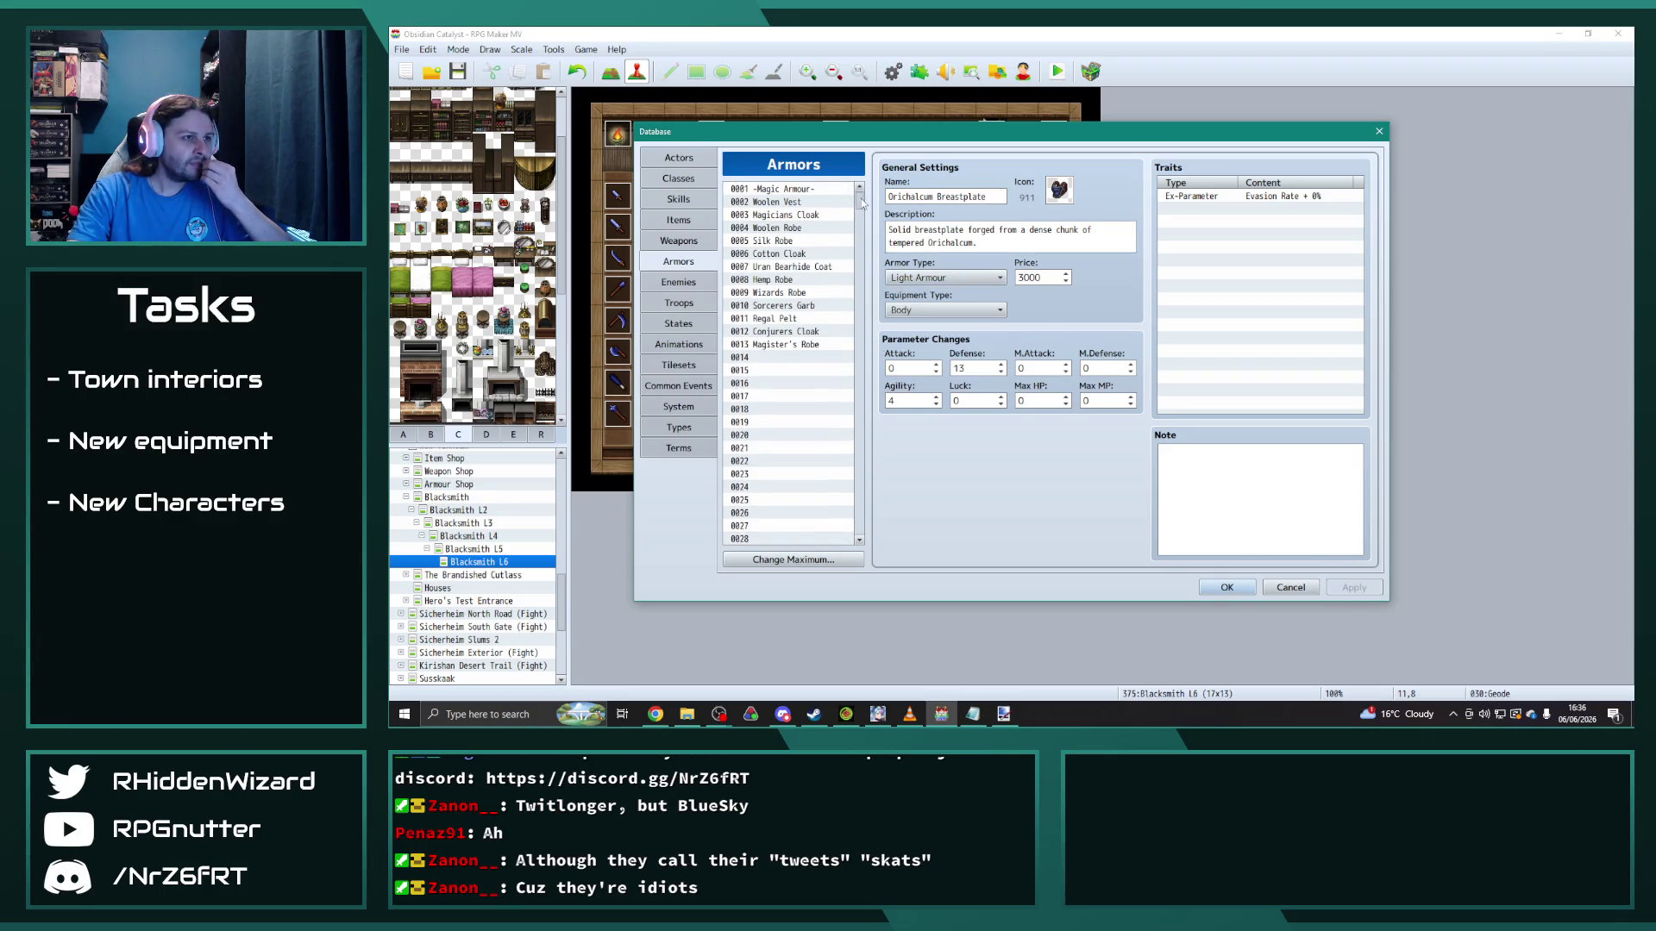
{"action": "left_click", "coordinate": [777, 344]}
{"action": "double_click", "coordinate": [1059, 189]}
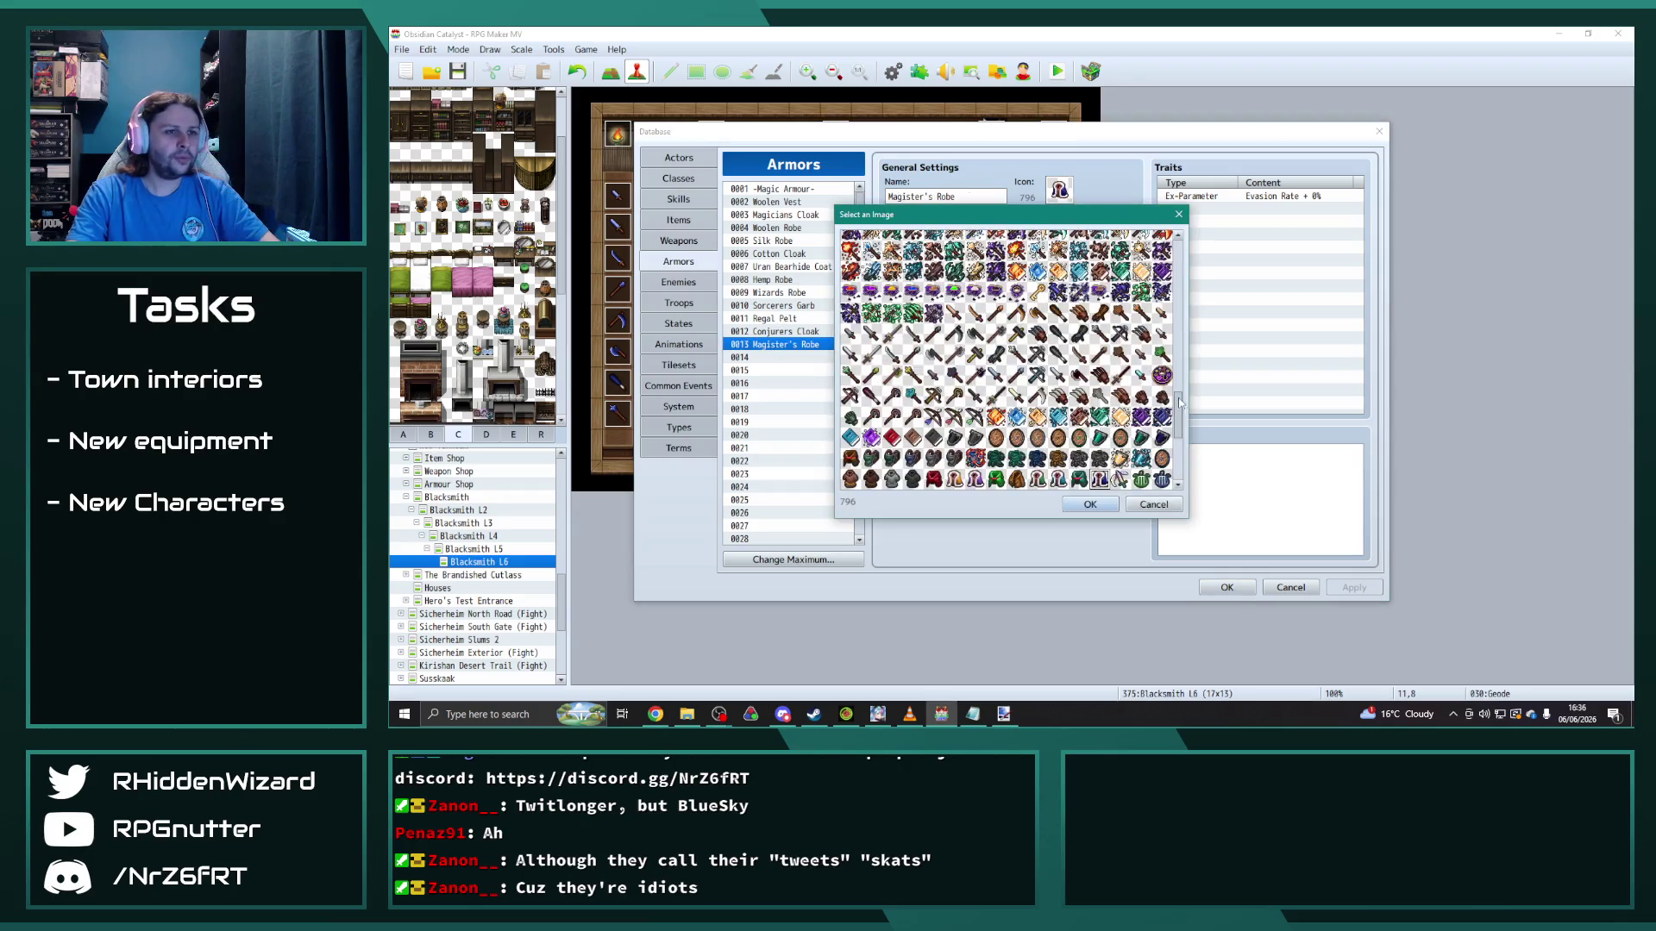
{"action": "scroll", "coordinate": [1173, 431], "scroll_direction": "down", "scroll_amount": 3}
{"action": "left_click", "coordinate": [1142, 418]}
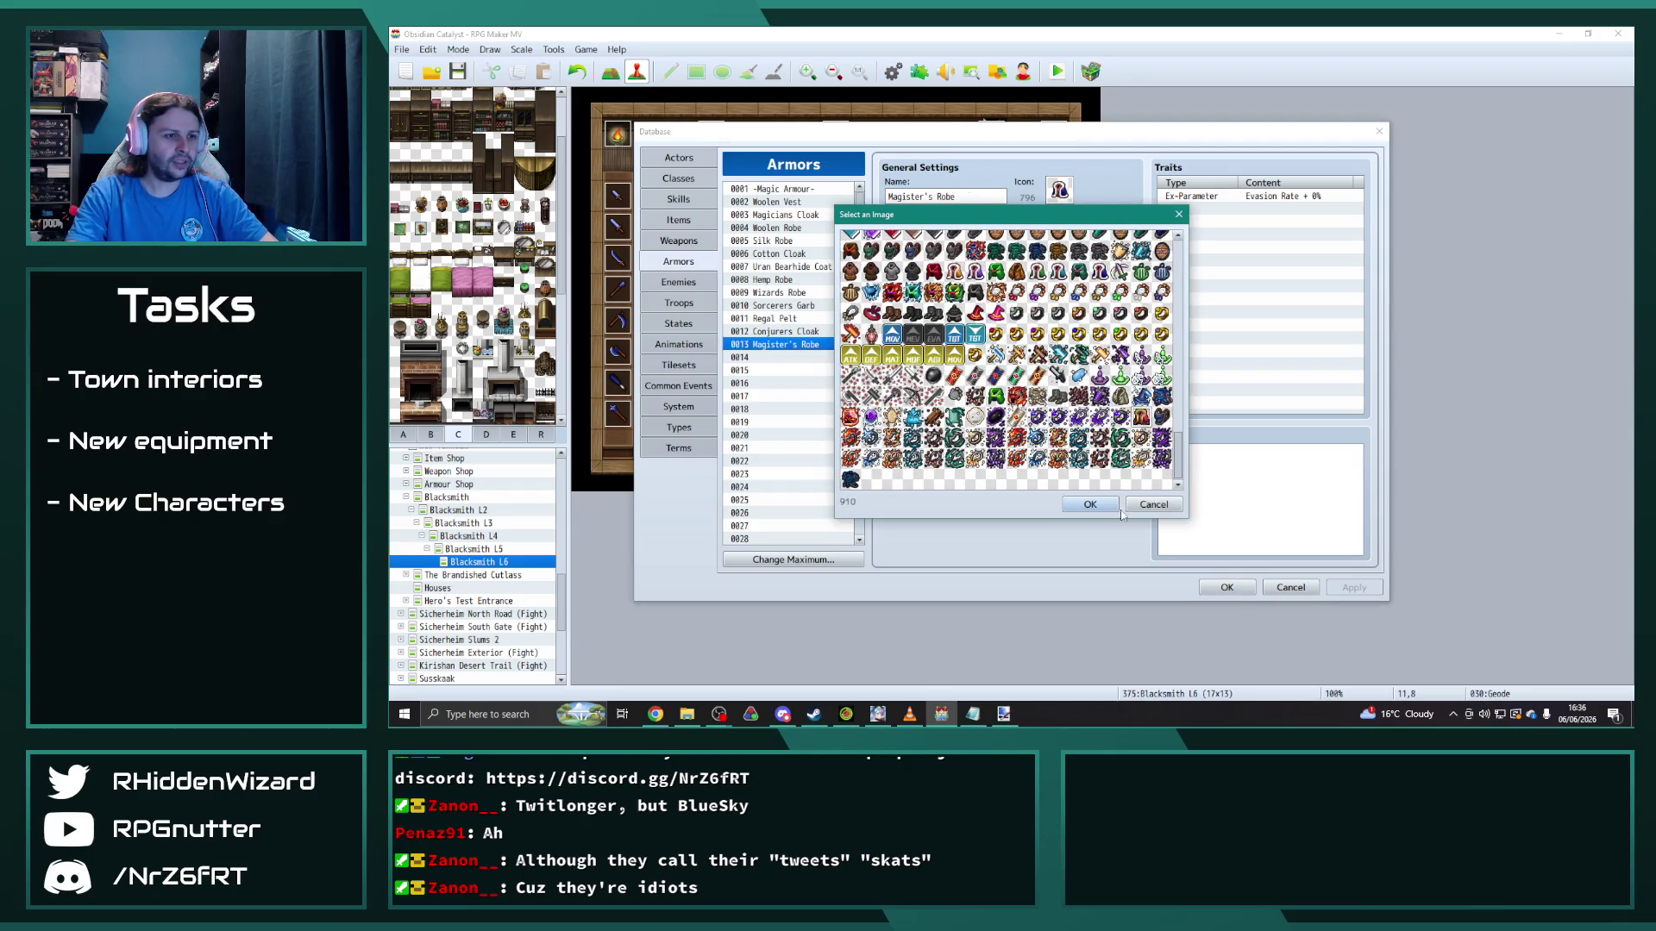
{"action": "left_click", "coordinate": [1089, 505]}
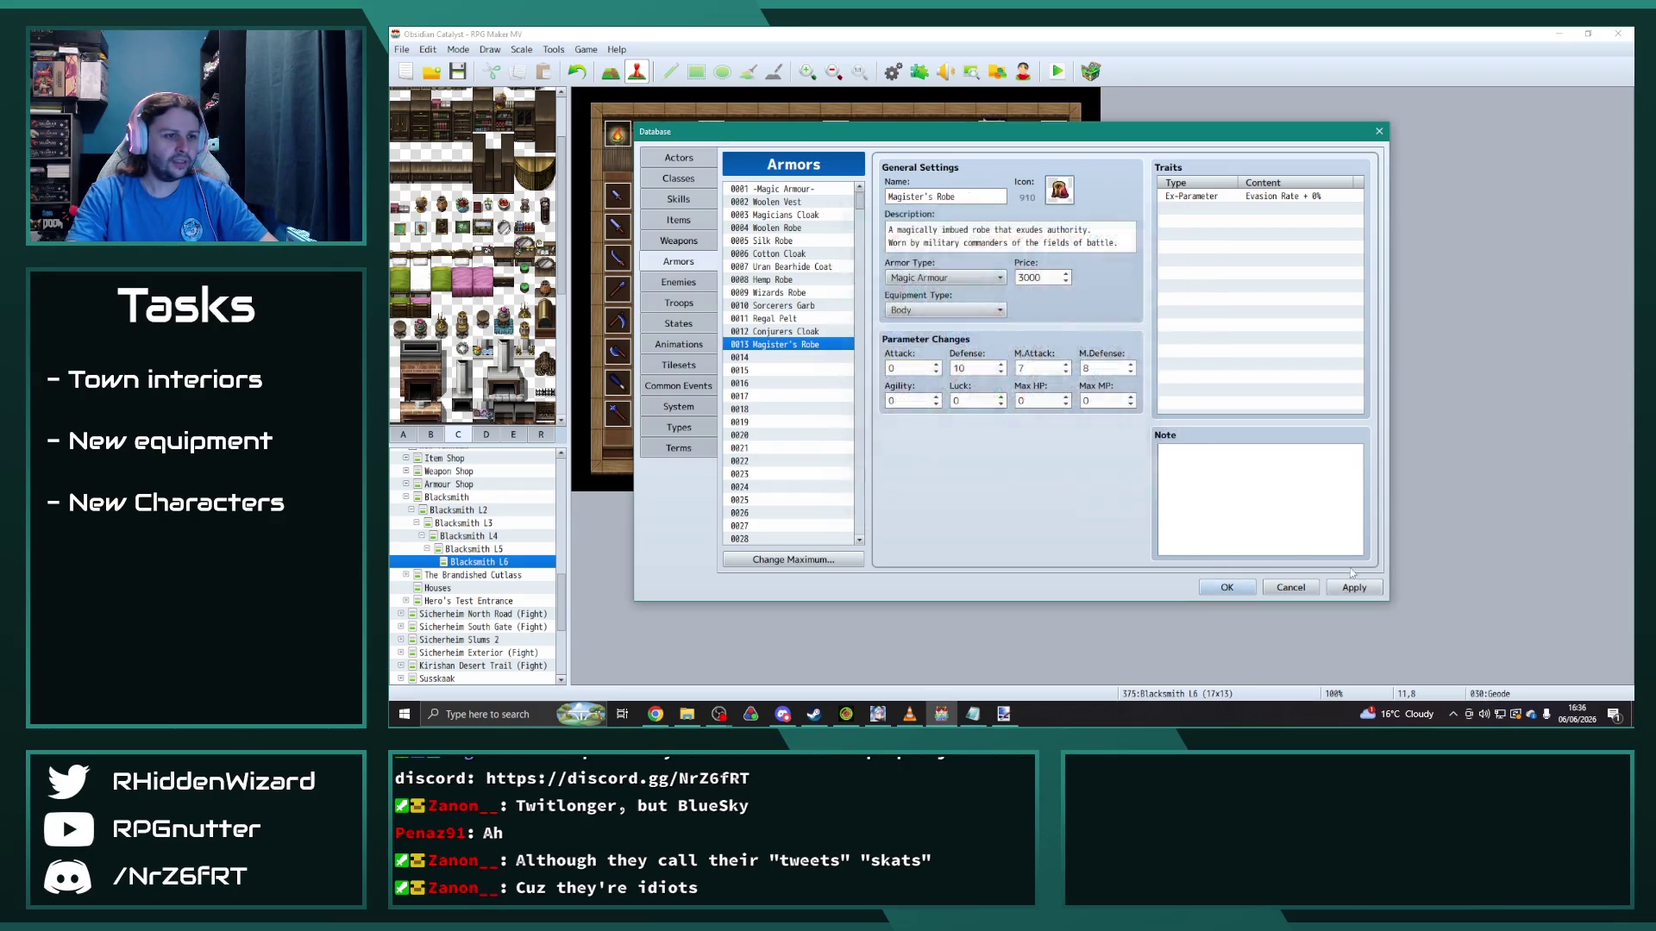
{"action": "left_click", "coordinate": [1226, 588]}
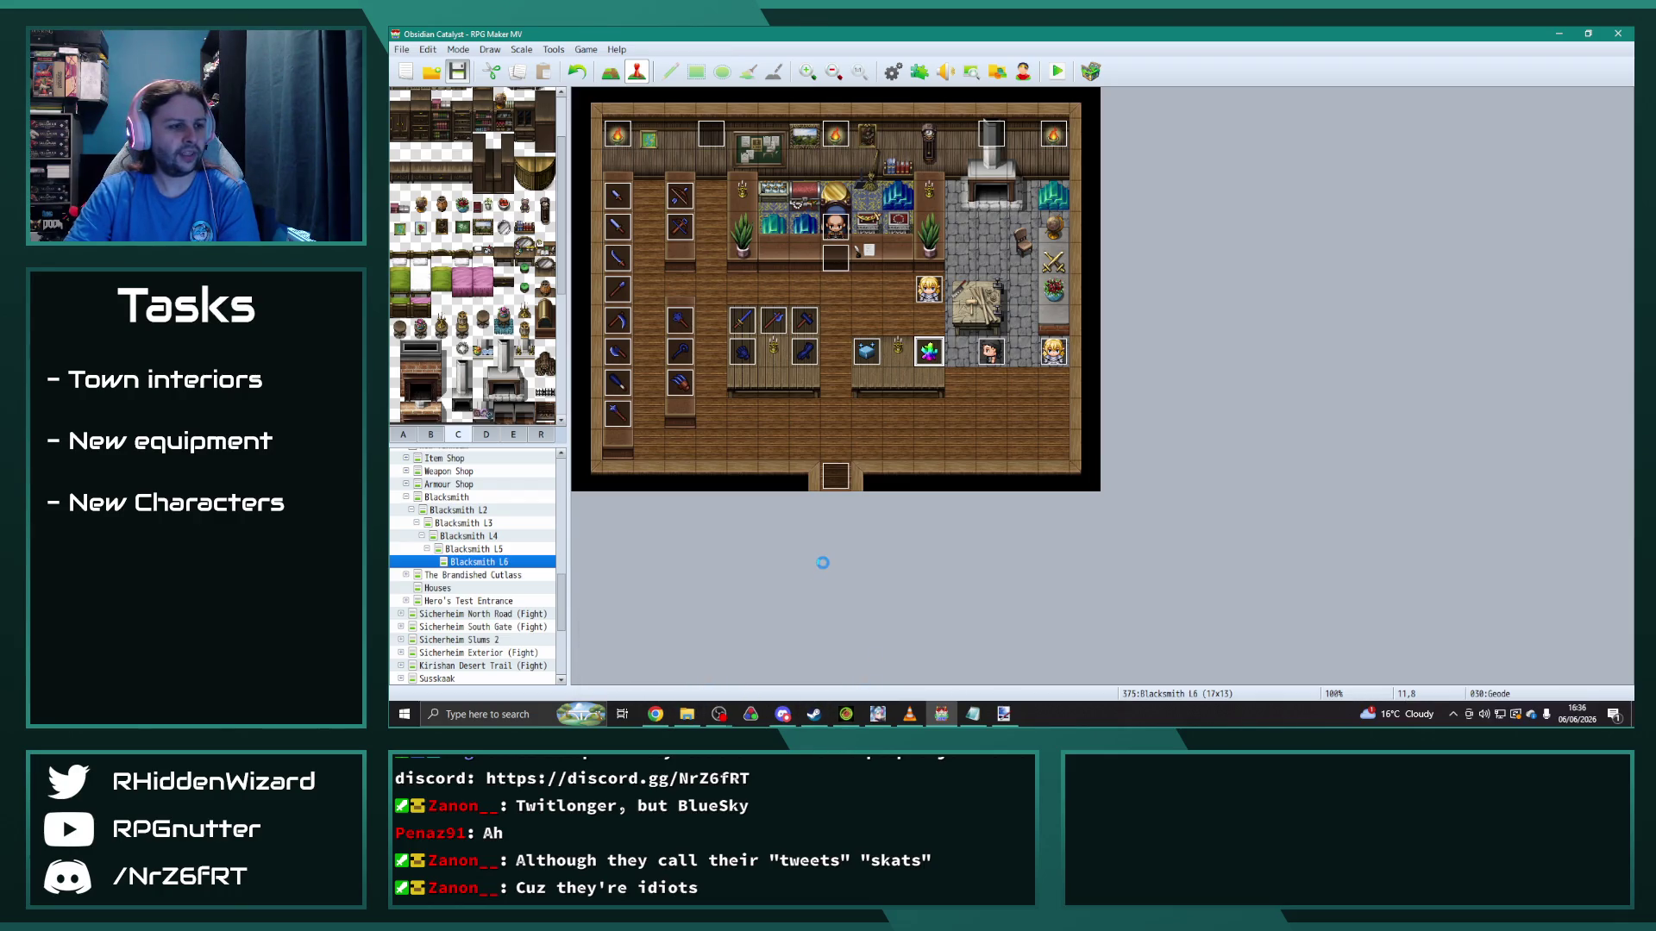
Step: In the OC Kanban sheet, copy the New Vinheim Town Upgrades task into In Progress cell E20
{"action": "left_click", "coordinate": [655, 714]}
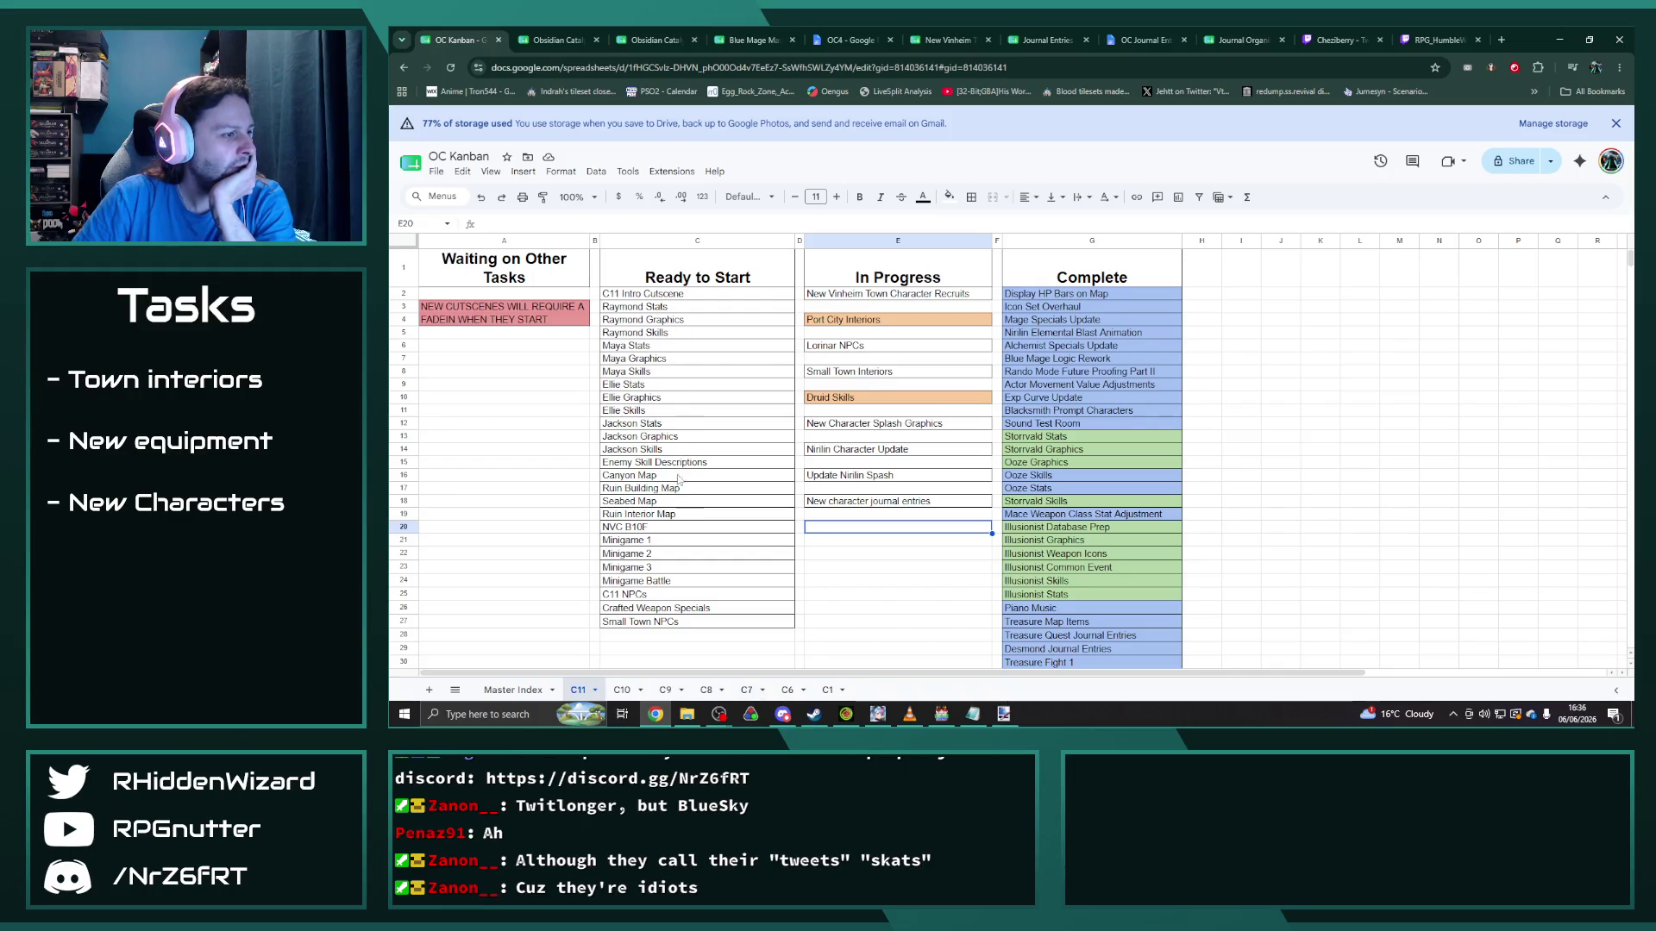
{"action": "scroll", "coordinate": [890, 556], "scroll_direction": "down", "scroll_amount": 5}
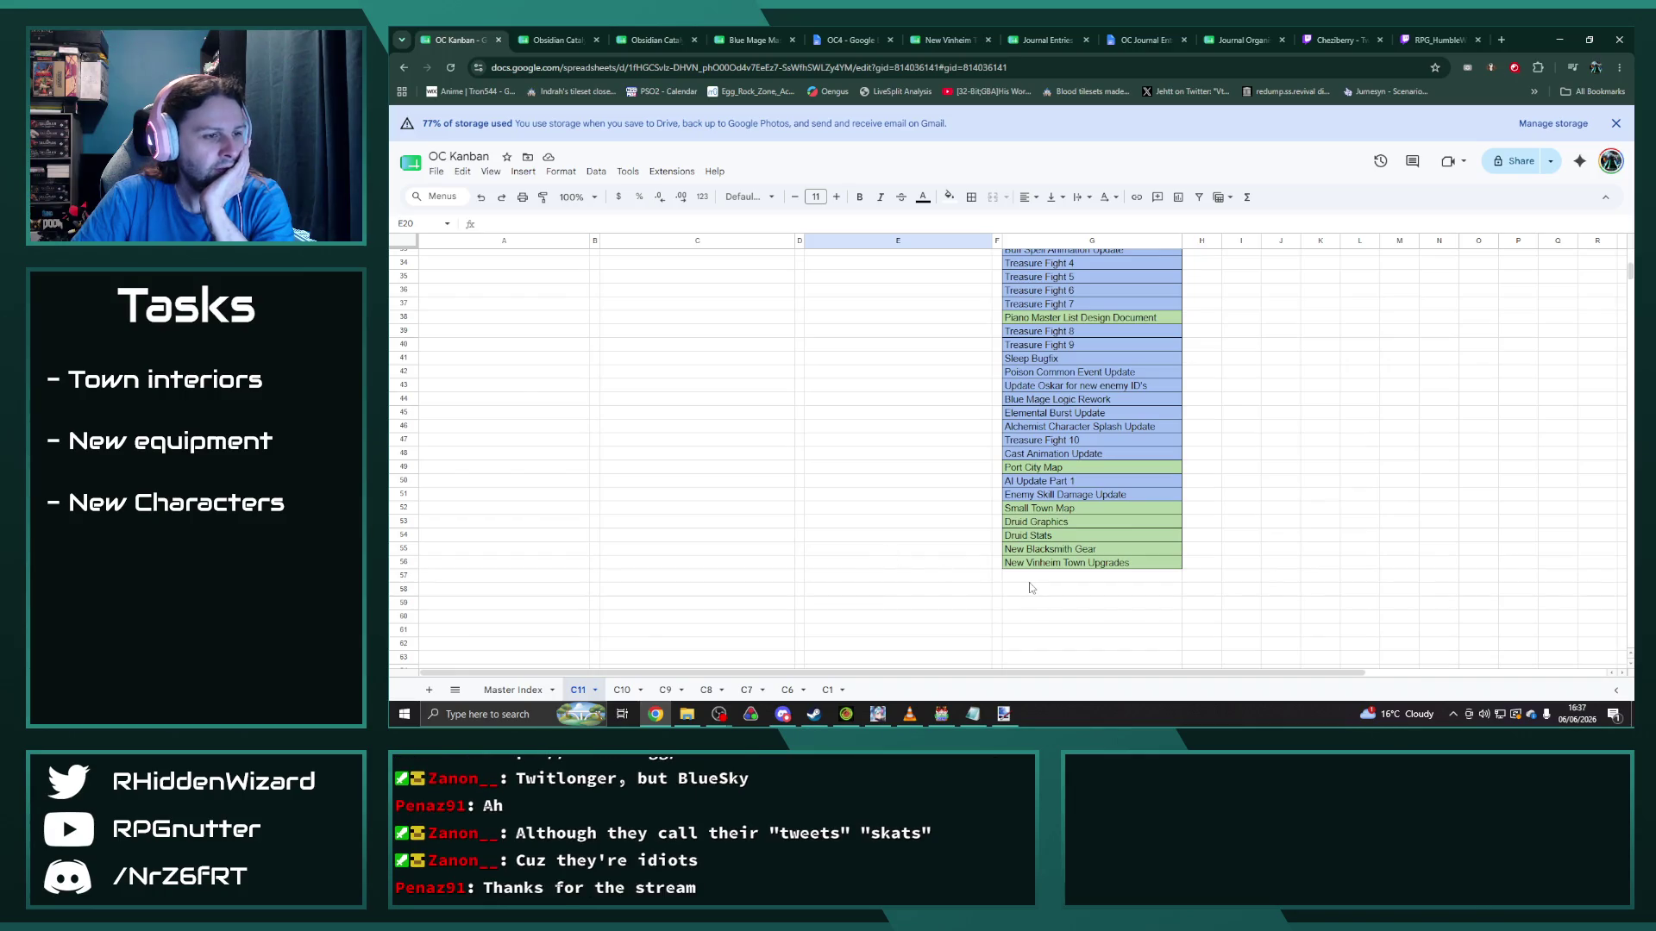
{"action": "scroll", "coordinate": [986, 574], "scroll_direction": "up", "scroll_amount": 5}
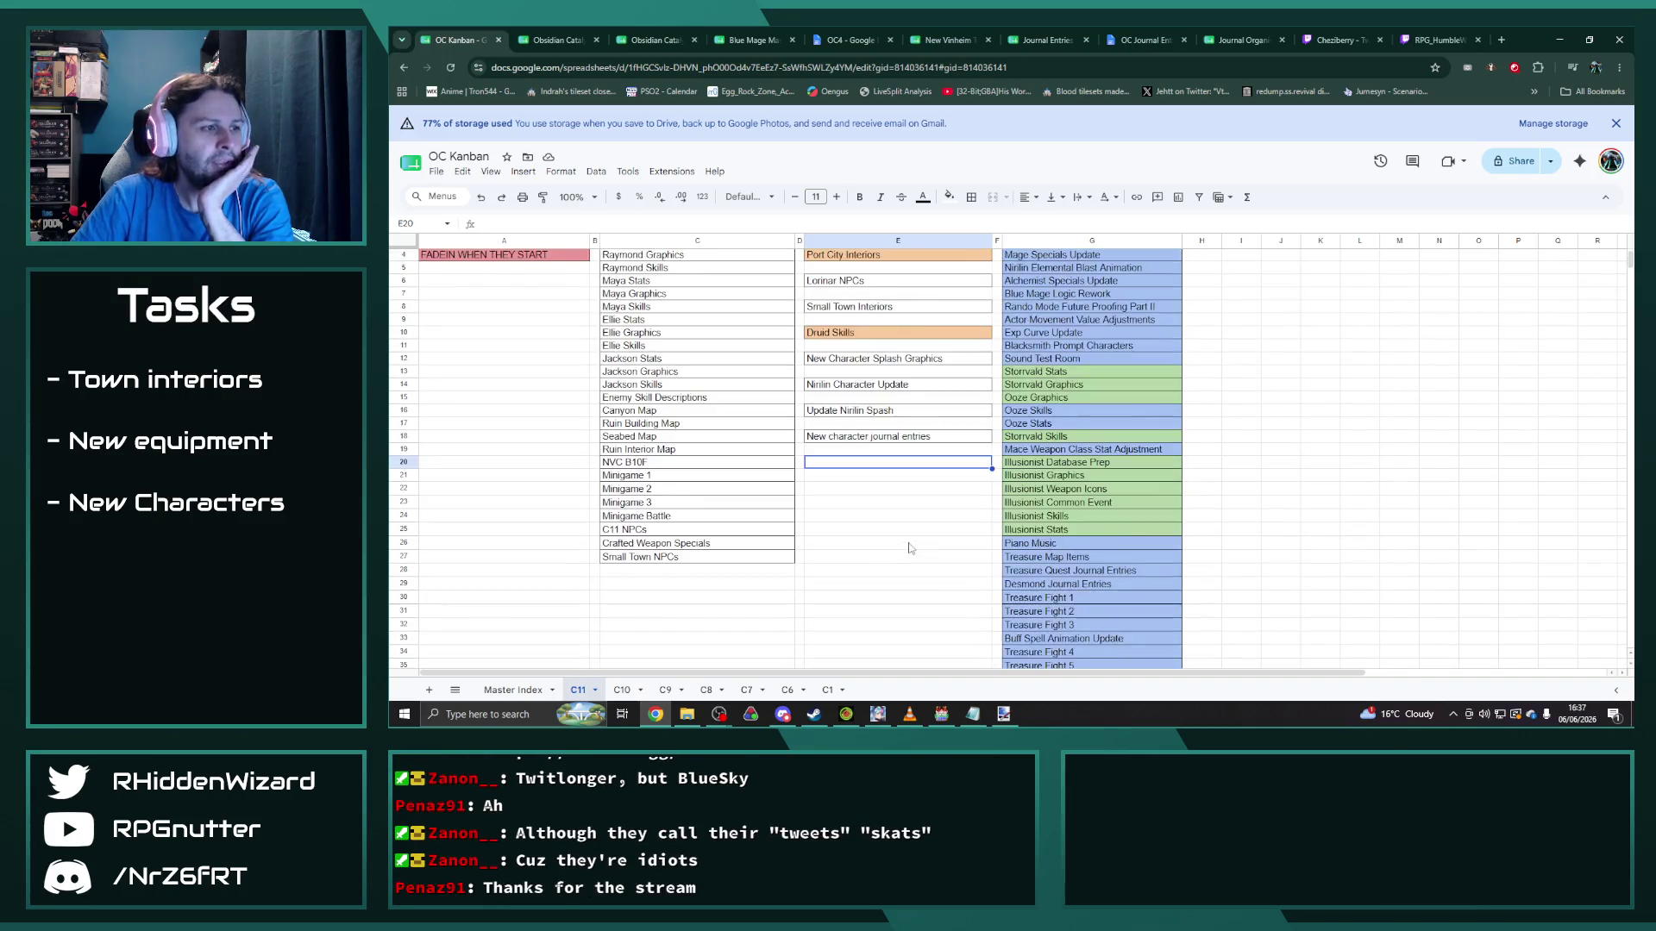
{"action": "left_click", "coordinate": [861, 604]}
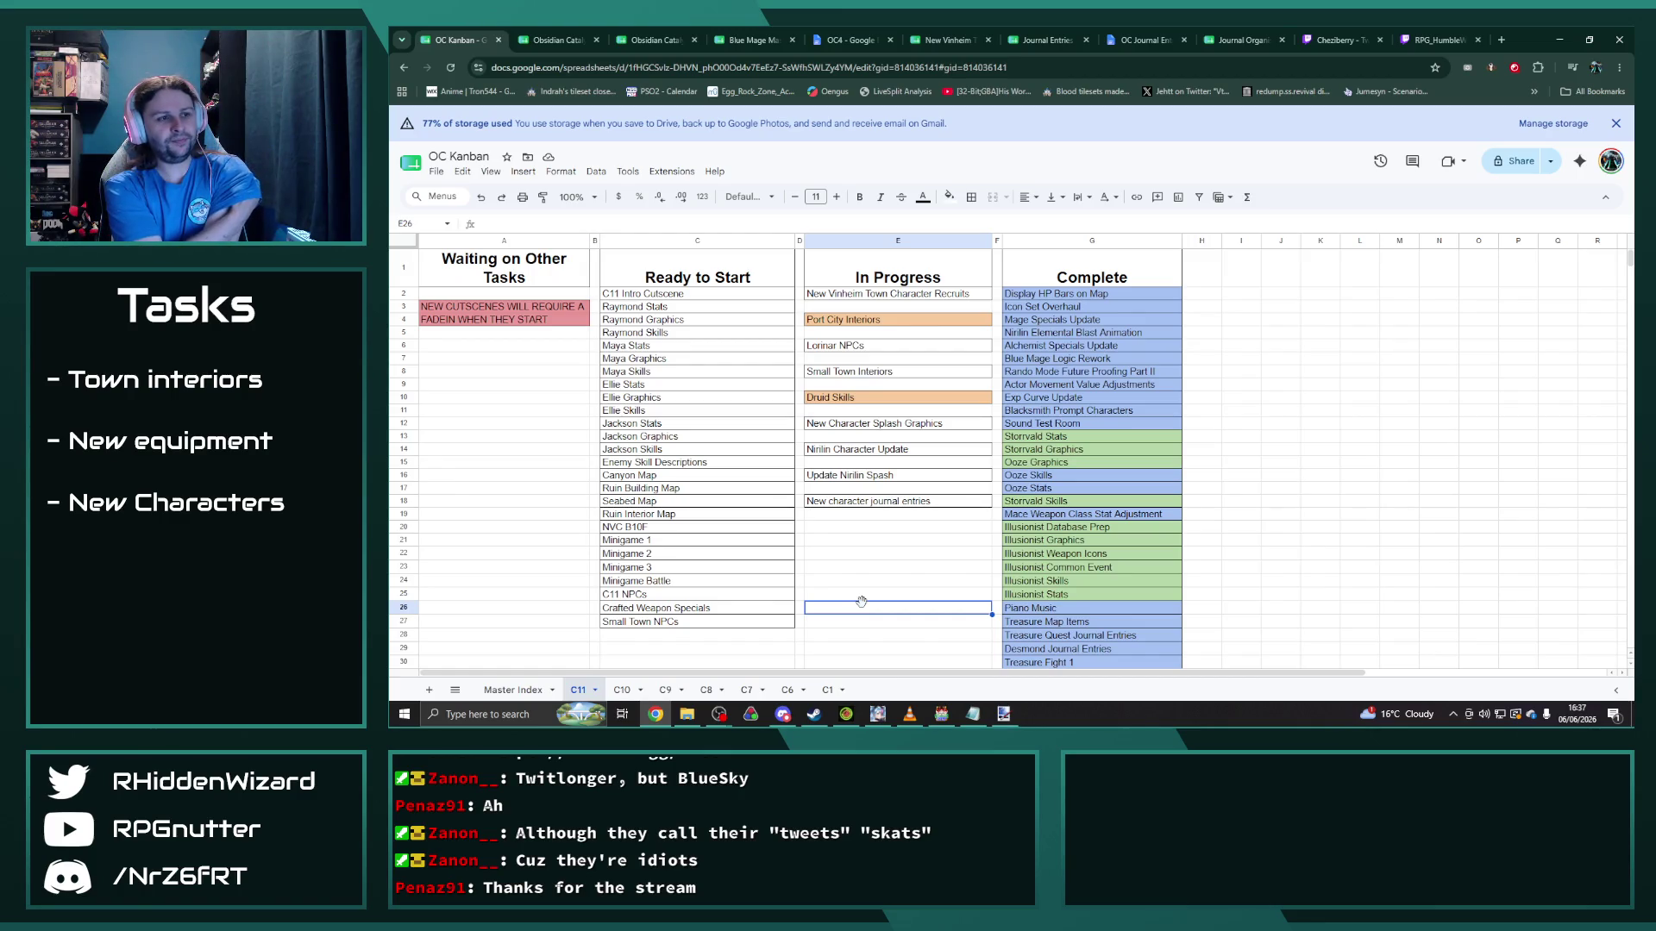
{"action": "scroll", "coordinate": [1101, 524], "scroll_direction": "down", "scroll_amount": 6}
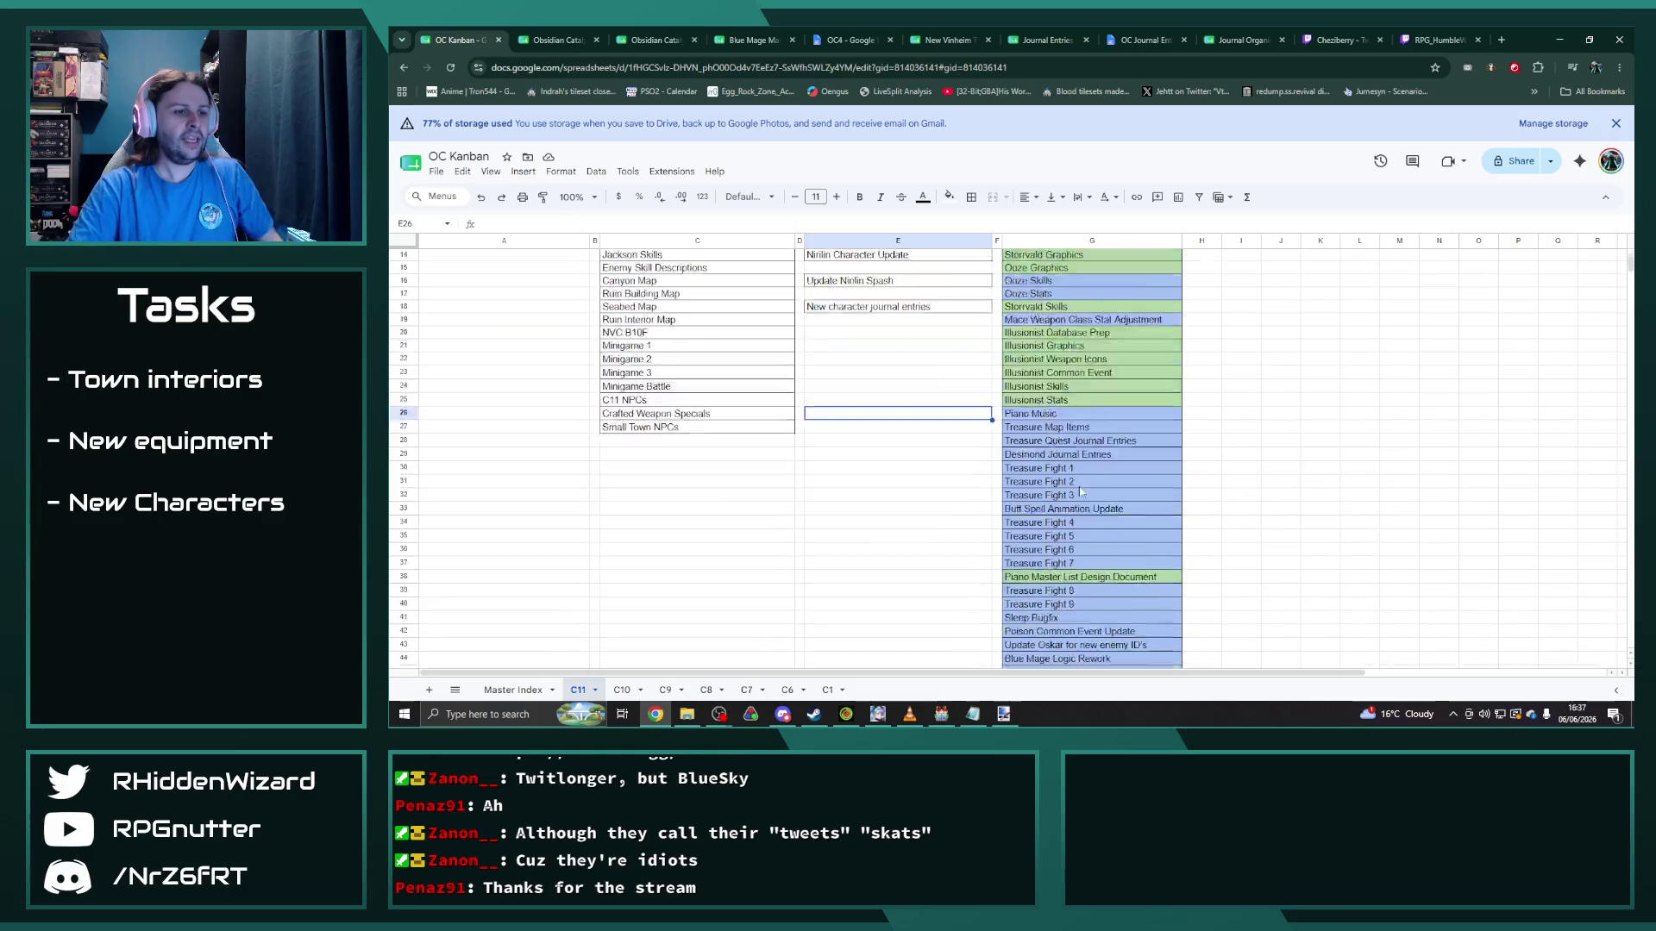
{"action": "left_click", "coordinate": [1097, 506]}
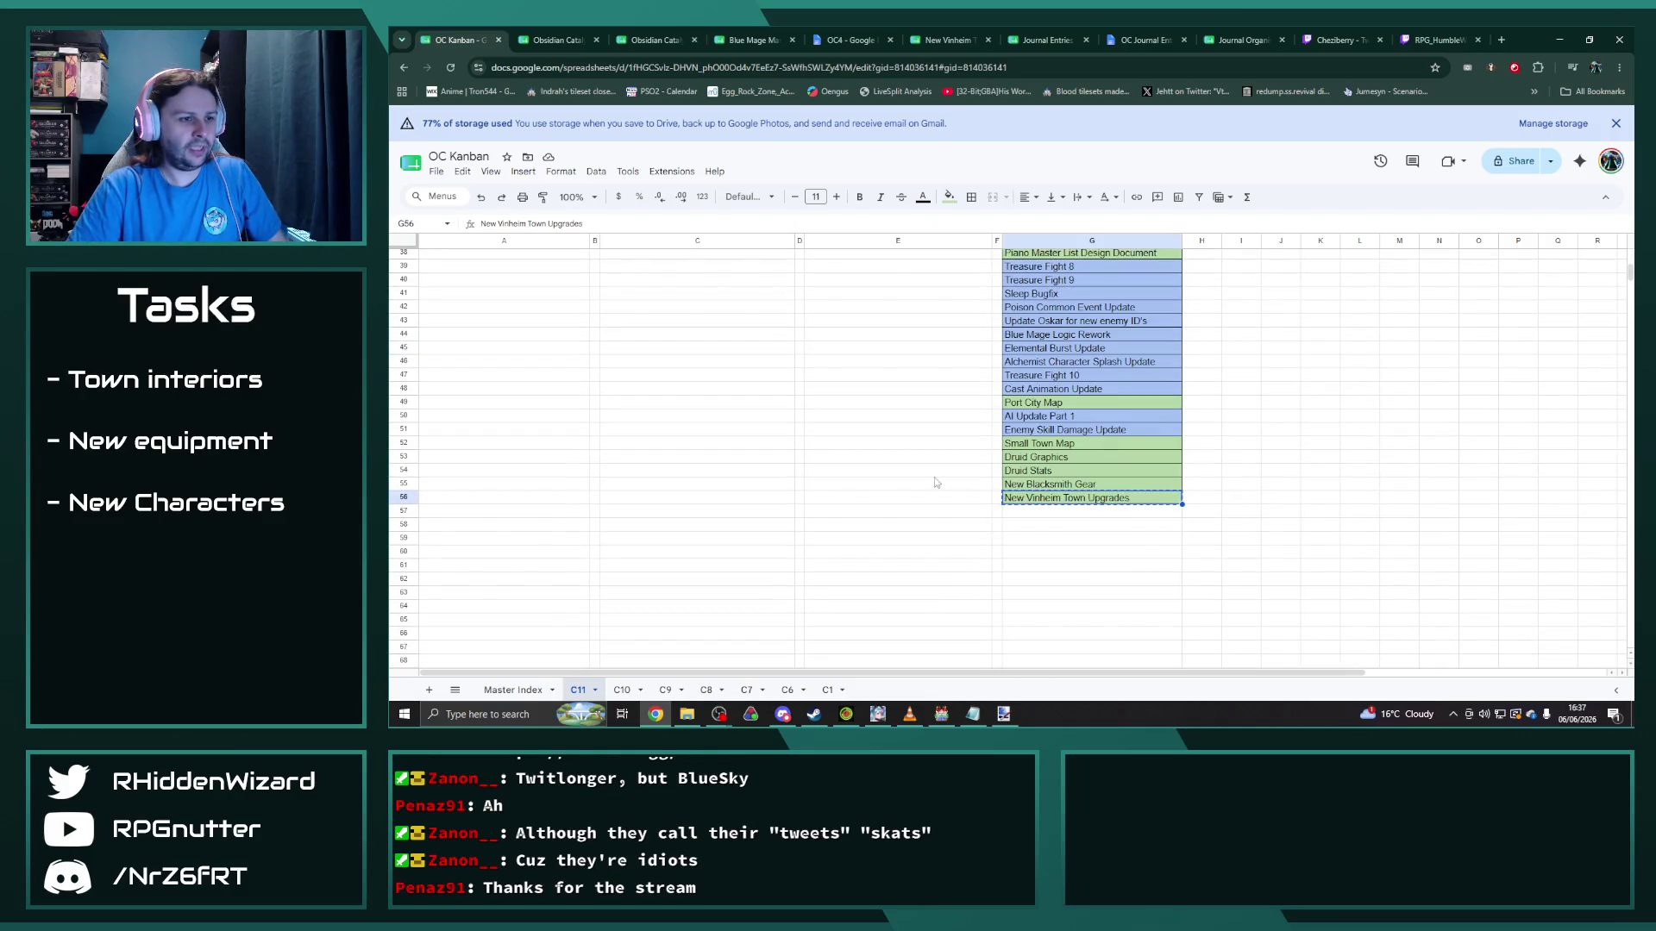
{"action": "scroll", "coordinate": [868, 526], "scroll_direction": "up", "scroll_amount": 6}
{"action": "left_click", "coordinate": [871, 530]}
{"action": "type", "text": "New Vinheim Town Upgrades"}
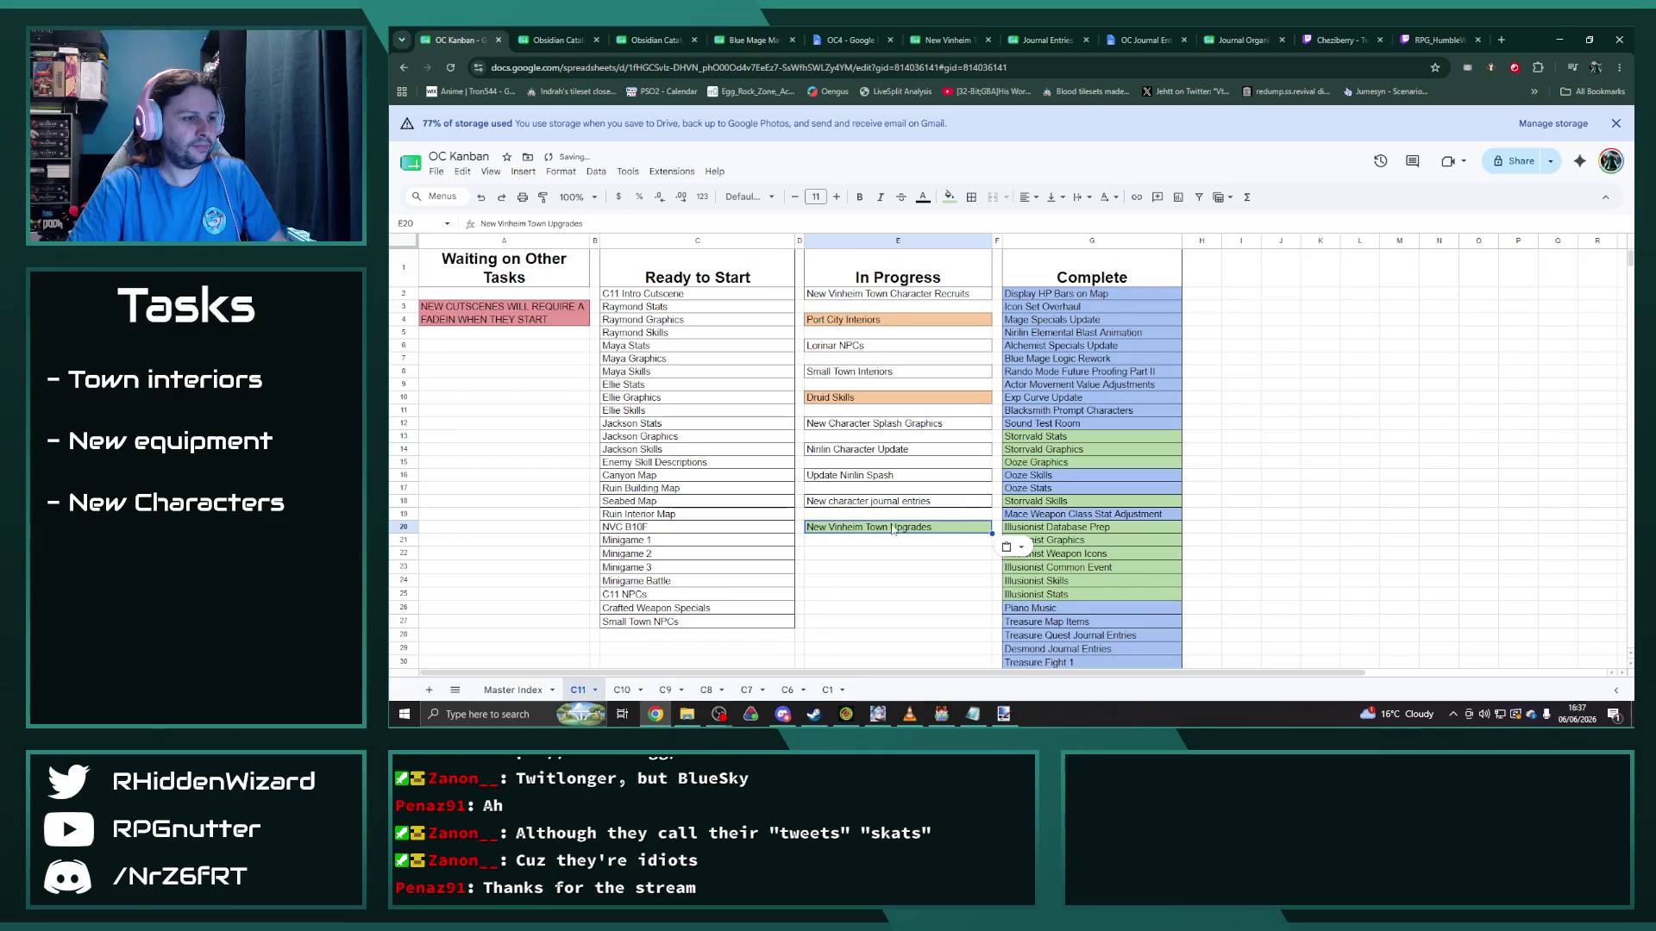
Step: Select In Progress cells E2:E18, then paste at E22 below the list
{"action": "left_click_drag", "start_coordinate": [859, 299], "coordinate": [851, 504]}
{"action": "left_click", "coordinate": [911, 553]}
{"action": "key", "text": "ctrl+v"}
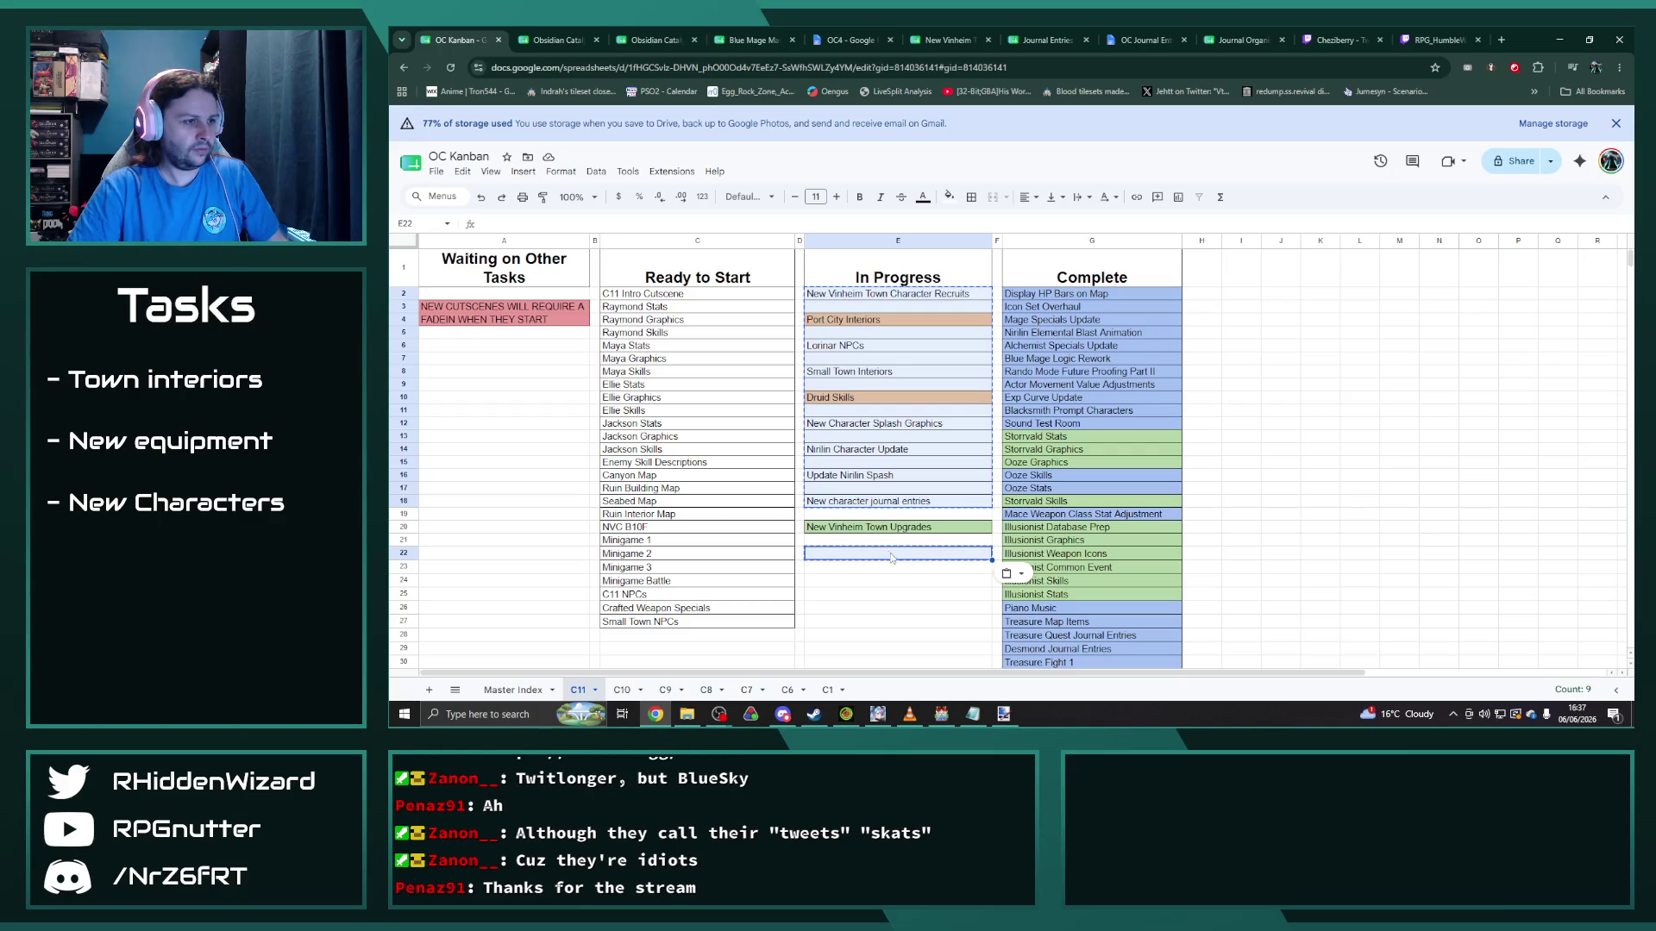
{"action": "left_click", "coordinate": [893, 581]}
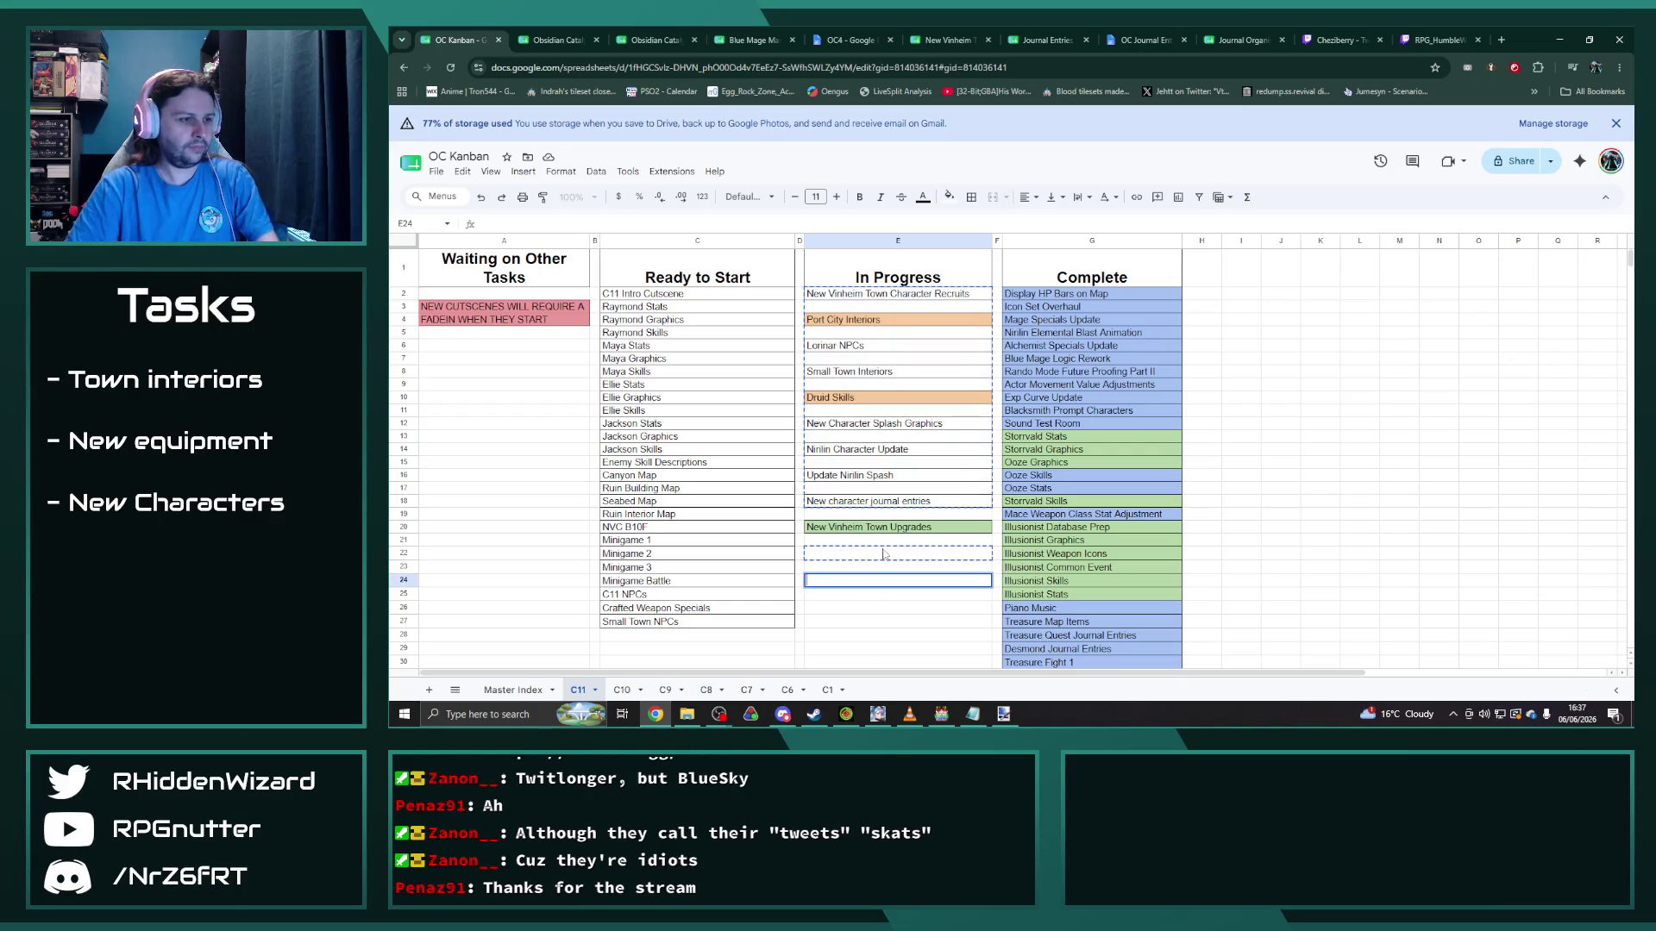